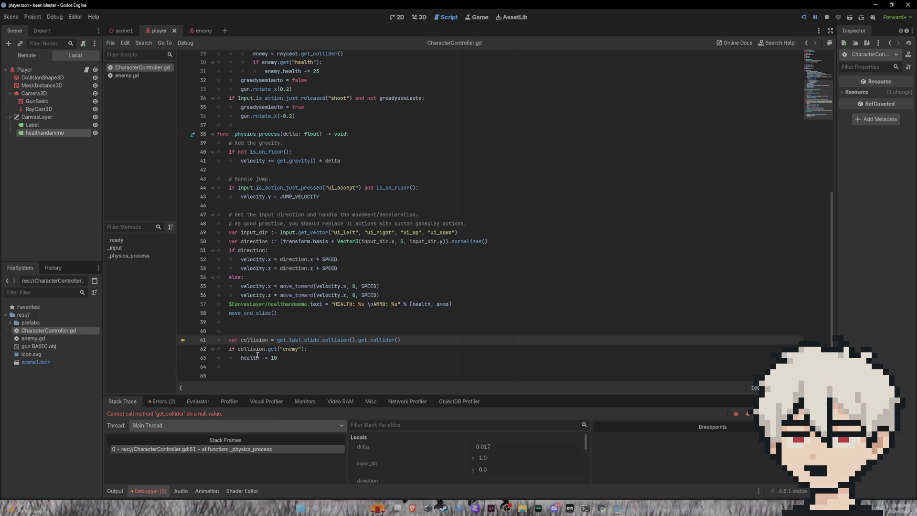
Delete the leading 'var' on line 61 so the get_last_slide_collision result goes into collision
click(283, 358)
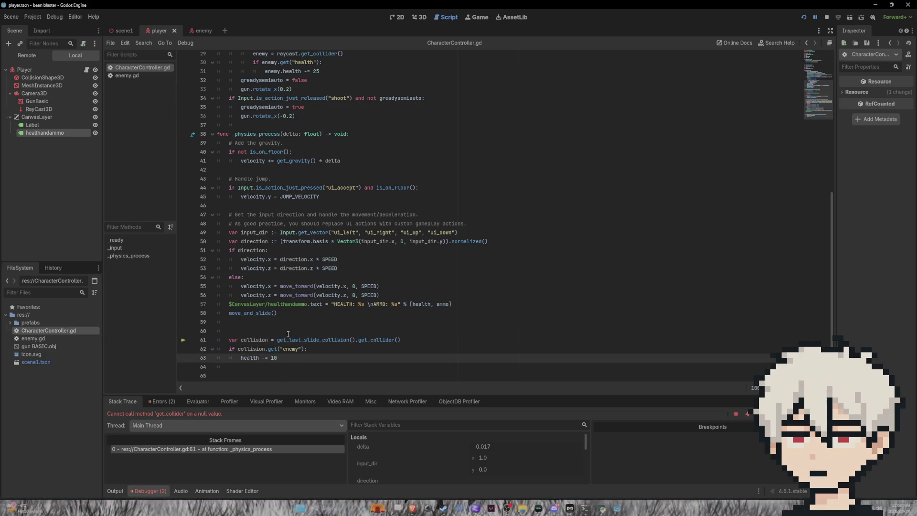
mouse_move(272, 345)
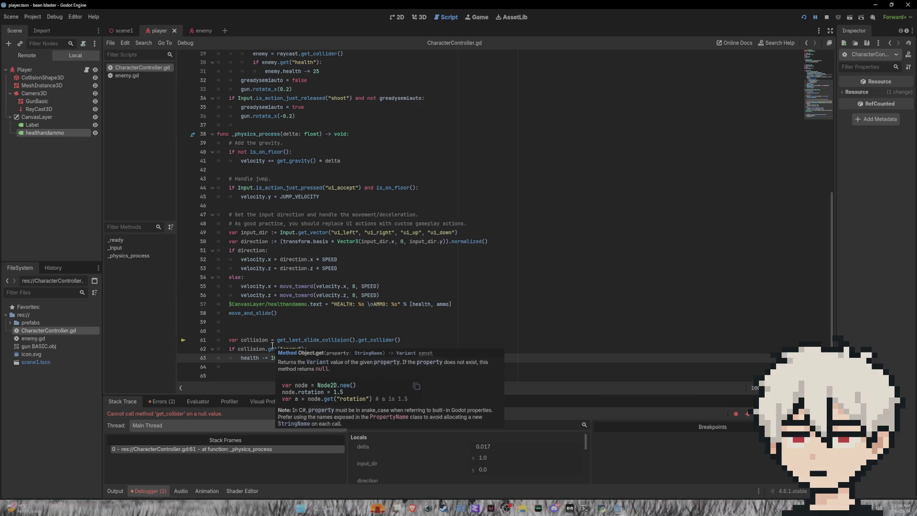
click(384, 340)
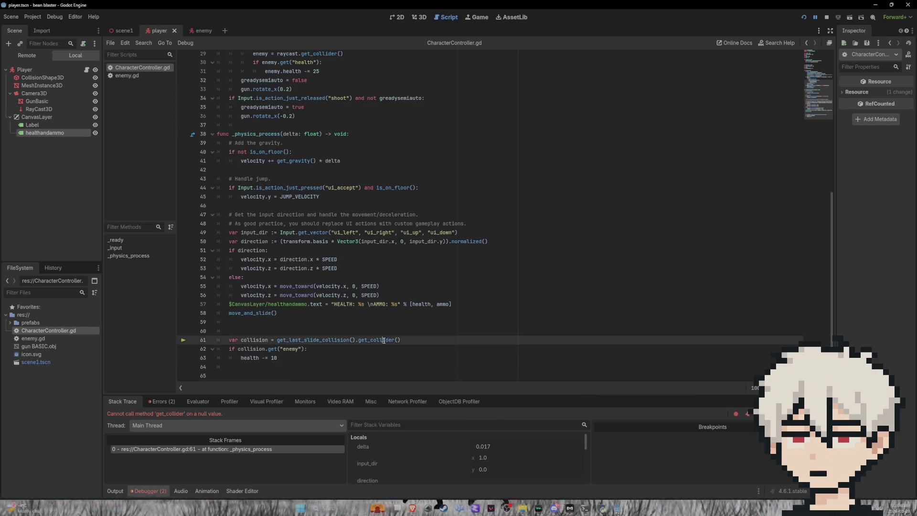
mouse_move(384, 340)
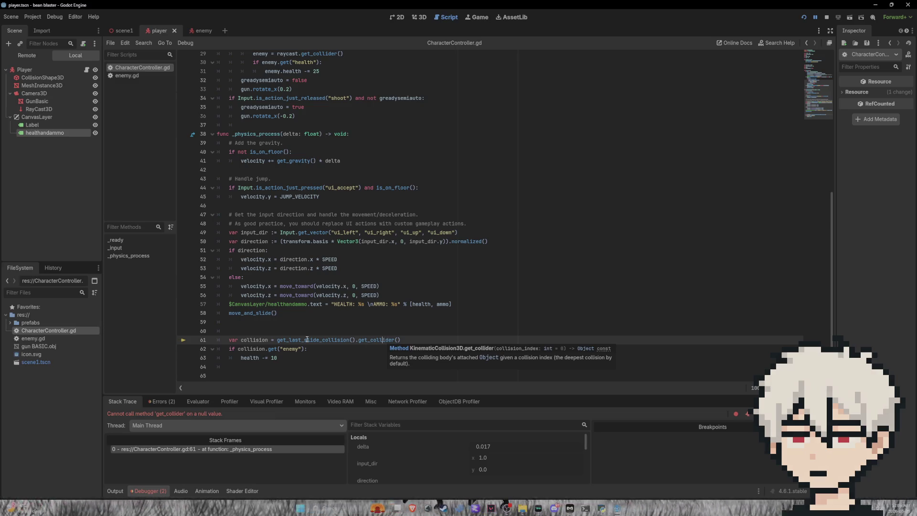
mouse_move(244, 337)
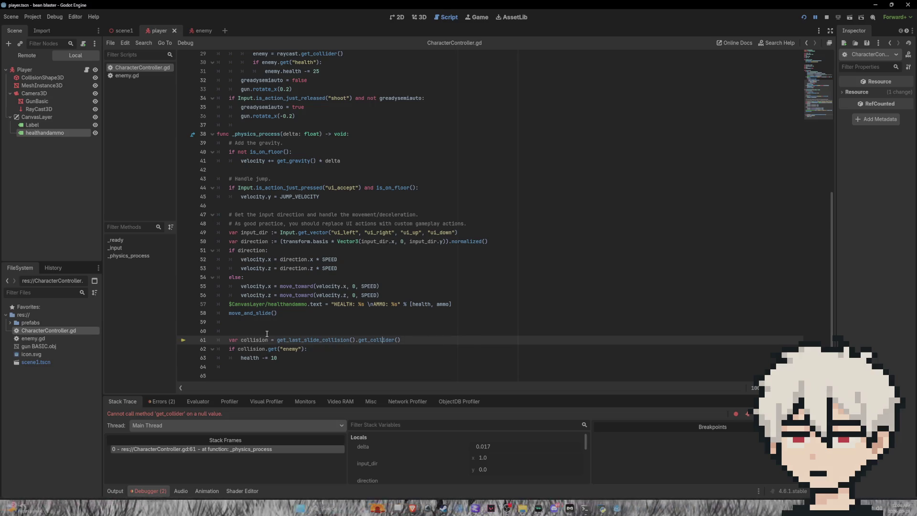
click(241, 339)
key(BackSpace)
key(BackSpace)
key(BackSpace)
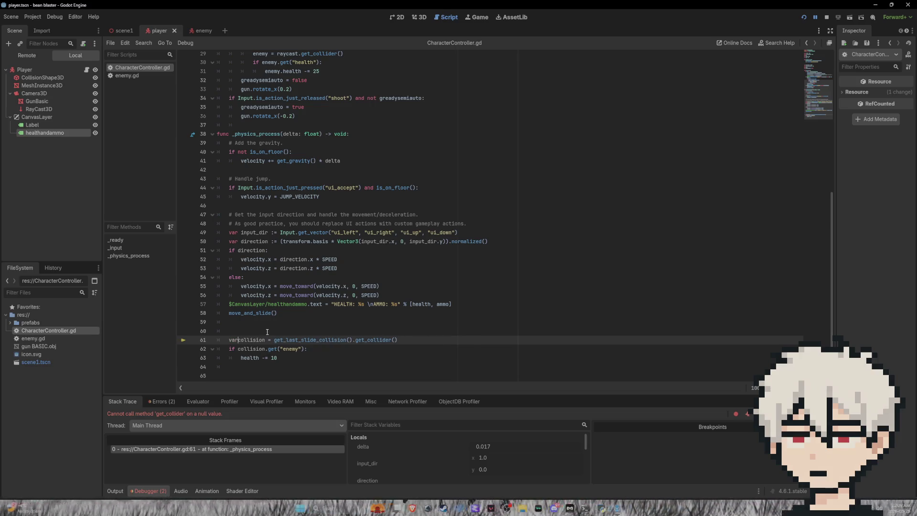
scroll(305, 210, up, 9)
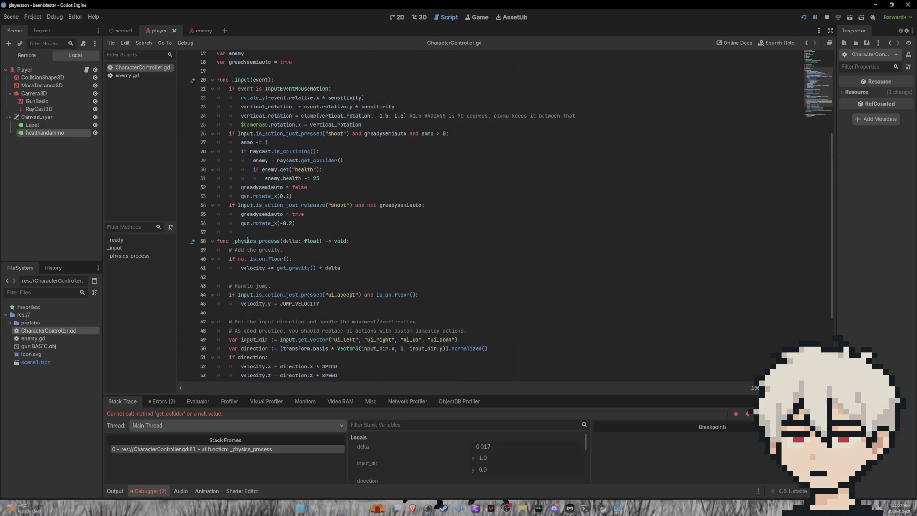
Add 'var collision' on line 19 of CharacterController.gd, save, and run the game
click(257, 208)
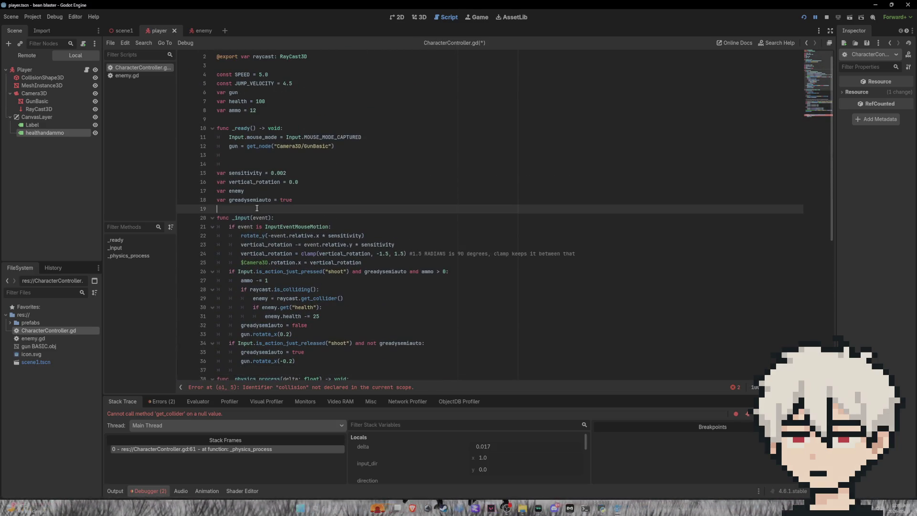
text(var )
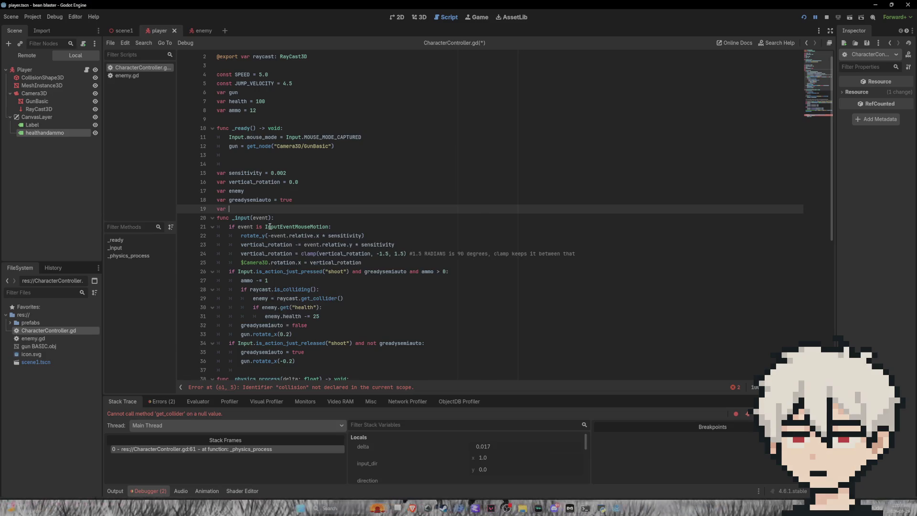
text(collison)
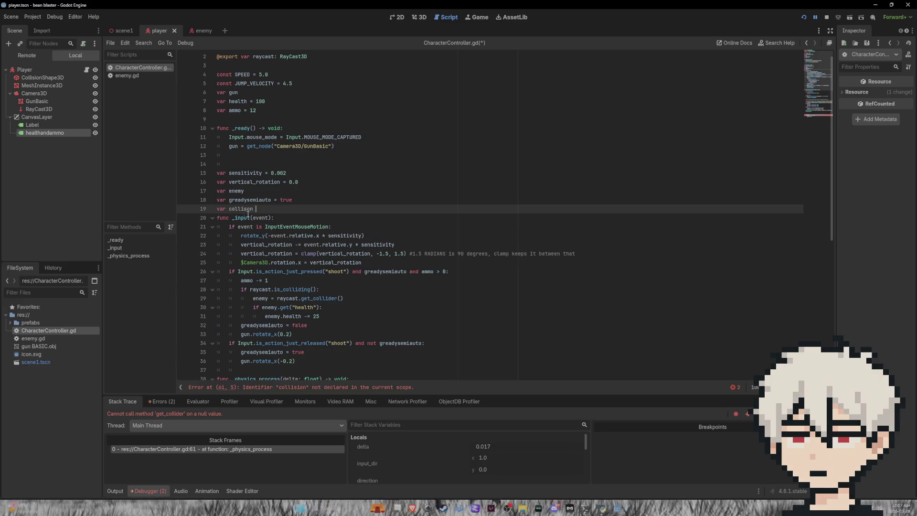
scroll(286, 236, down, 8)
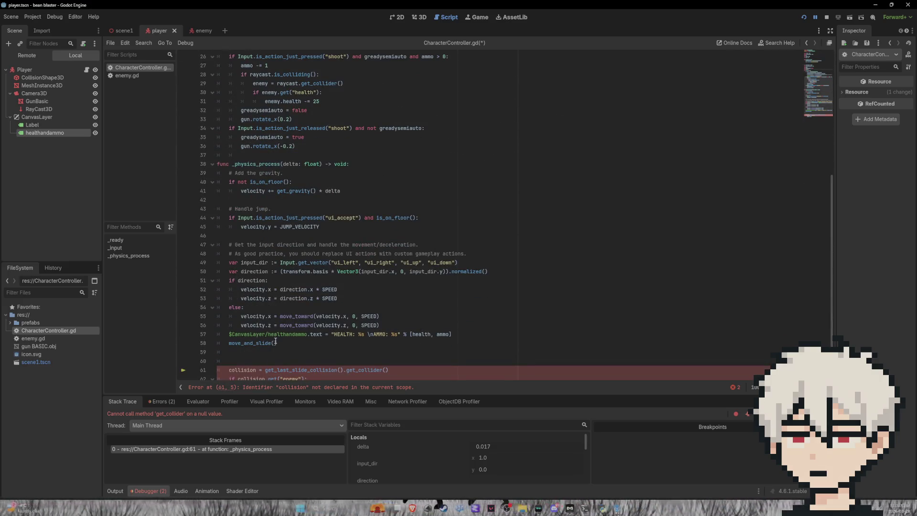
scroll(275, 341, up, 7)
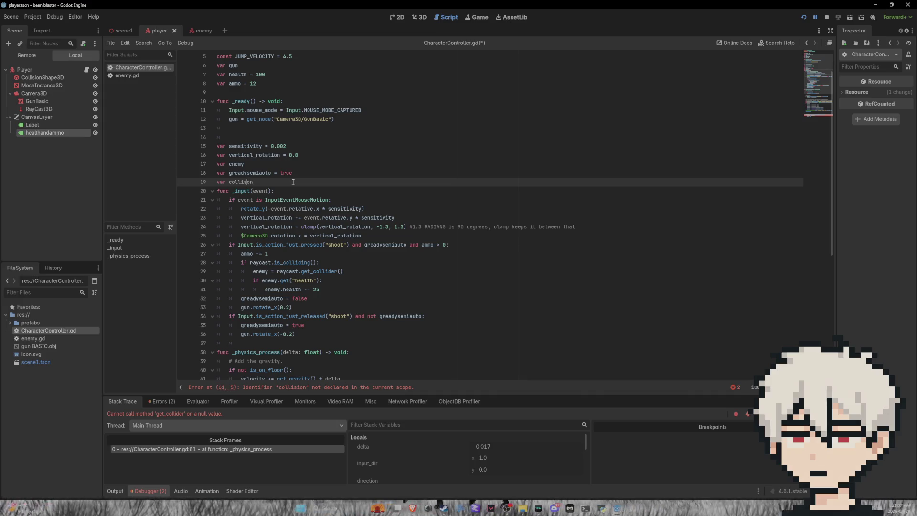
text(i)
key(ctrl+s)
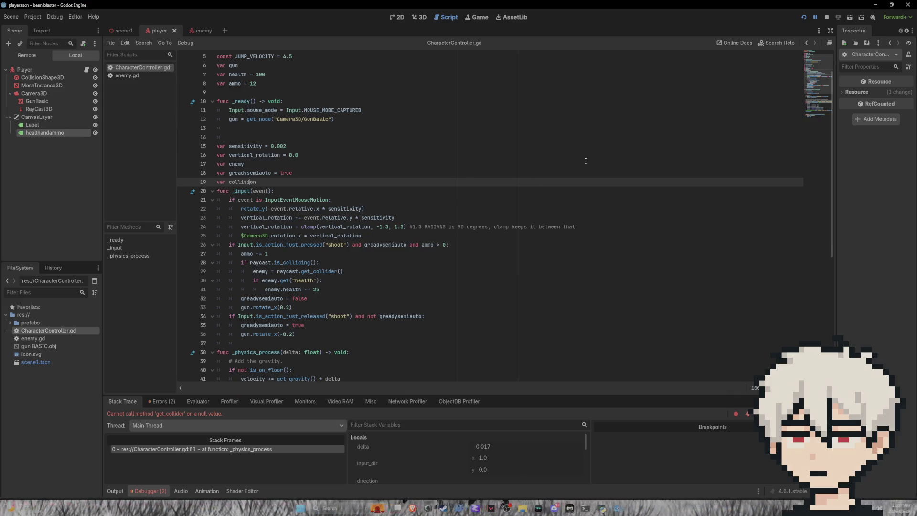
click(803, 19)
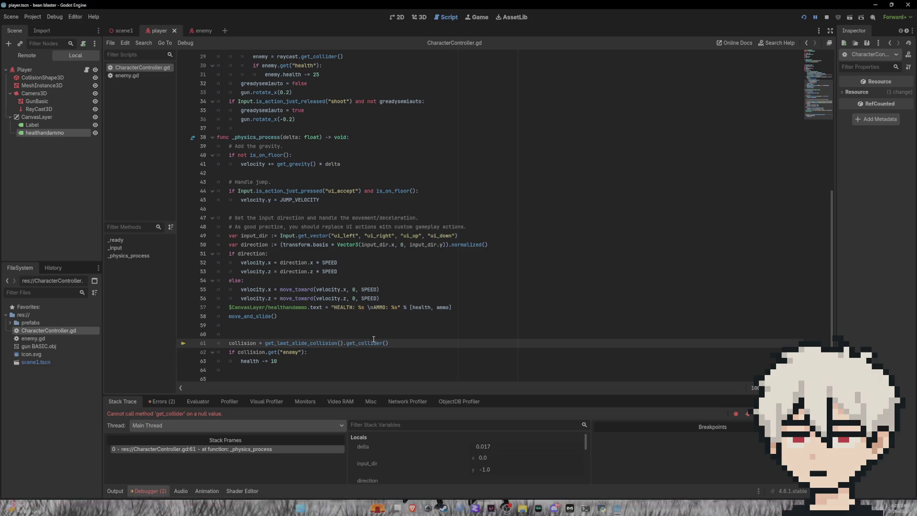
Move .get_collider() from line 61 to follow collision in line 62's enemy check, save, and rerun
mouse_move(390, 341)
mouse_down()
mouse_move(340, 343)
mouse_move(349, 345)
mouse_up()
key(ctrl+c)
key(BackSpace)
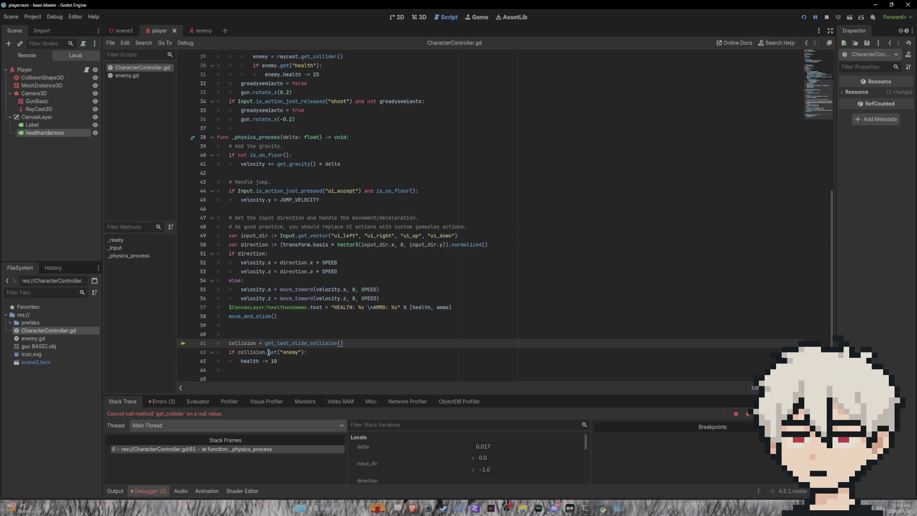
click(268, 352)
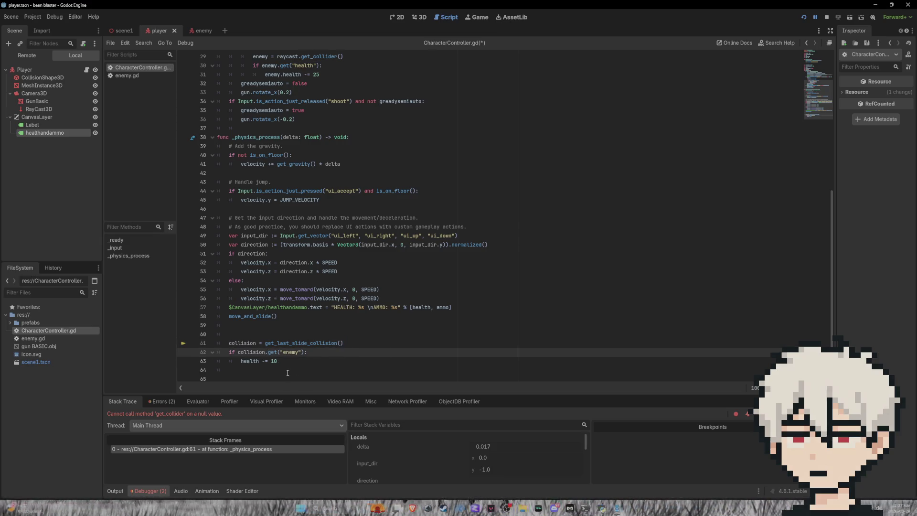
key(ctrl+v)
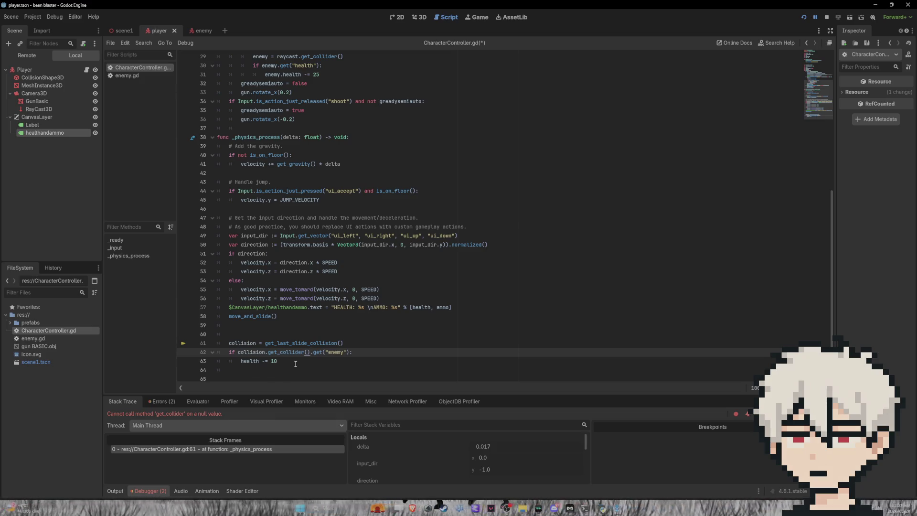
key(ctrl+s)
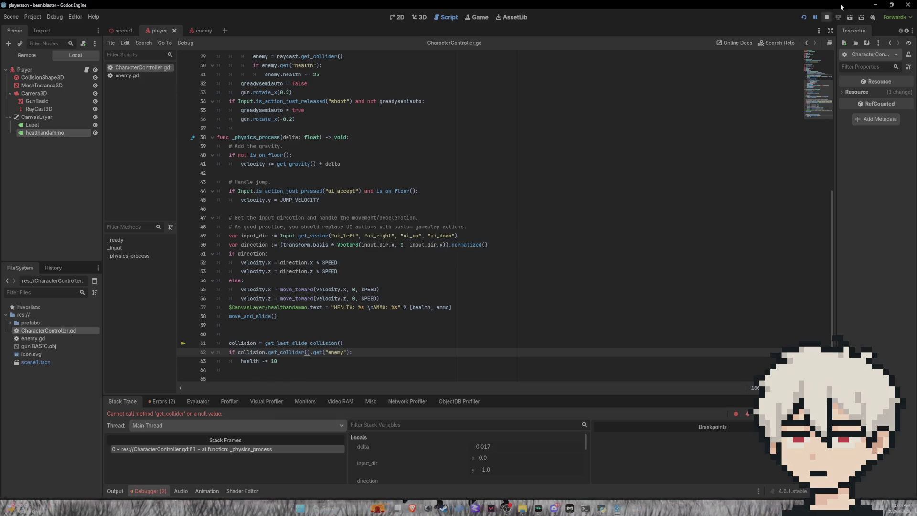
click(804, 18)
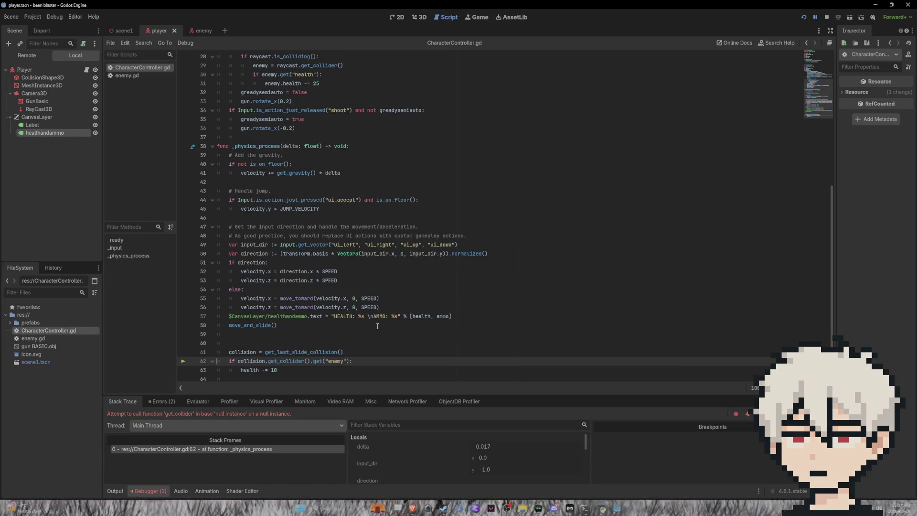
Select the debugger's 'get_collider in base null instance' error message for line 62
scroll(377, 326, down, 1)
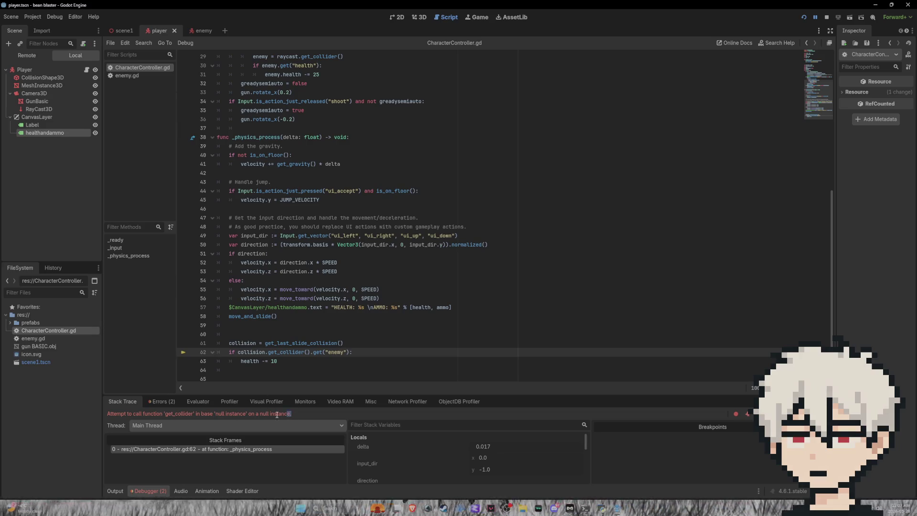
drag(277, 415, 107, 414)
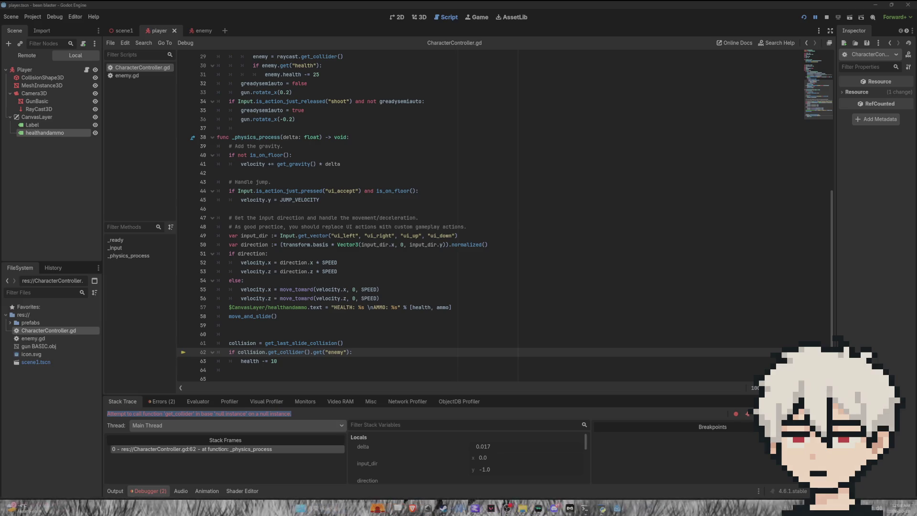
Move the collision assignment above a new 'if collision:' line in _physics_process
click(307, 334)
text(if)
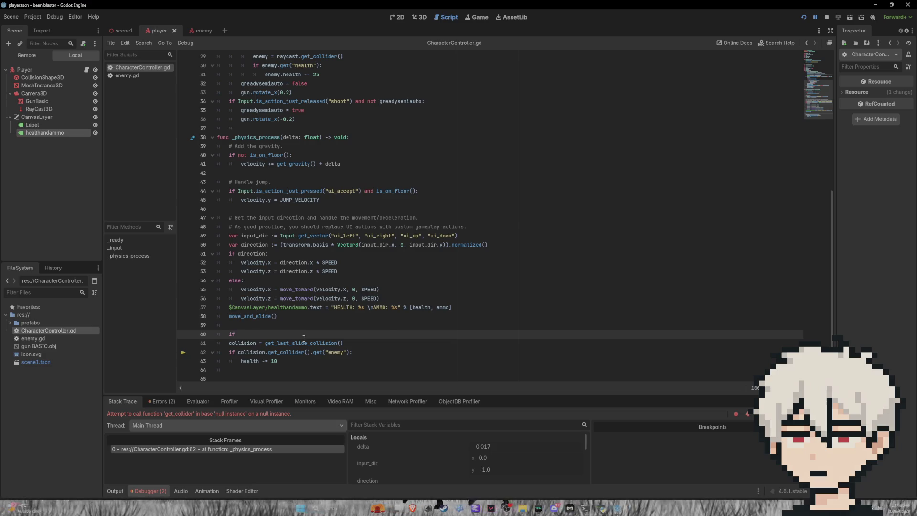
click(333, 344)
drag(333, 344, 266, 344)
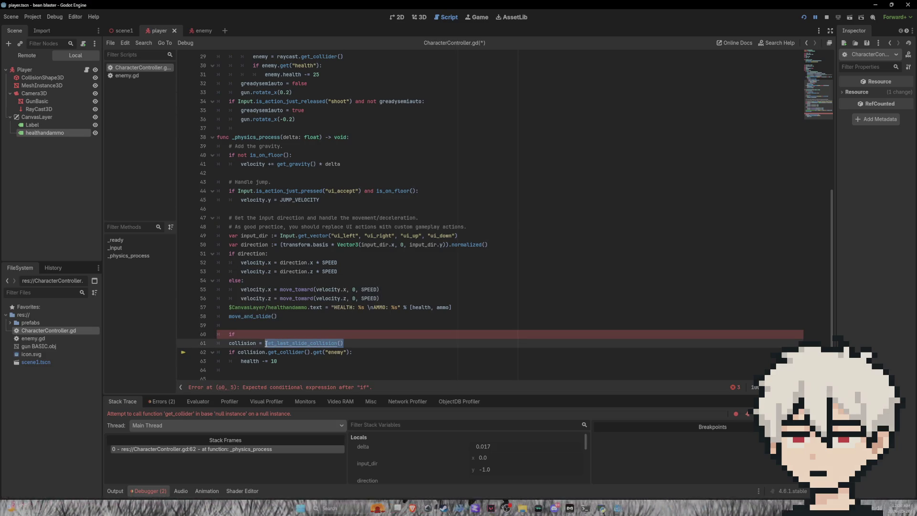
click(252, 333)
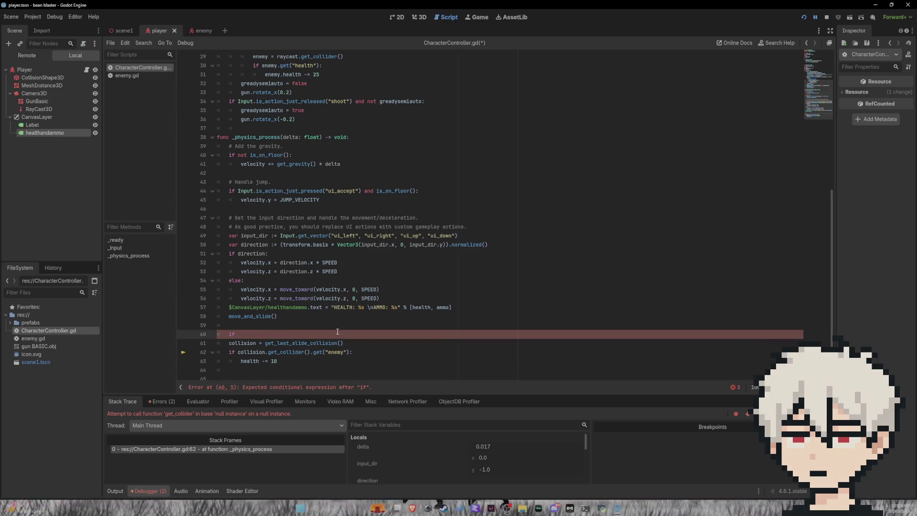
text(get_)
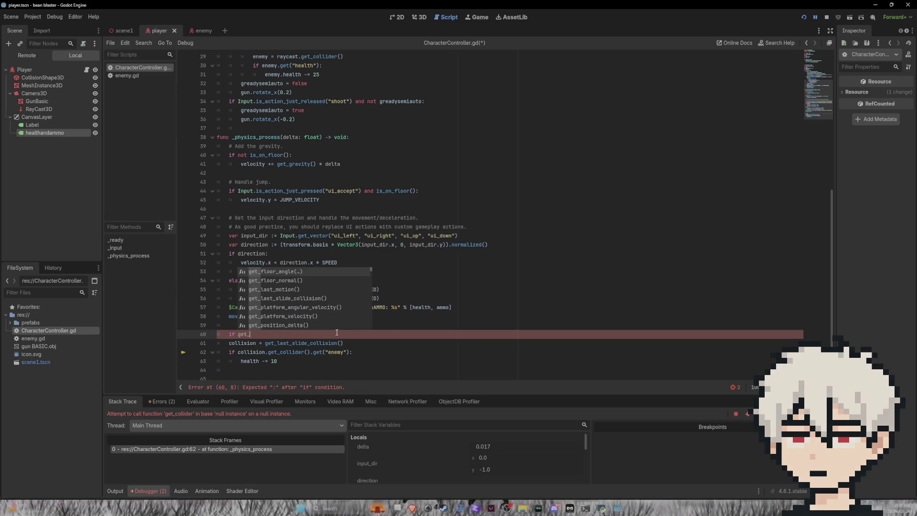
drag(344, 343, 229, 343)
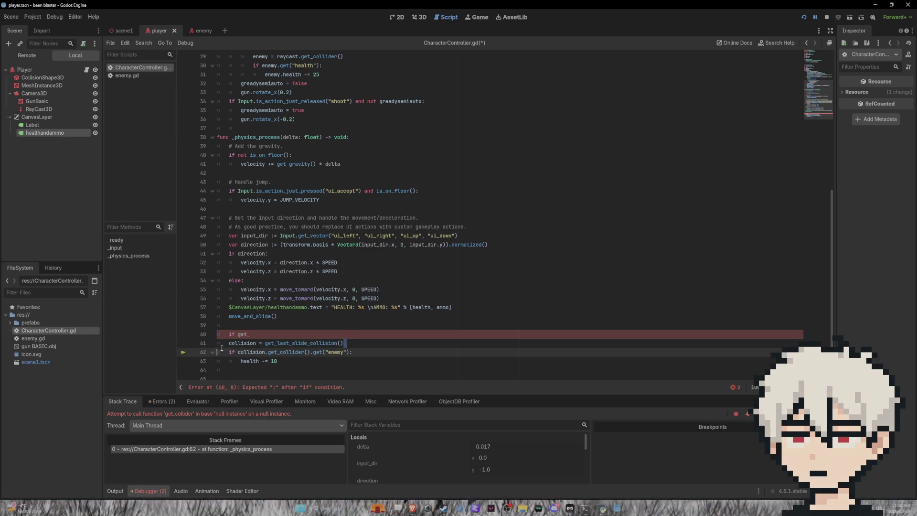
key(ctrl+x)
click(244, 326)
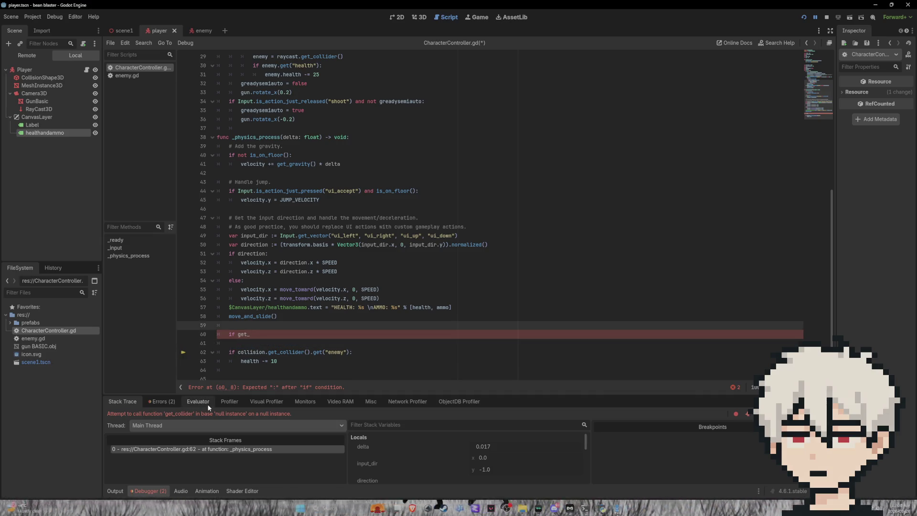
key(Return)
key(ctrl+v)
key(Down)
key(BackSpace)
key(BackSpace)
key(BackSpace)
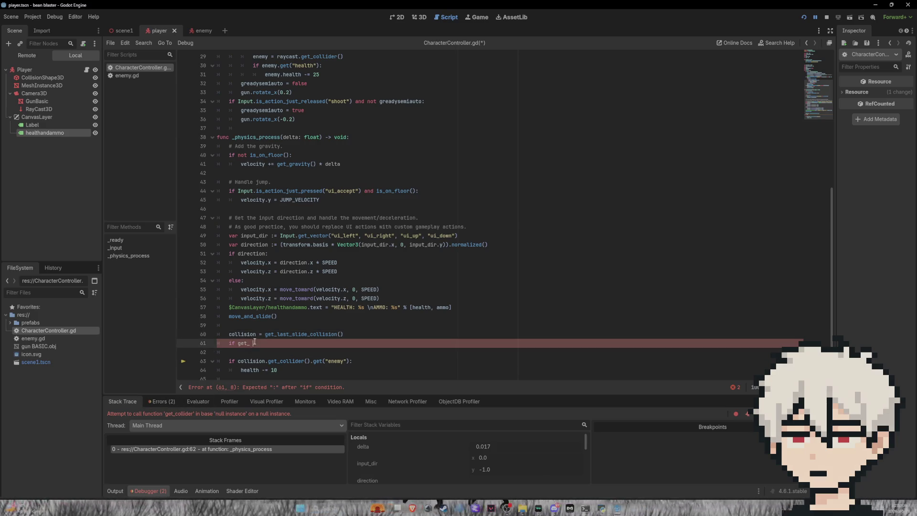
text(coll)
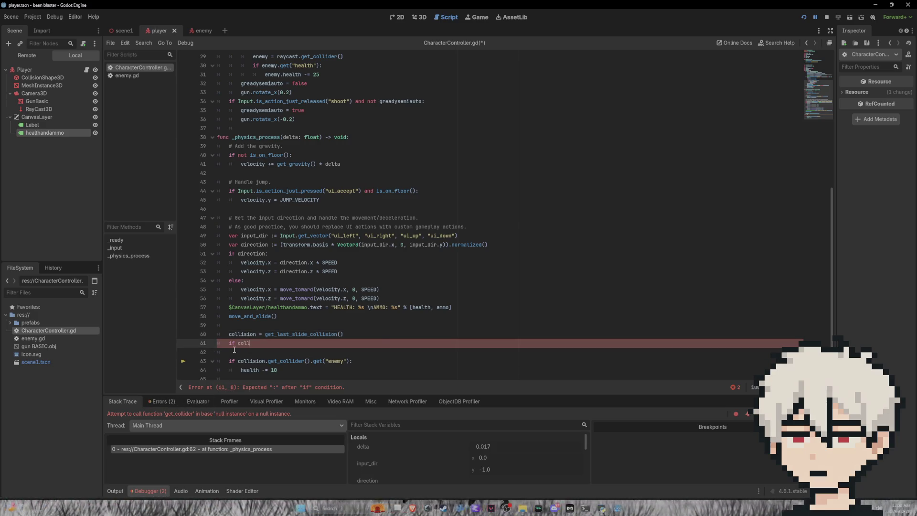
text(ision:)
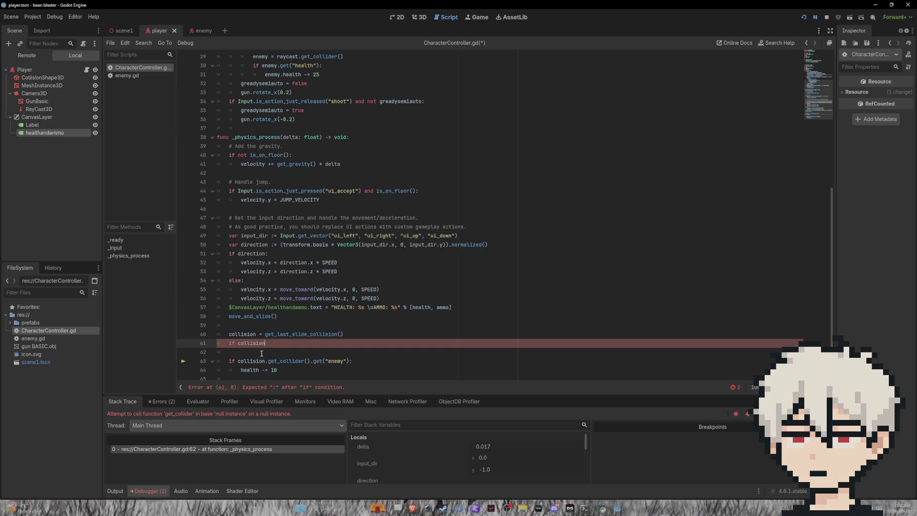
Indent the enemy health check under 'if collision:', drop the blank line, save, and stop the game
drag(289, 370, 229, 362)
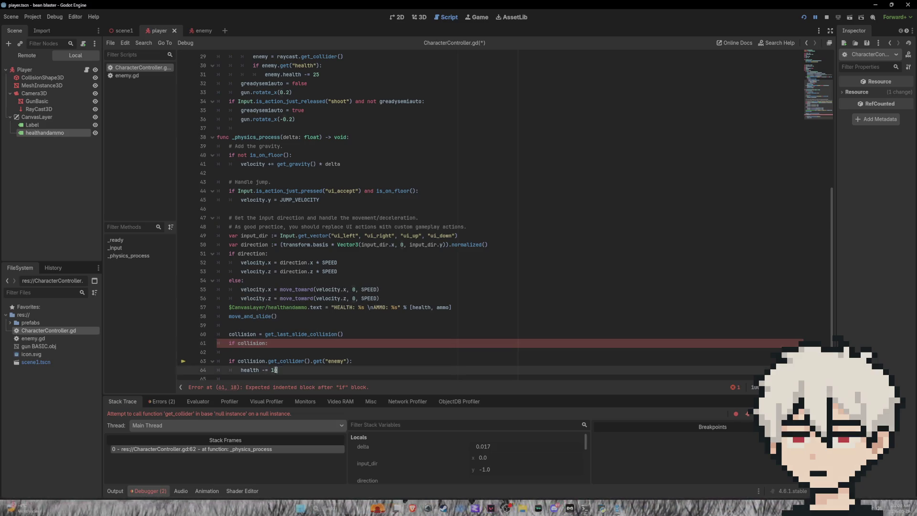
key(Tab)
key(alt+Up)
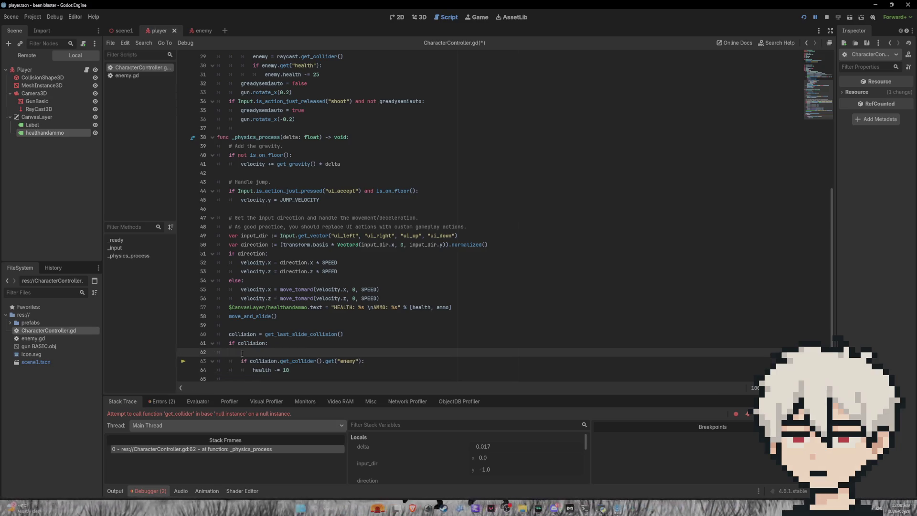
key(Escape)
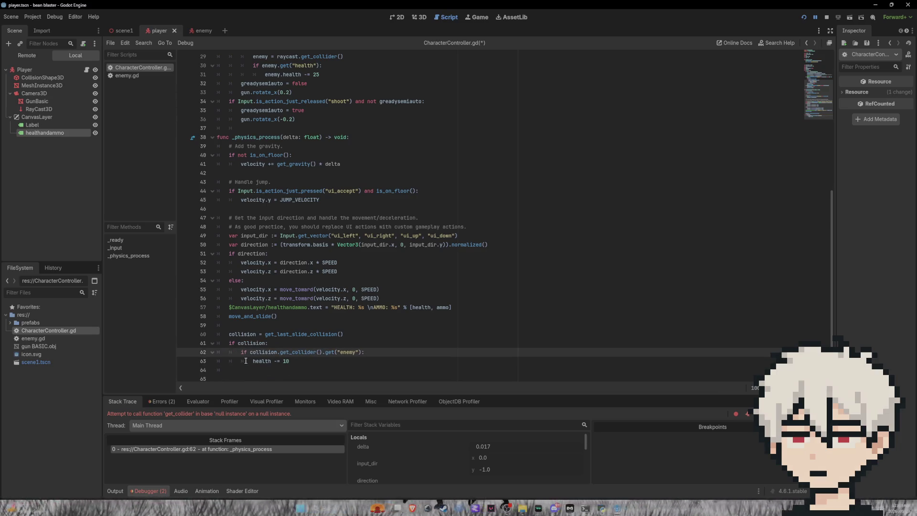
key(ctrl+s)
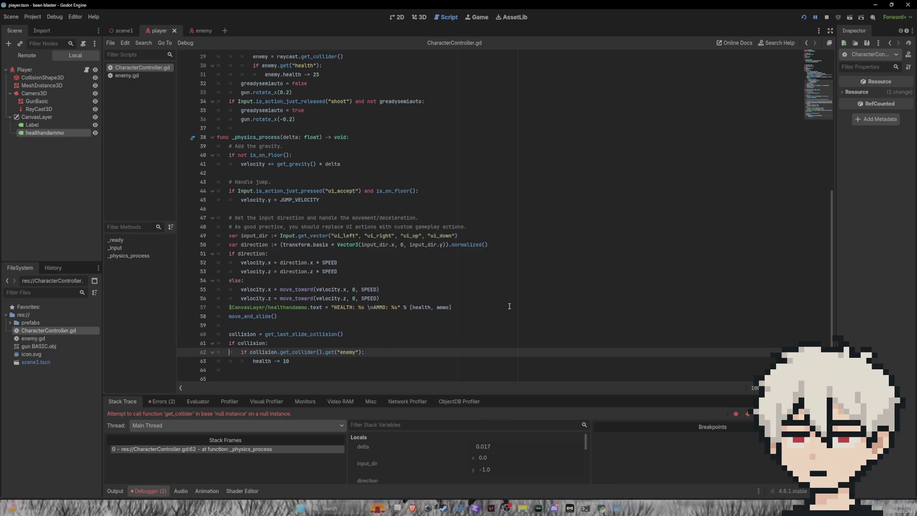
click(825, 18)
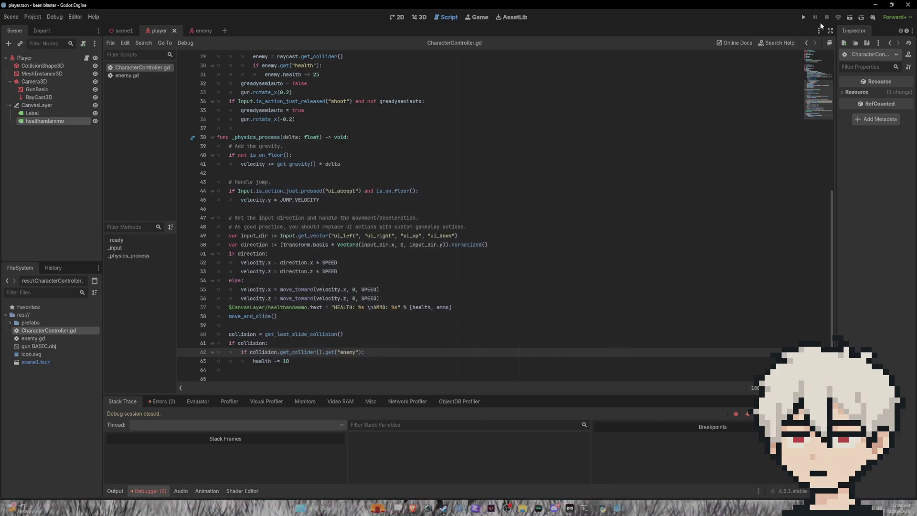
click(167, 403)
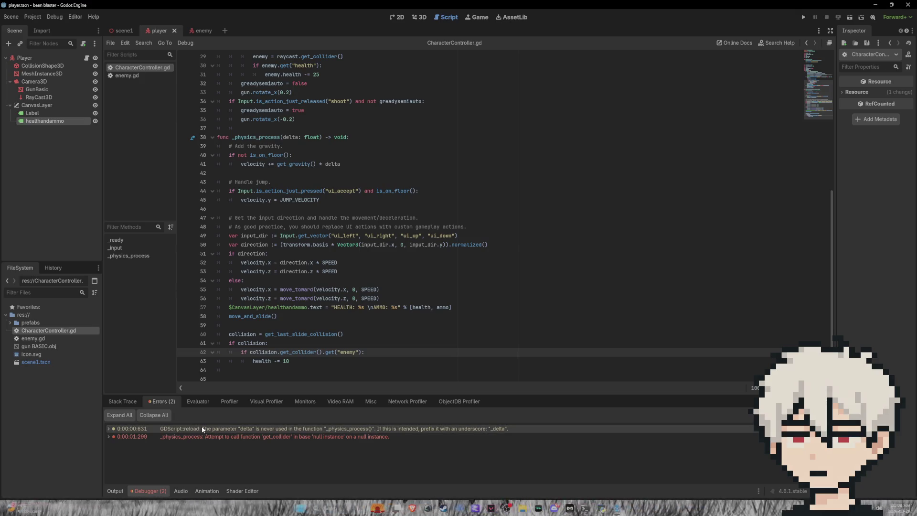
click(804, 17)
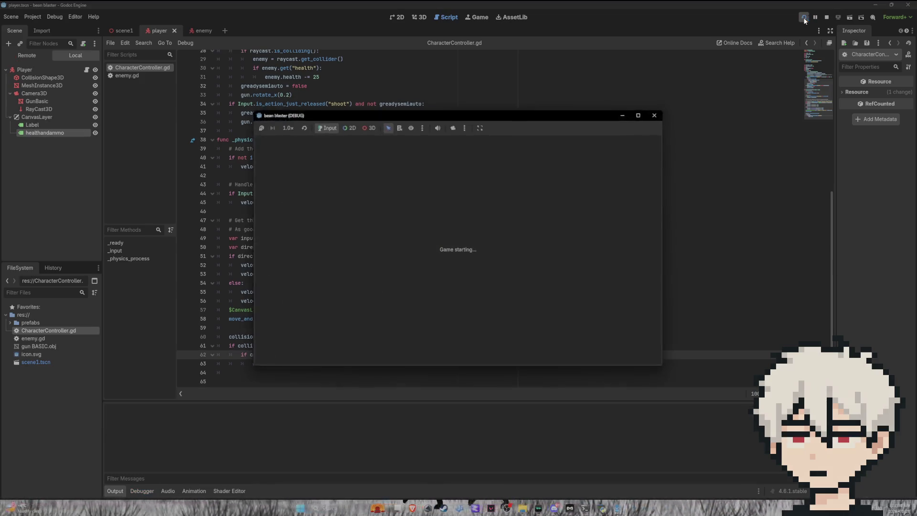
key(w)
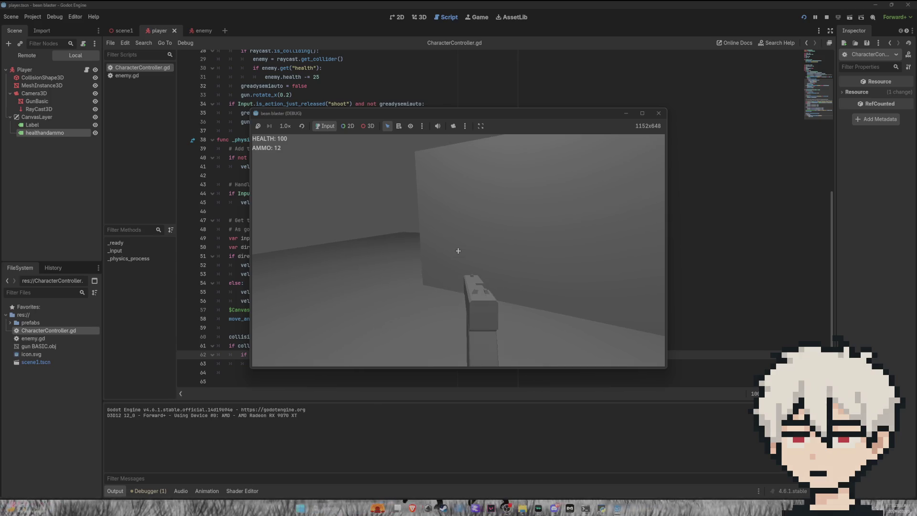
key(w)
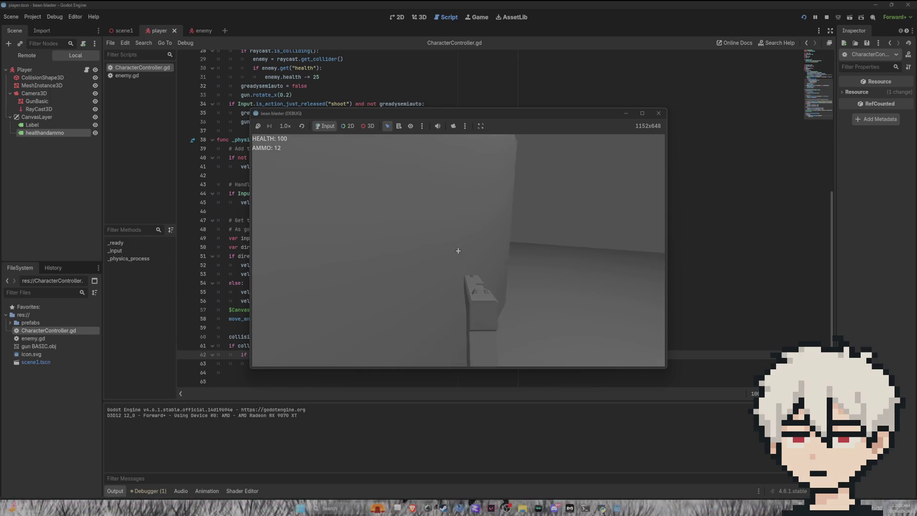
key(w)
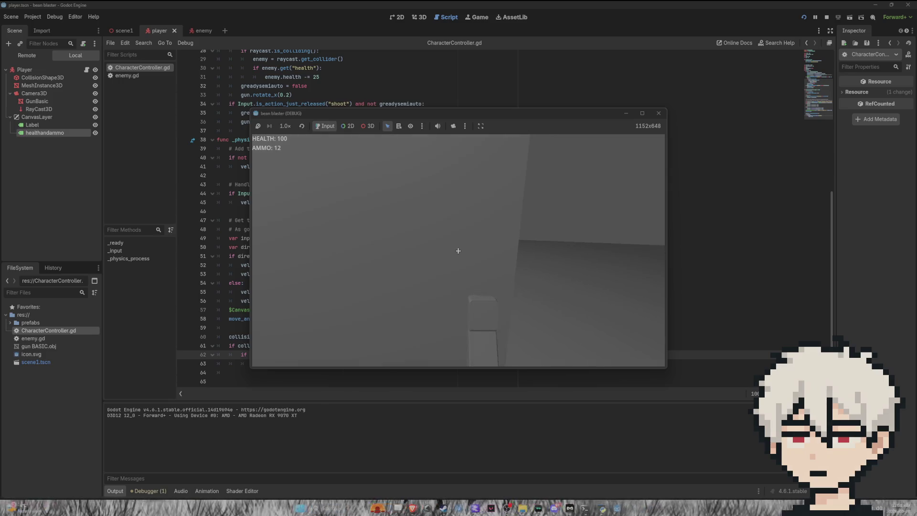
key(w)
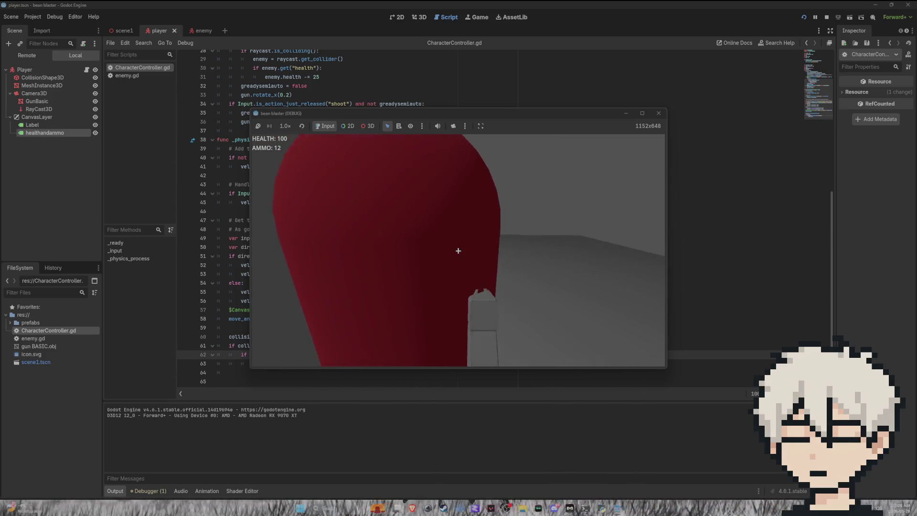
key(w)
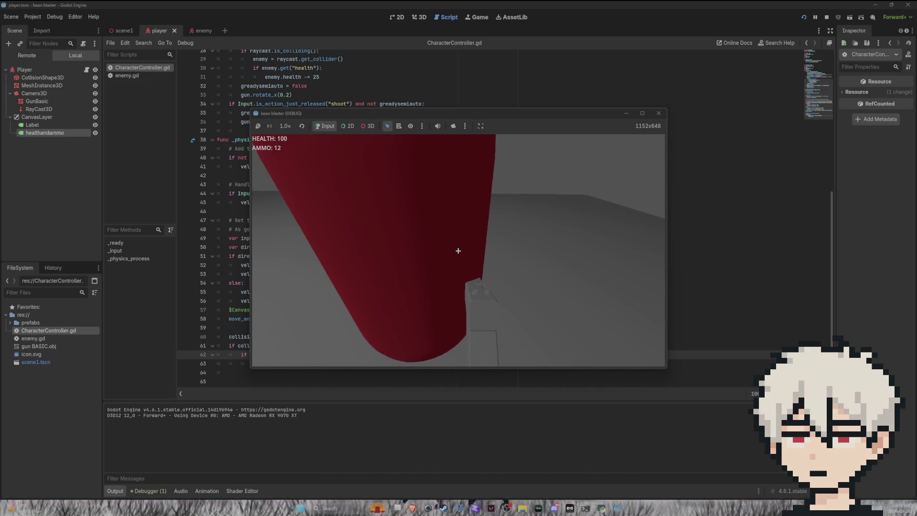
key(F8)
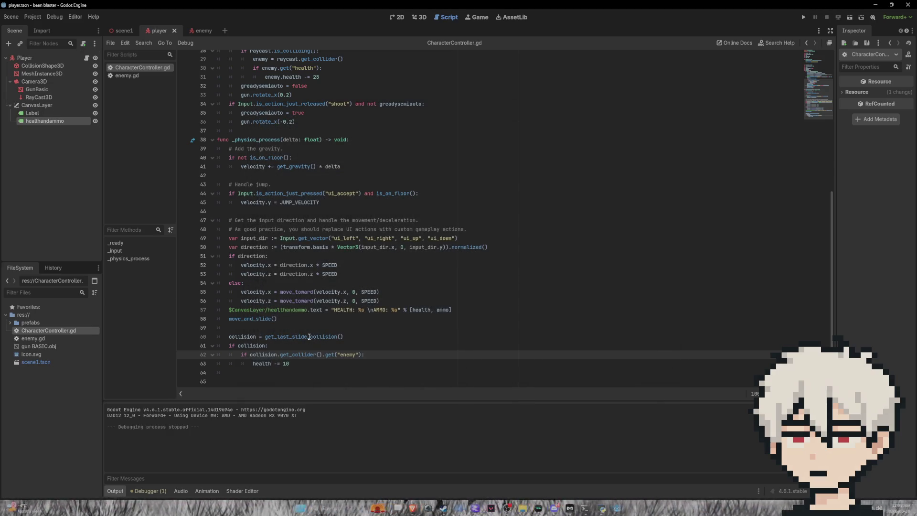
Change line 60 to 'collision = get_slide_collision(0)' and save the player script
drag(291, 337, 278, 337)
key(BackSpace)
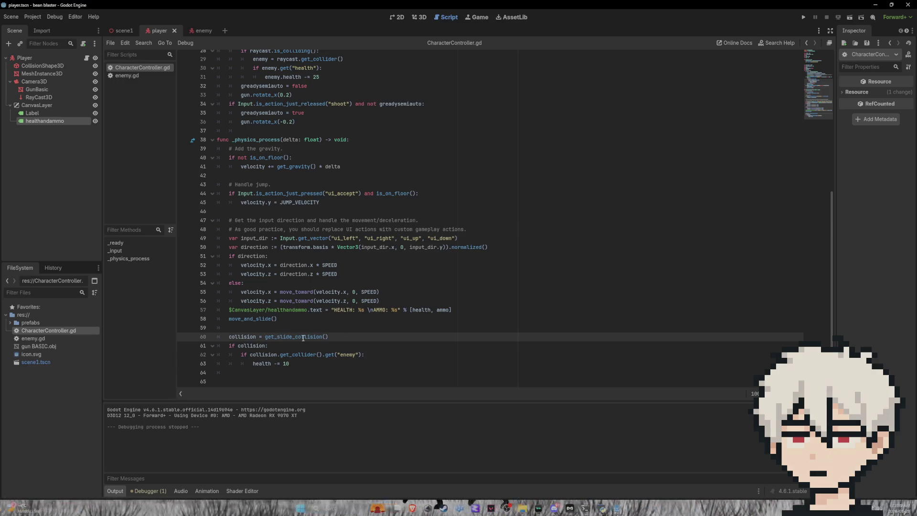
text(0)
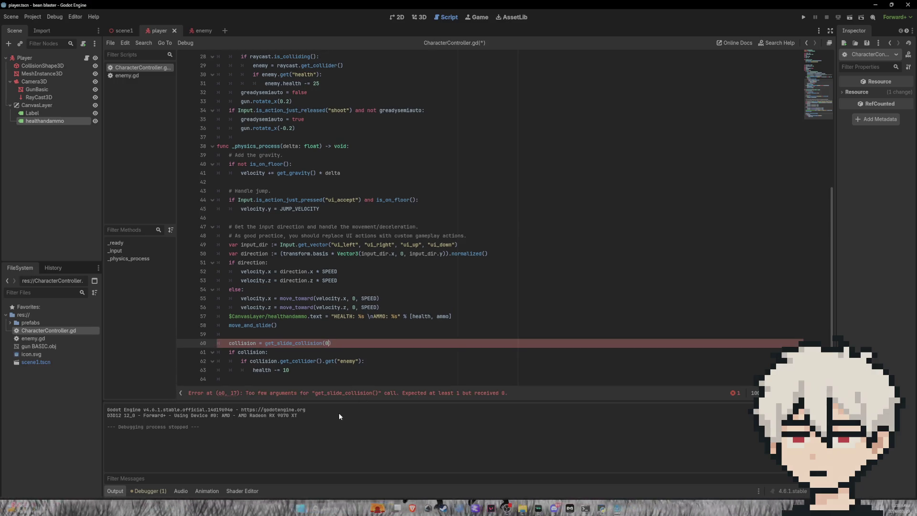
key(ctrl+s)
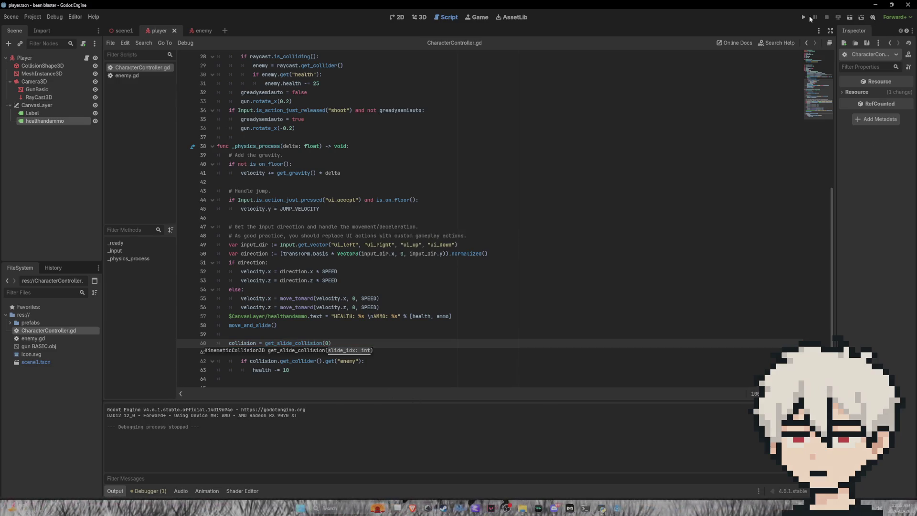
click(809, 16)
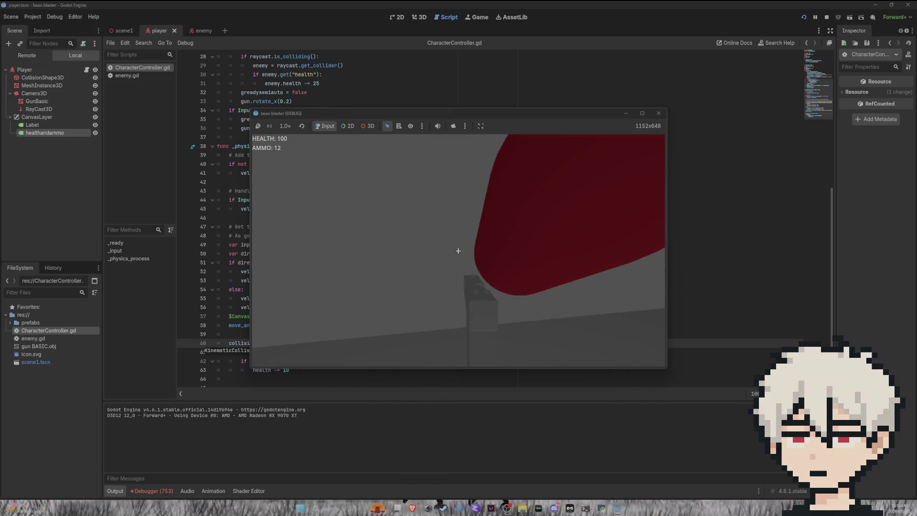
click(458, 251)
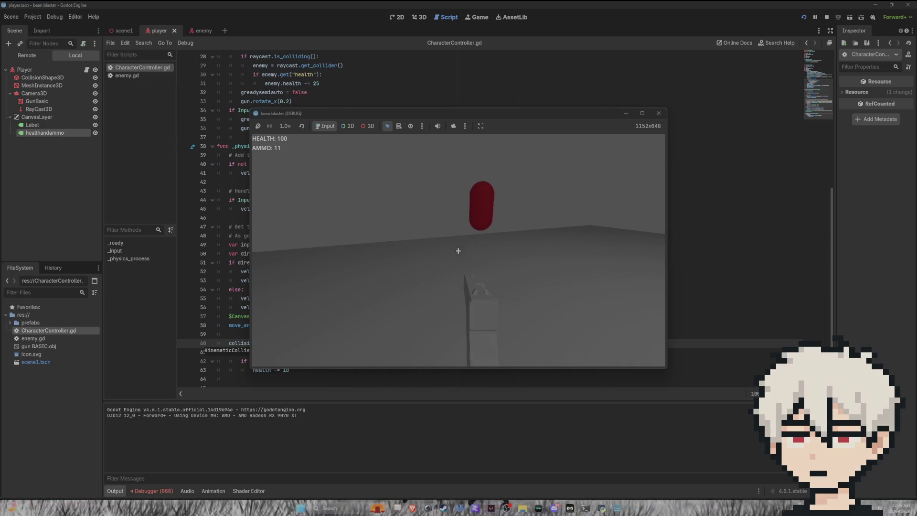
click(458, 251)
click(458, 251)
click(458, 251)
click(458, 251)
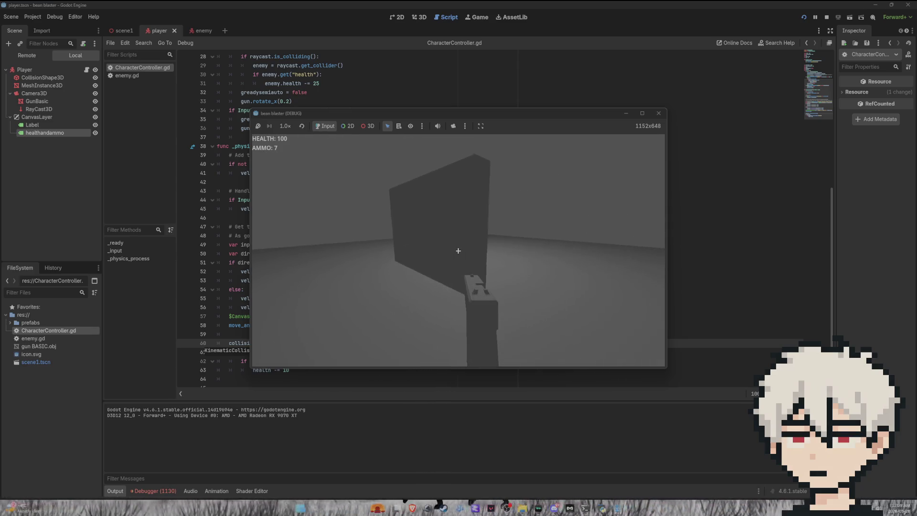
key(w)
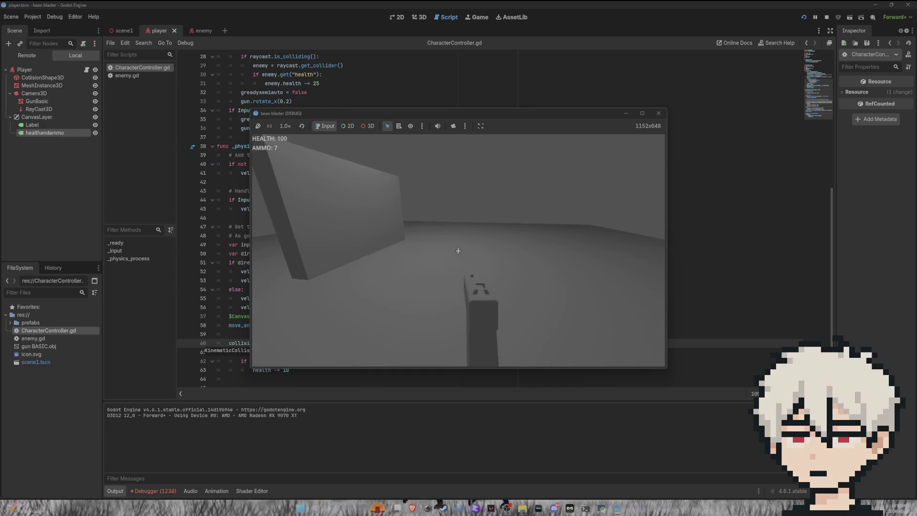
key(w)
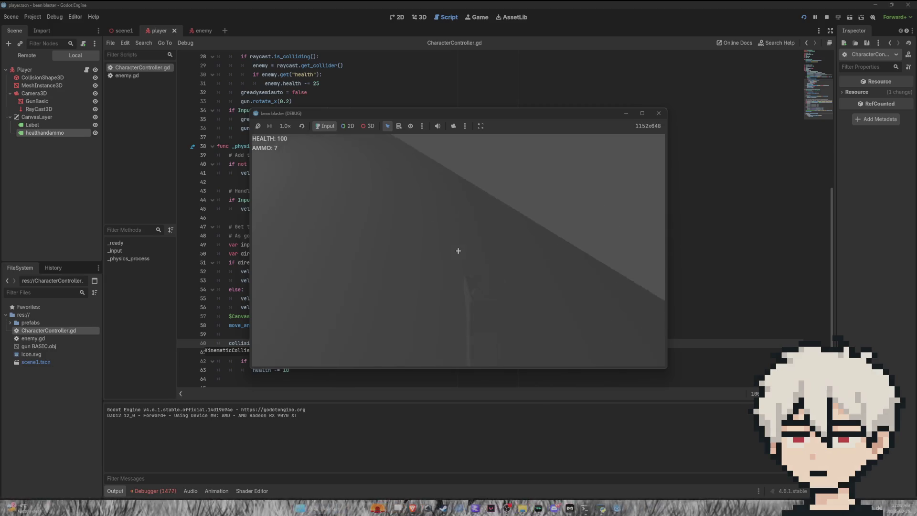
key(F8)
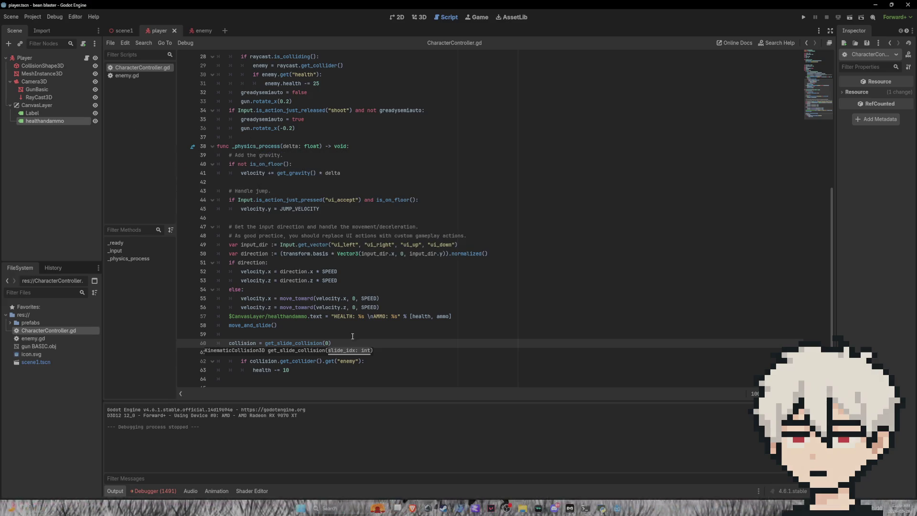
Rewrite line 60 as 'for collision in get_slide_collision():' and indent the enemy check beneath it
scroll(345, 349, down, 1)
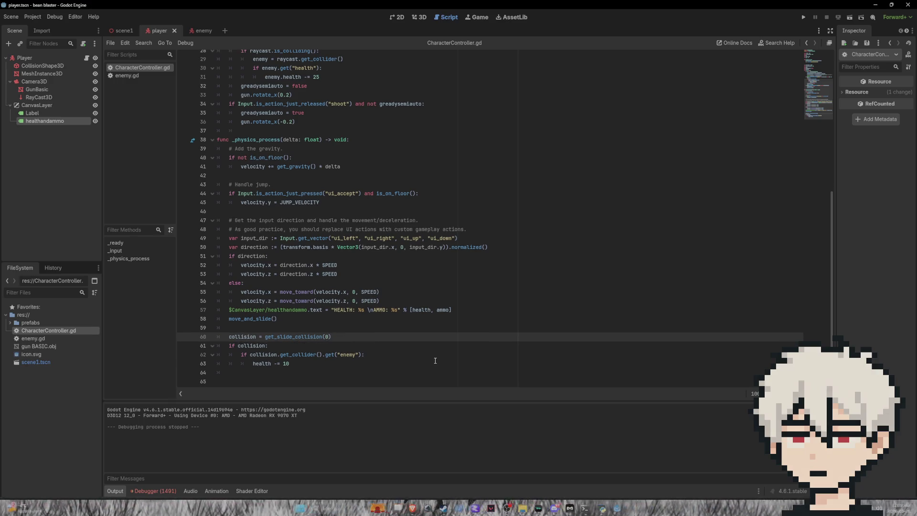
key(BackSpace)
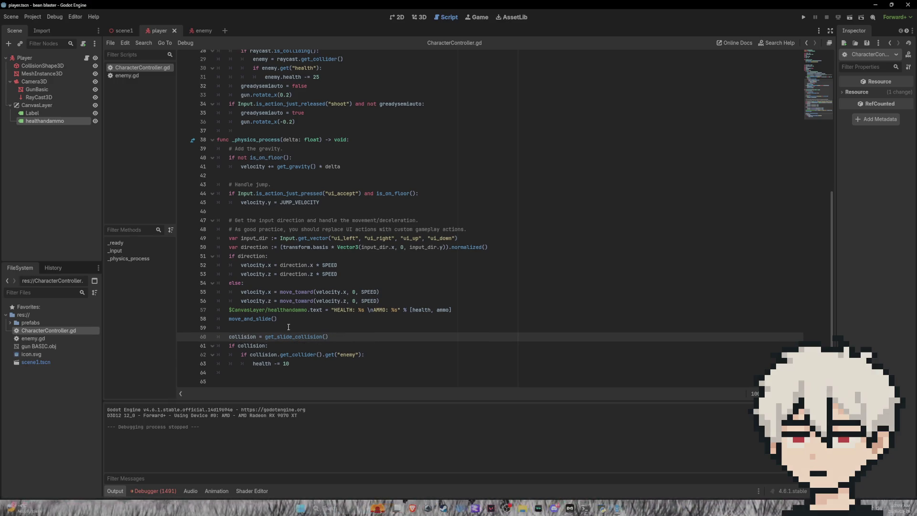
scroll(266, 338, up, 1)
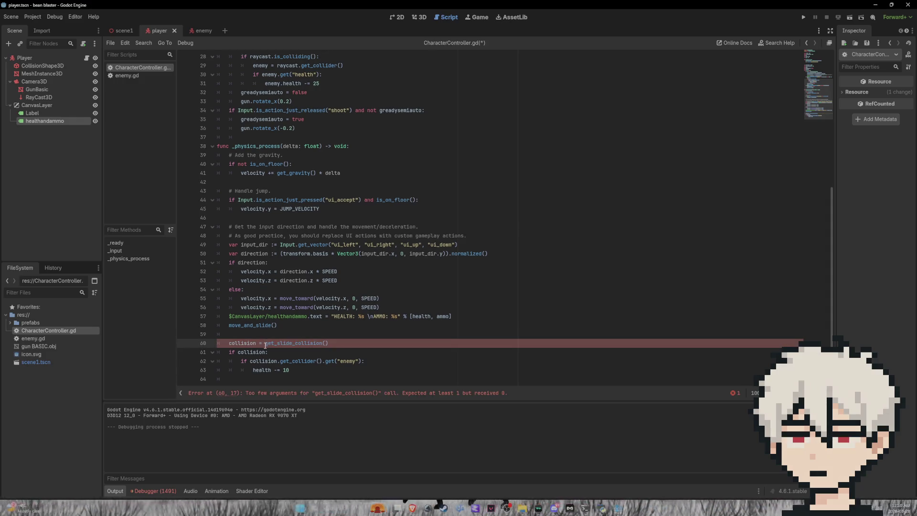
drag(265, 345, 234, 344)
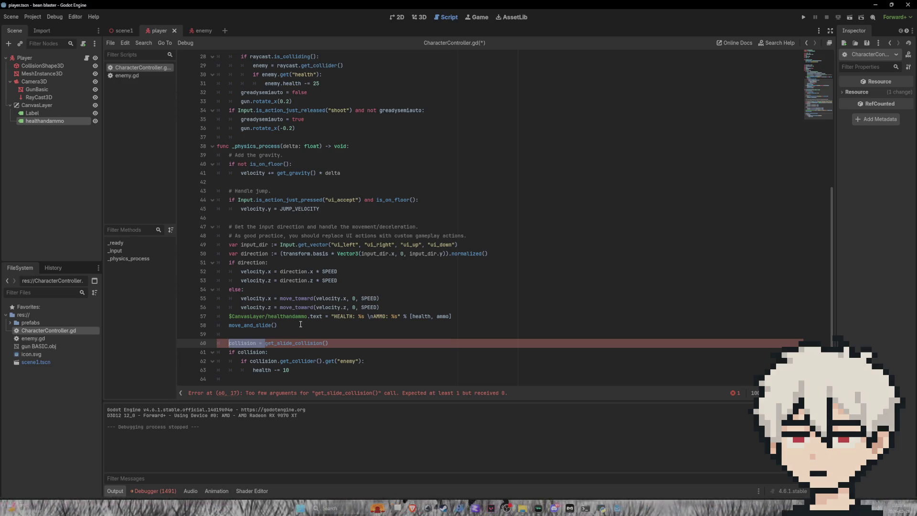
text(for coll)
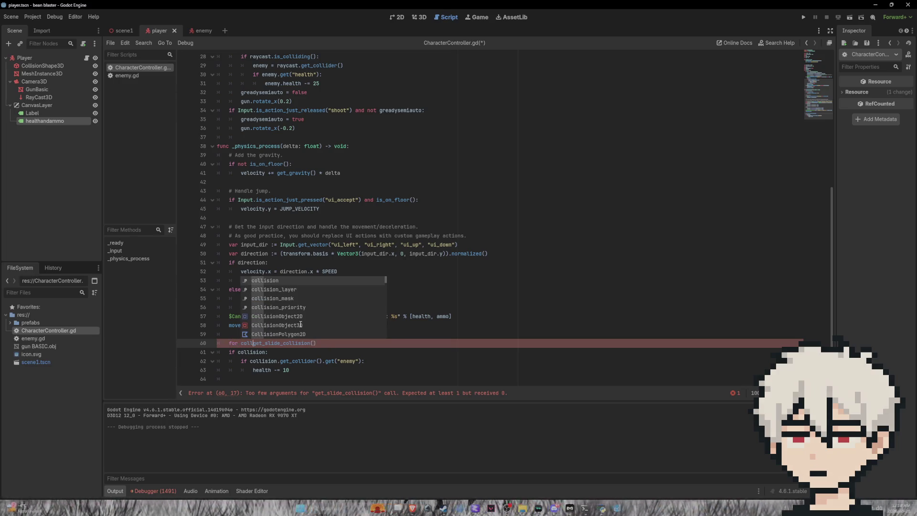
text(is)
key(Tab)
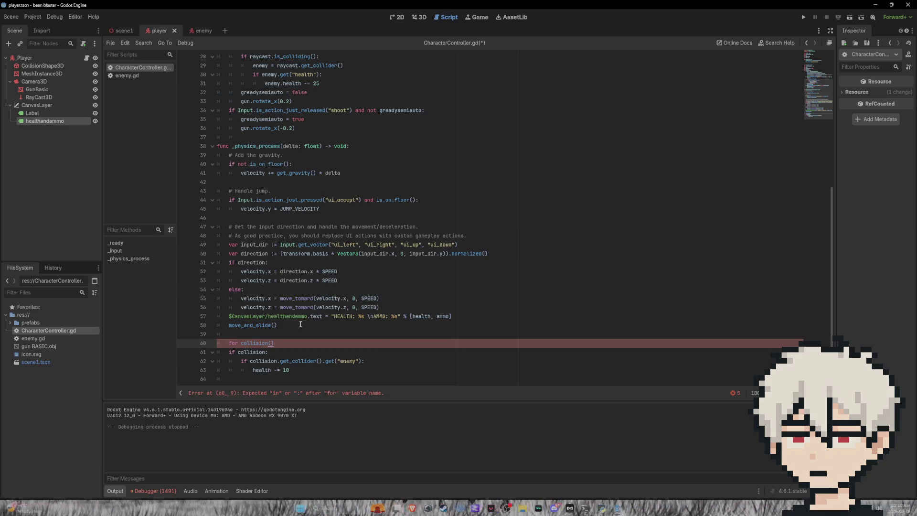
click(276, 348)
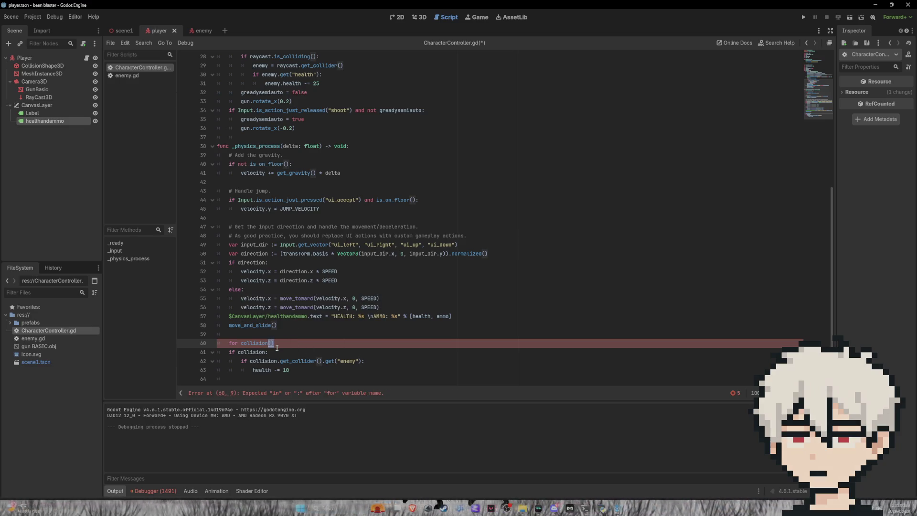
key(BackSpace)
key(BackSpace)
text(in)
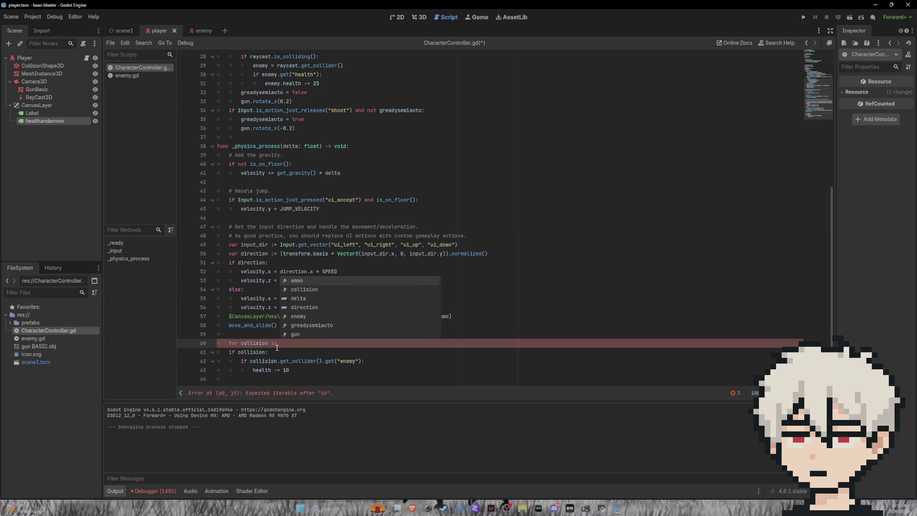
text( get)
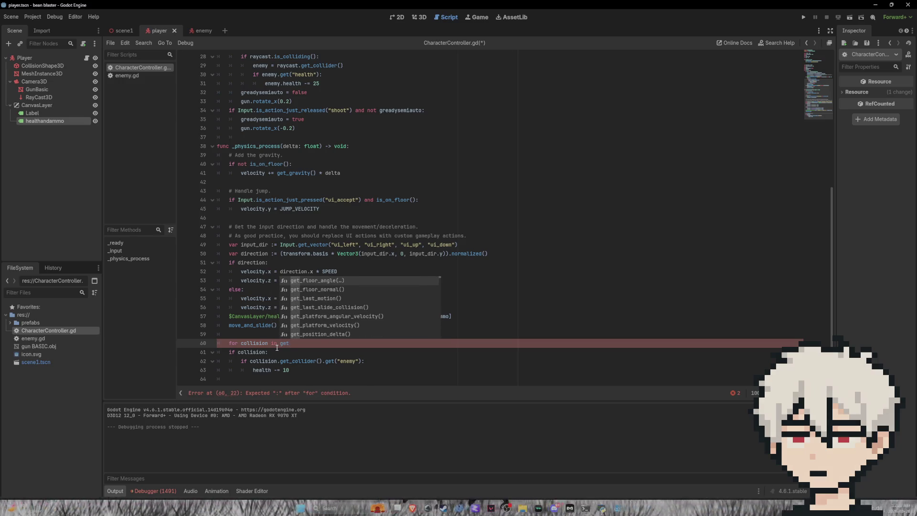
text(_)
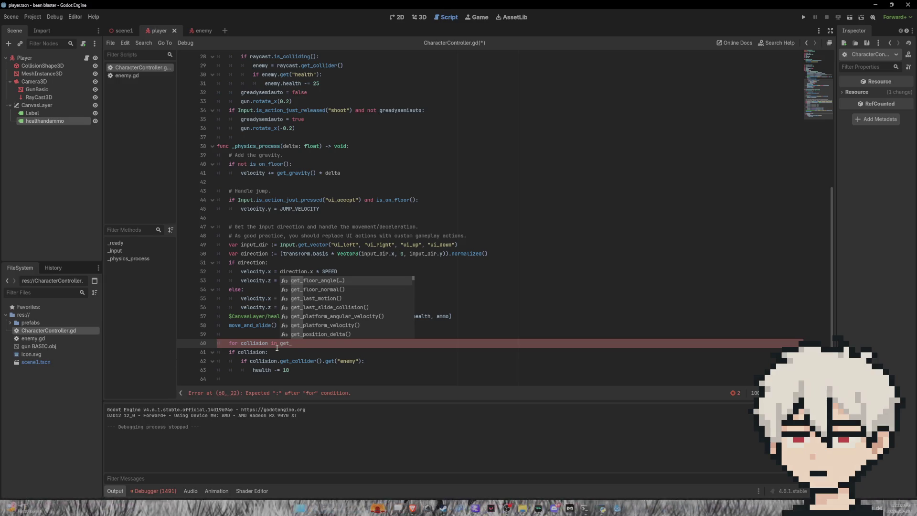
text(slide)
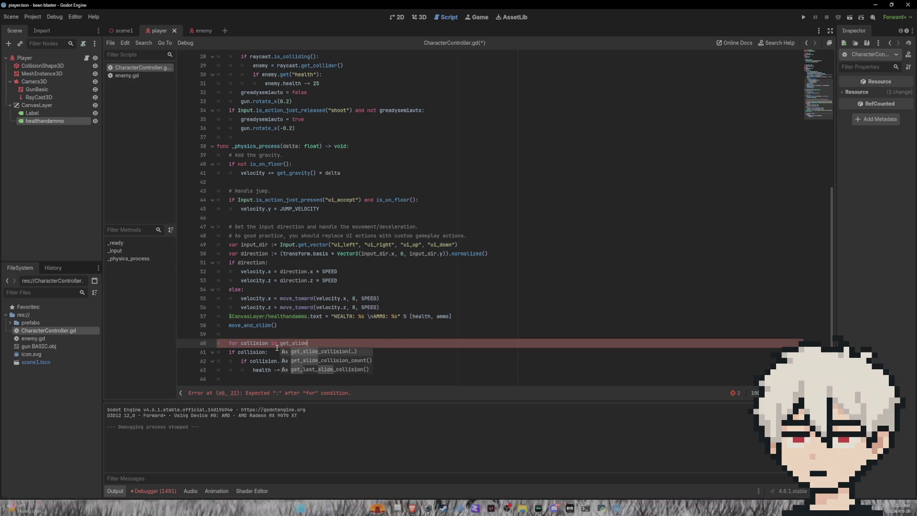
key(Return)
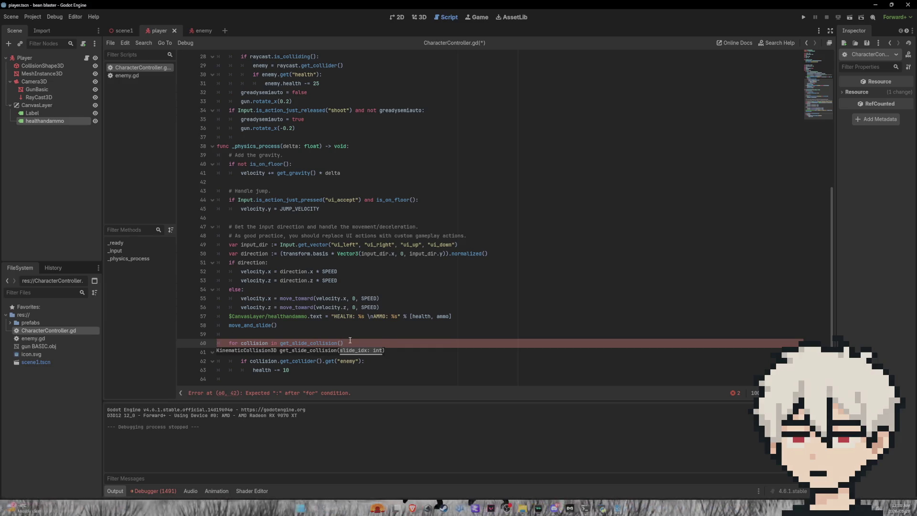
text():)
drag(296, 373, 217, 353)
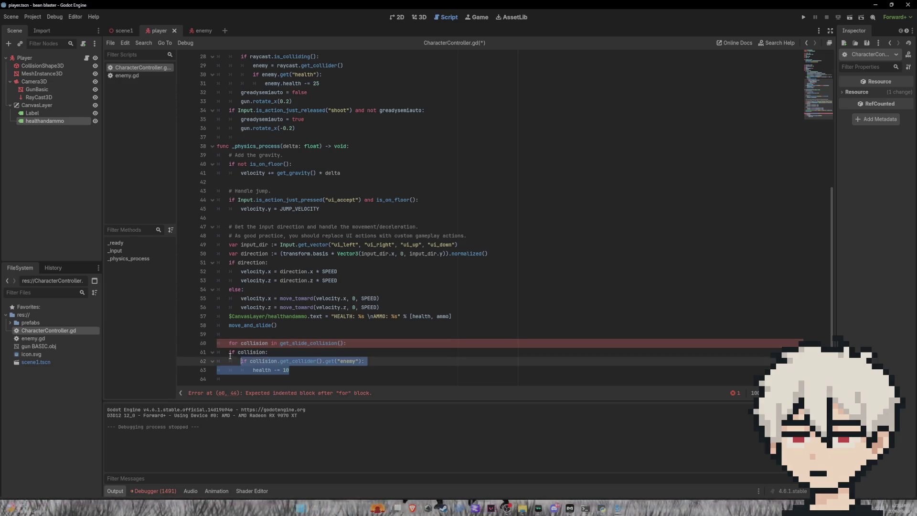
key(Tab)
Delete the unused 'var collision' declaration on line 19
scroll(283, 235, up, 5)
scroll(284, 235, up, 4)
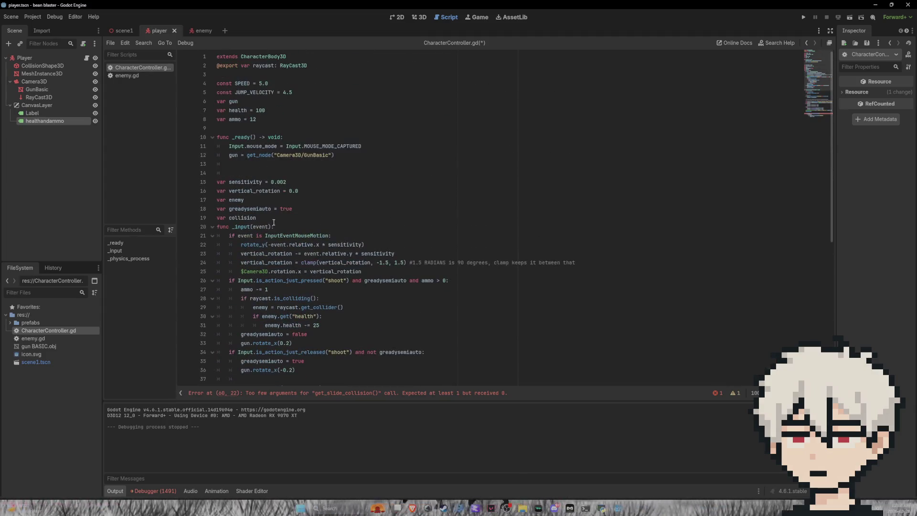
drag(258, 218, 197, 221)
key(BackSpace)
key(BackSpace)
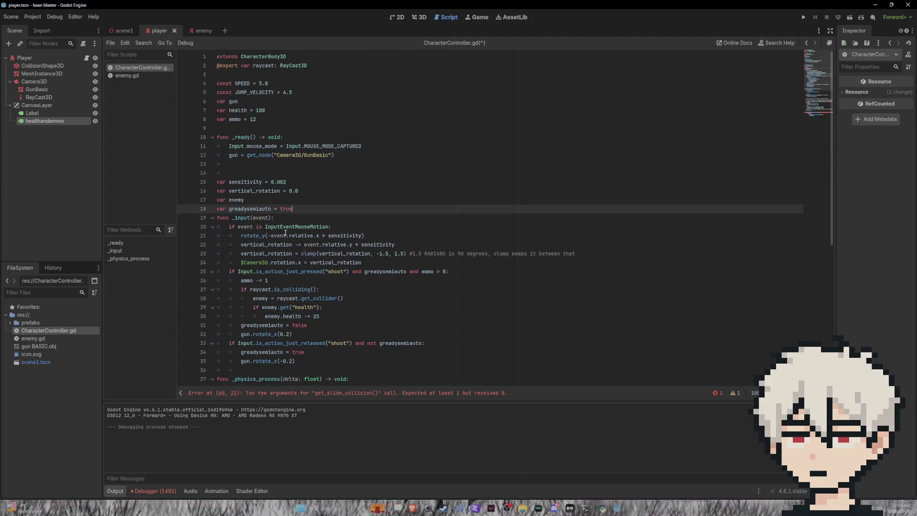
Change the loop to iterate over get_slide_collision_count()
scroll(322, 288, down, 8)
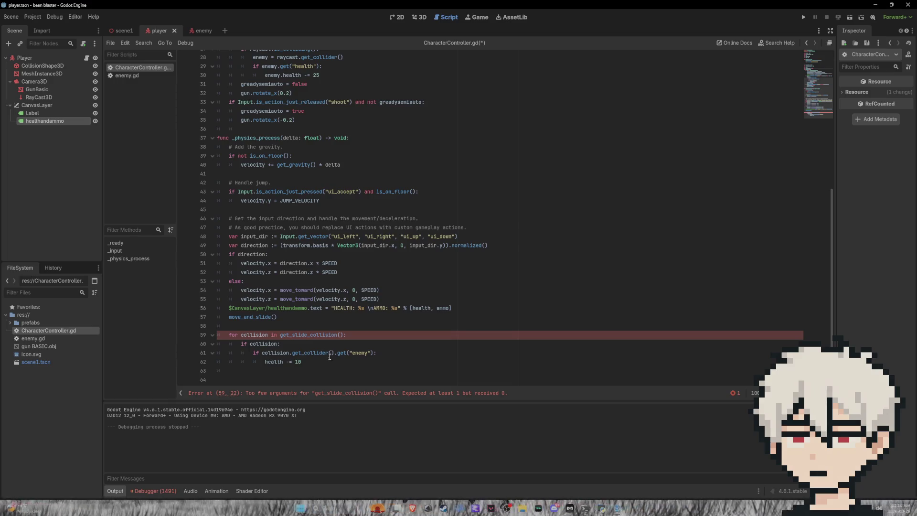
click(318, 362)
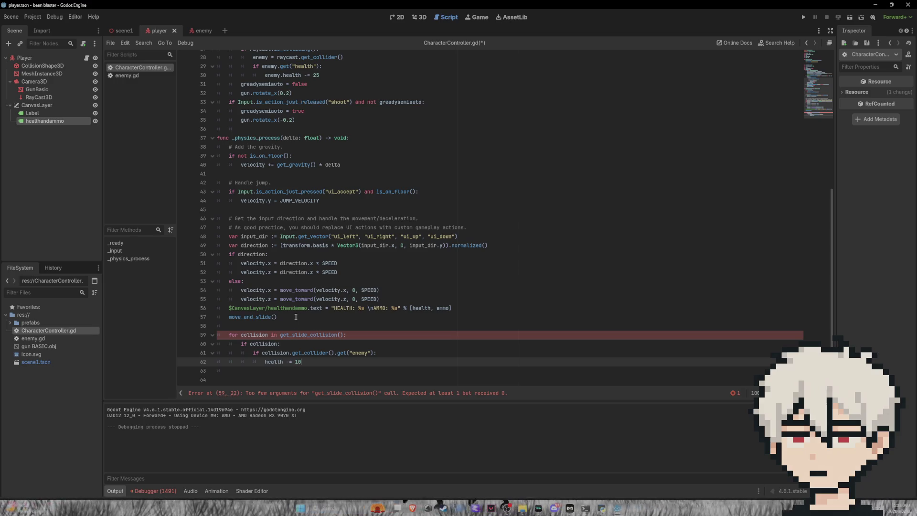
click(340, 335)
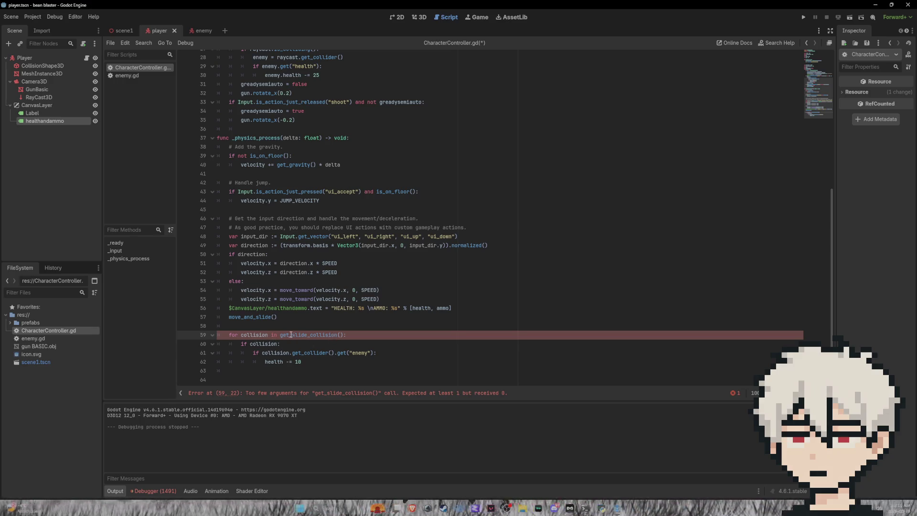
mouse_move(282, 335)
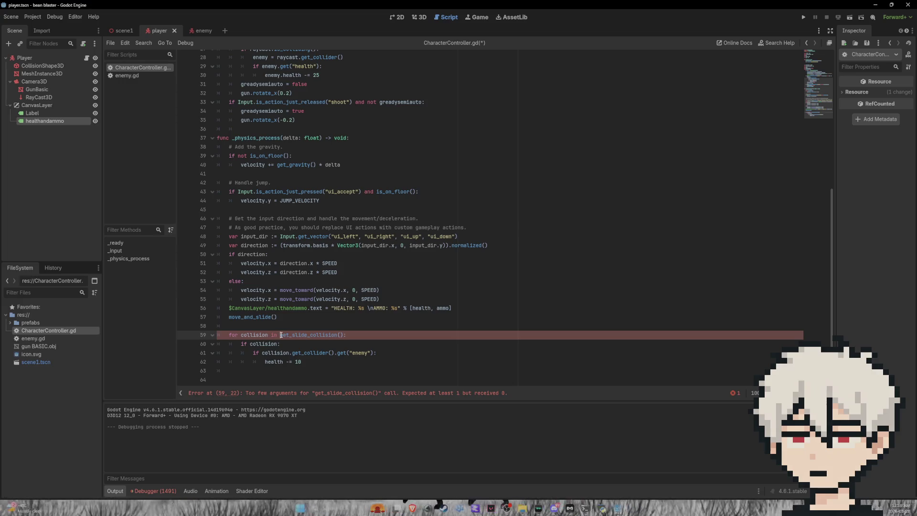
drag(280, 335, 345, 337)
click(339, 335)
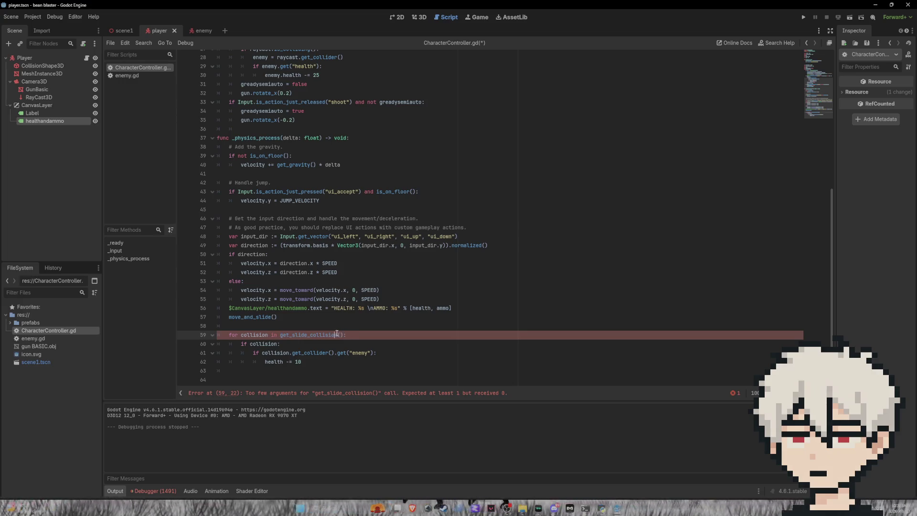
text(_cl)
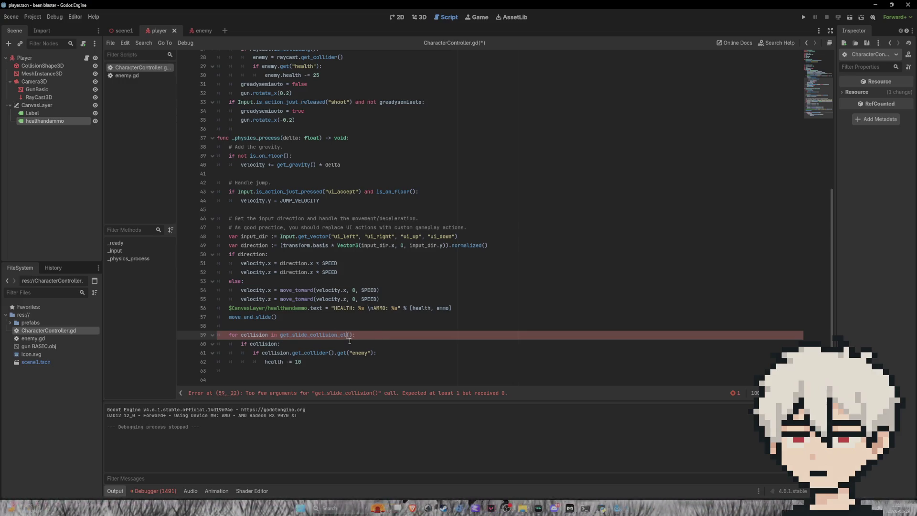
key(BackSpace)
text(ount)
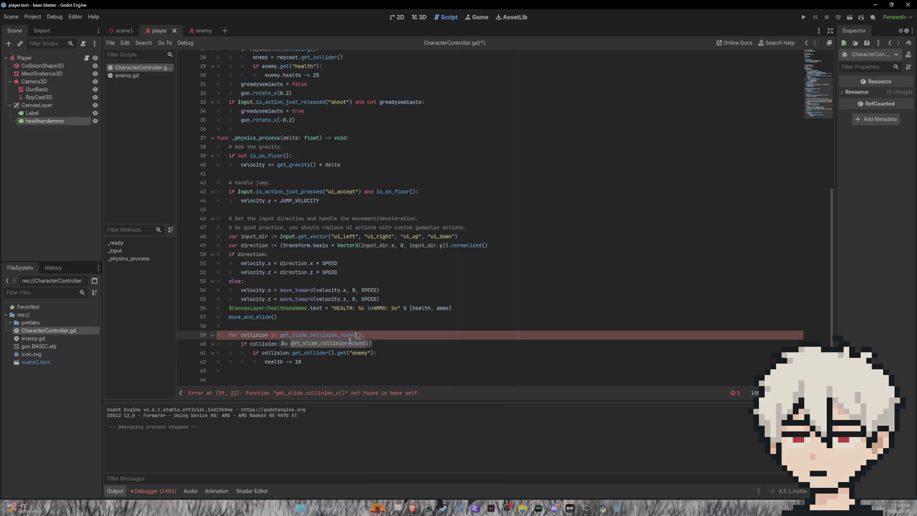
click(378, 333)
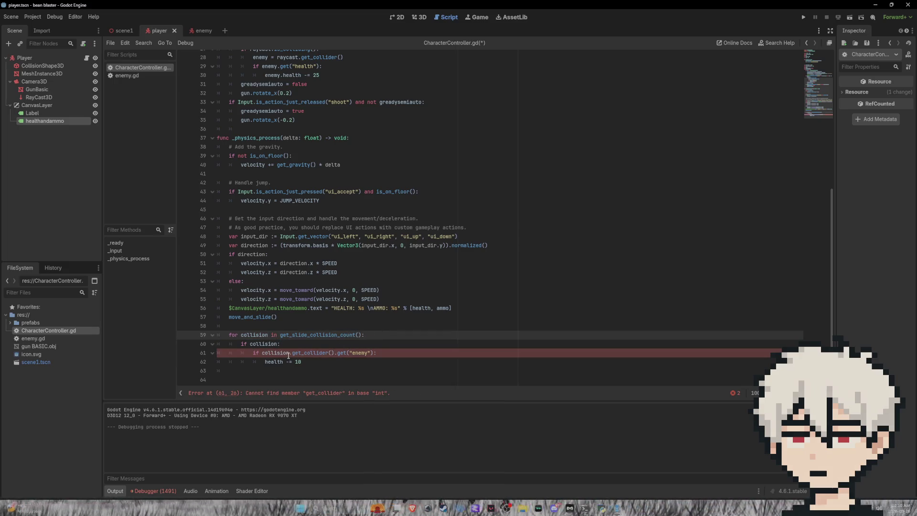
Wrap collision in get_slide_collision(collision) for line 61's enemy check and save
click(289, 353)
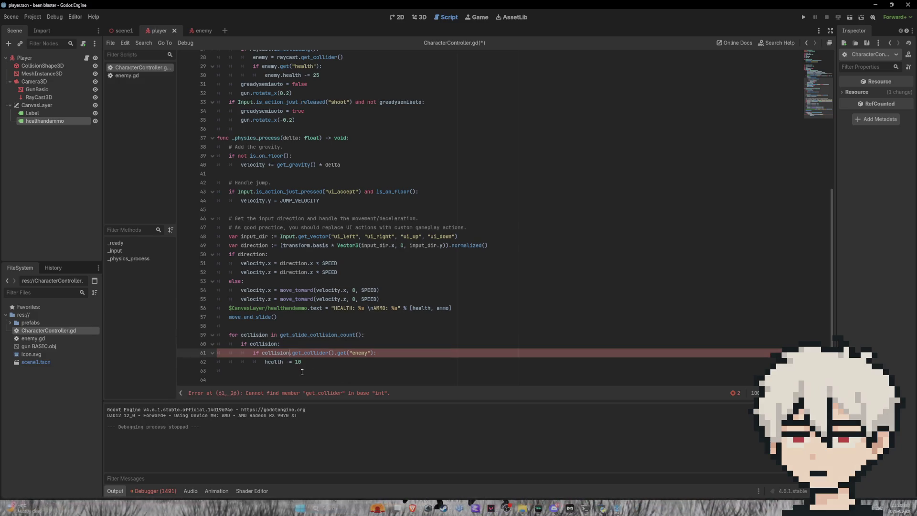
text(.))
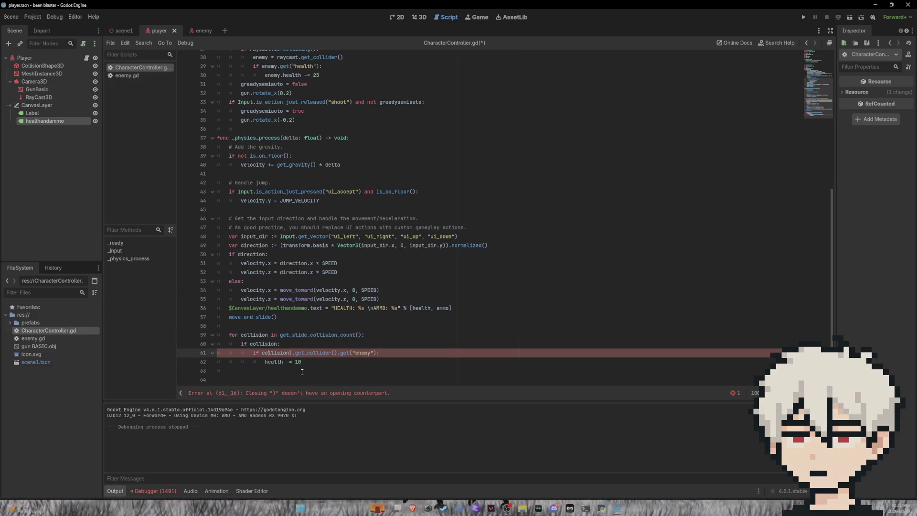
text(get()
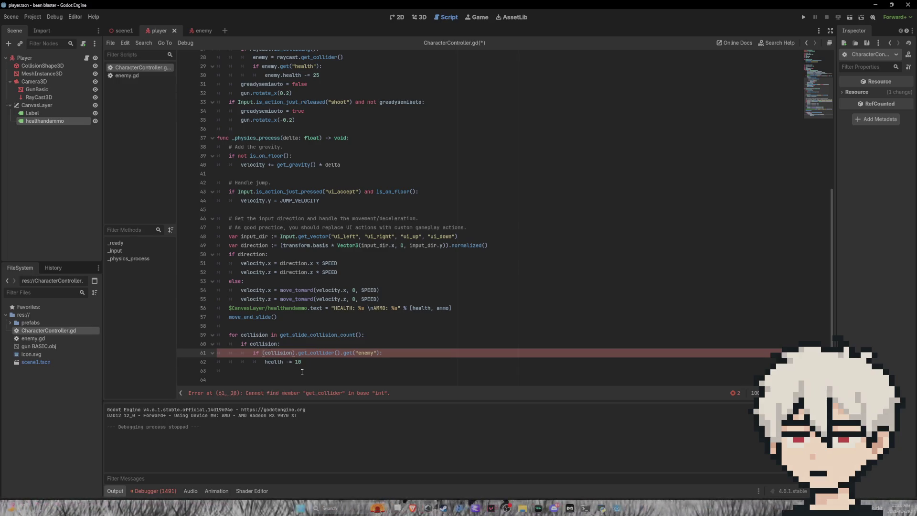
text(_sl)
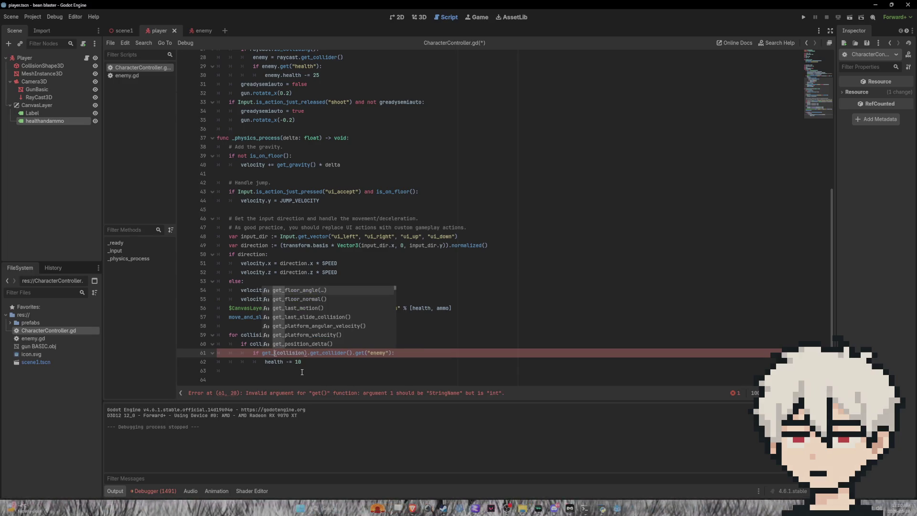
key(Return)
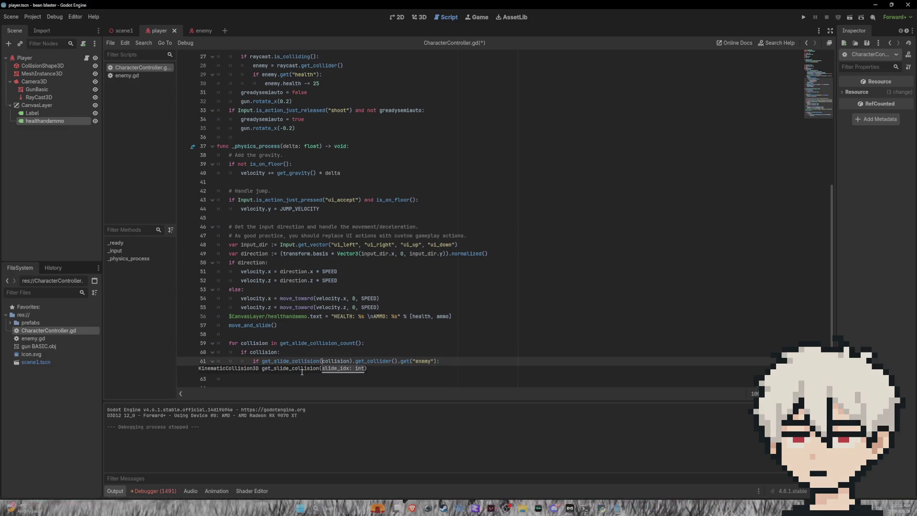
key(ctrl+s)
Run the game, walk the player into and around the red enemy with W/A/D, then stop with F8
click(804, 17)
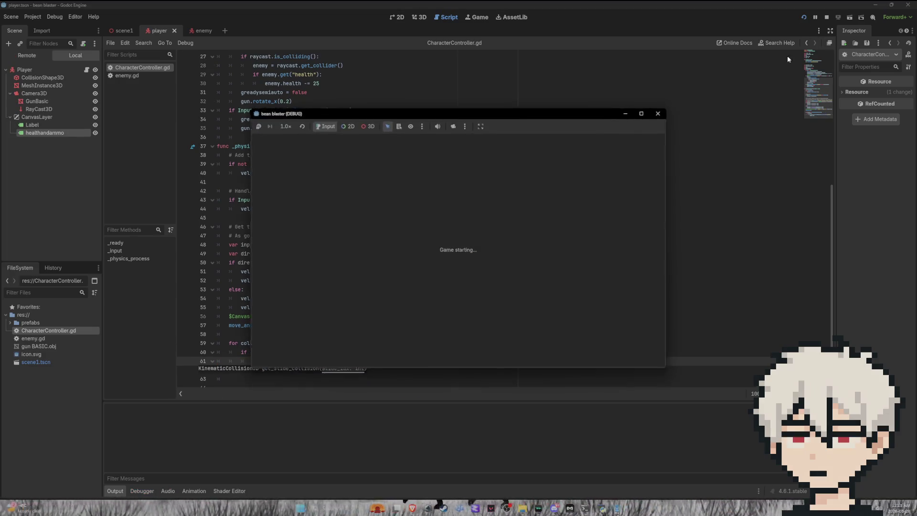
key(w)
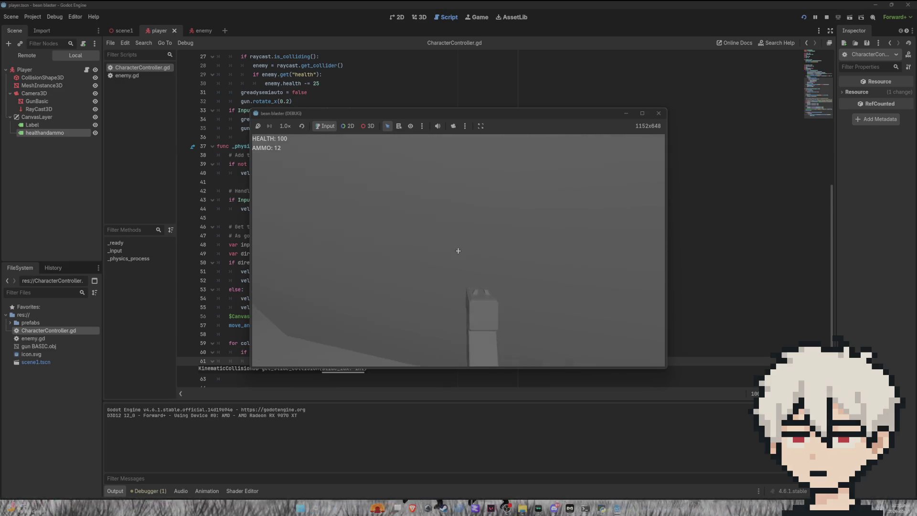
key(a)
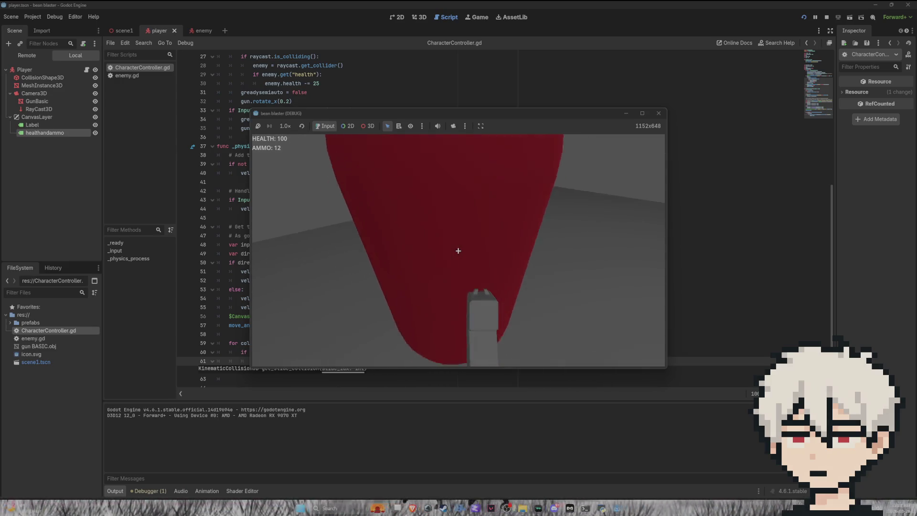
key(d)
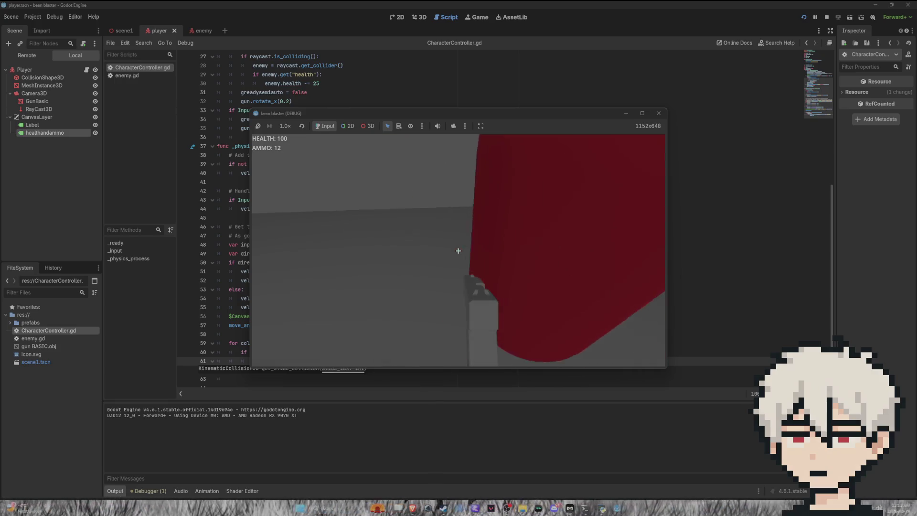
key(a)
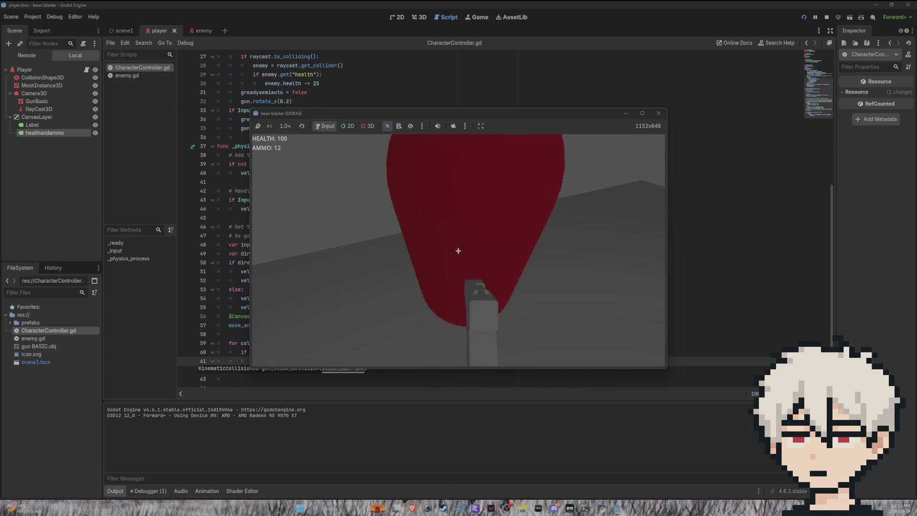
key(a)
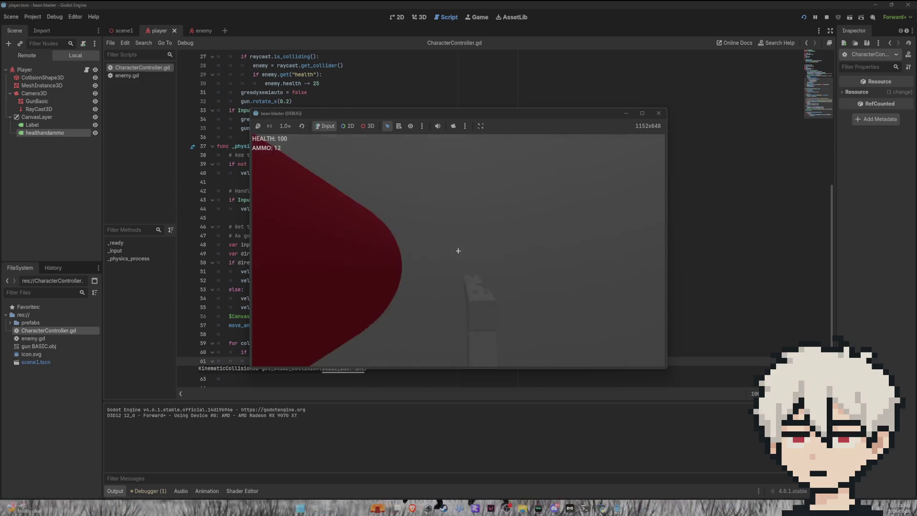
key(a)
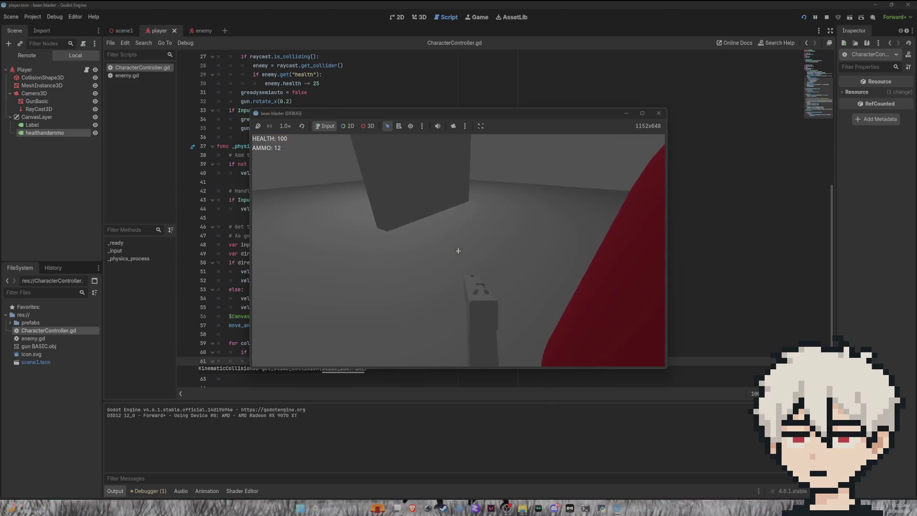
key(a)
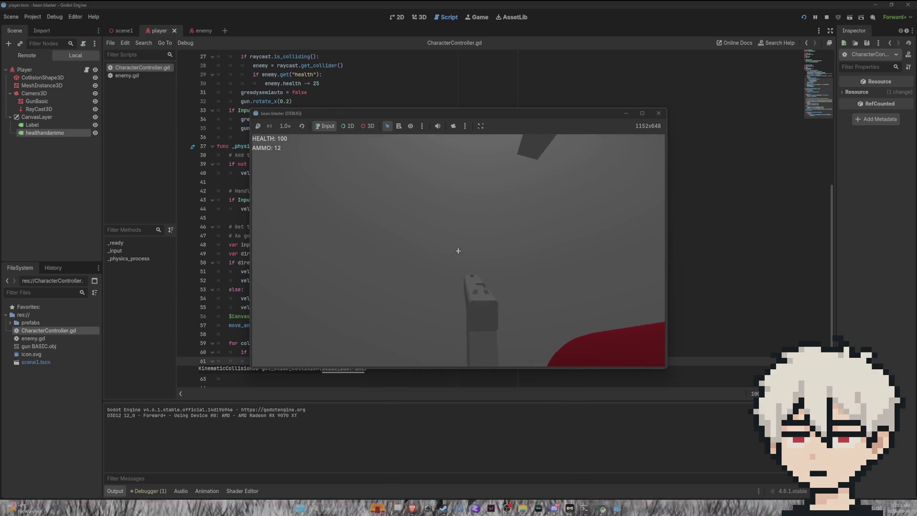
key(F8)
click(450, 364)
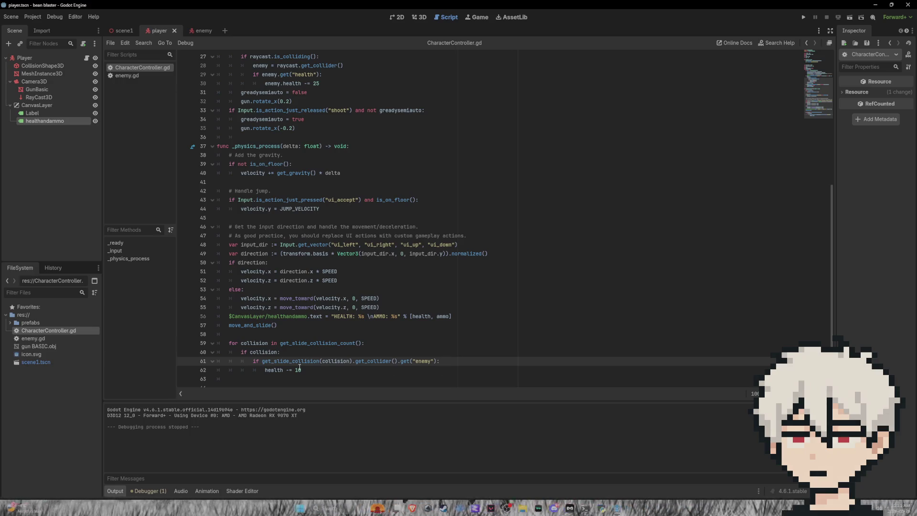
Delete the 'if collision:' text on line 60, leaving a blank line above the enemy check
scroll(314, 207, up, 6)
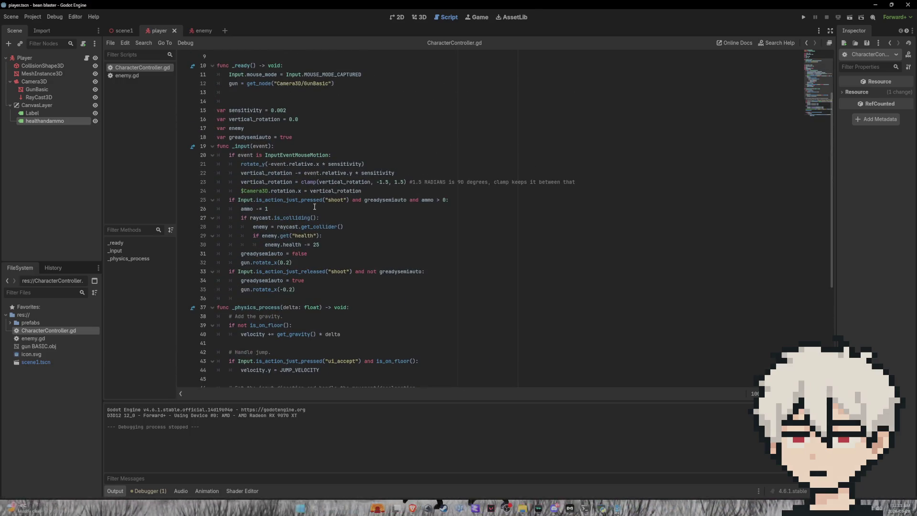
scroll(306, 172, up, 3)
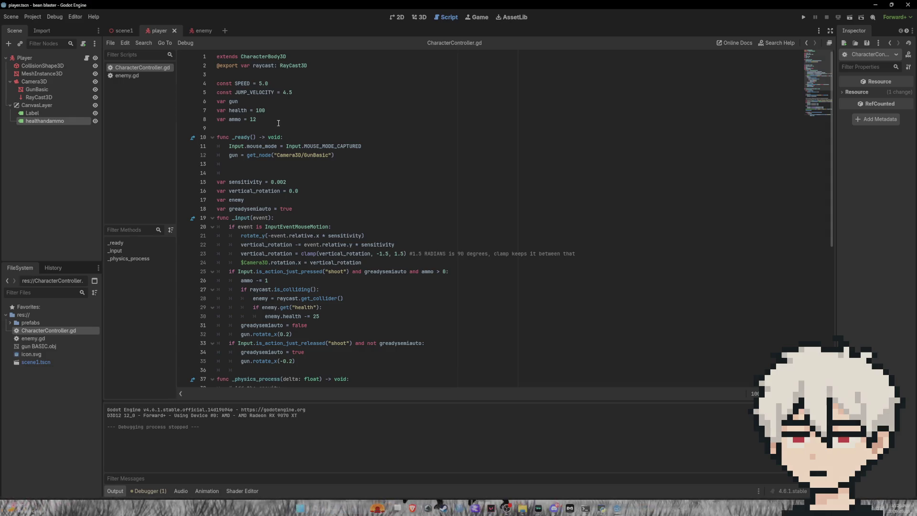
scroll(476, 181, down, 9)
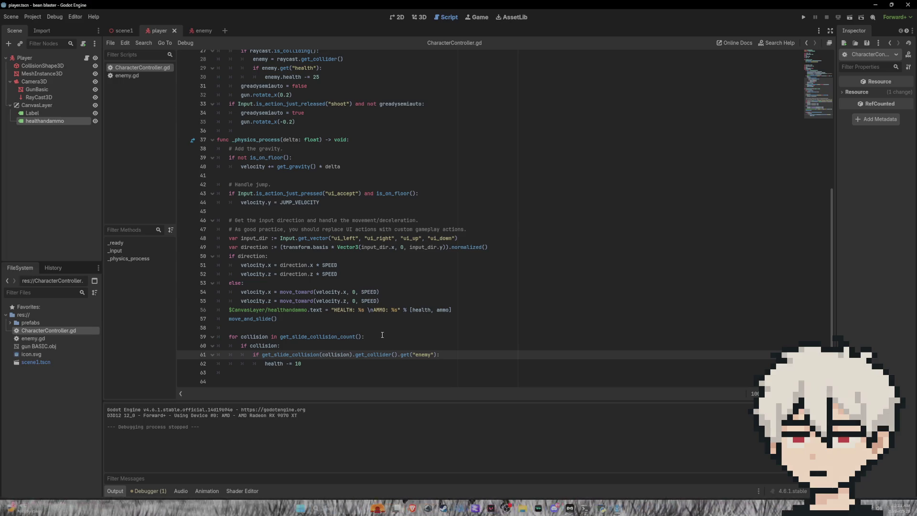
drag(302, 363, 174, 345)
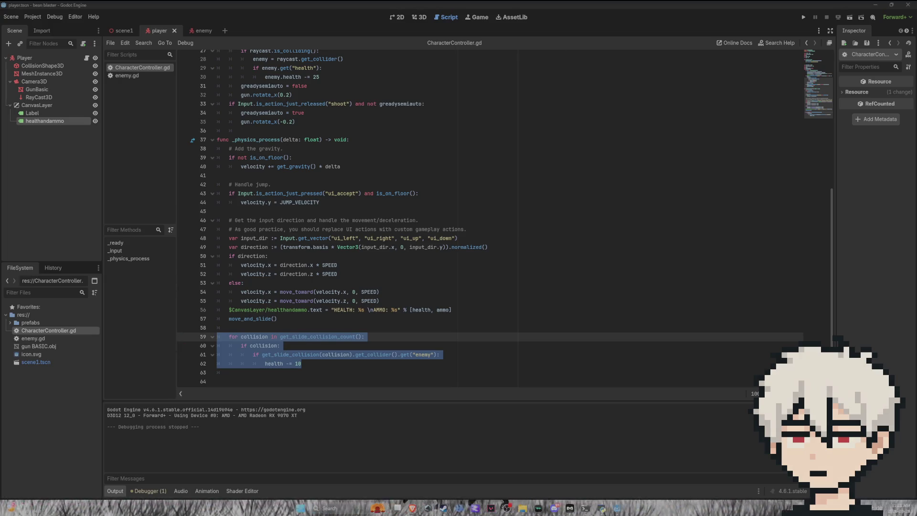
click(474, 368)
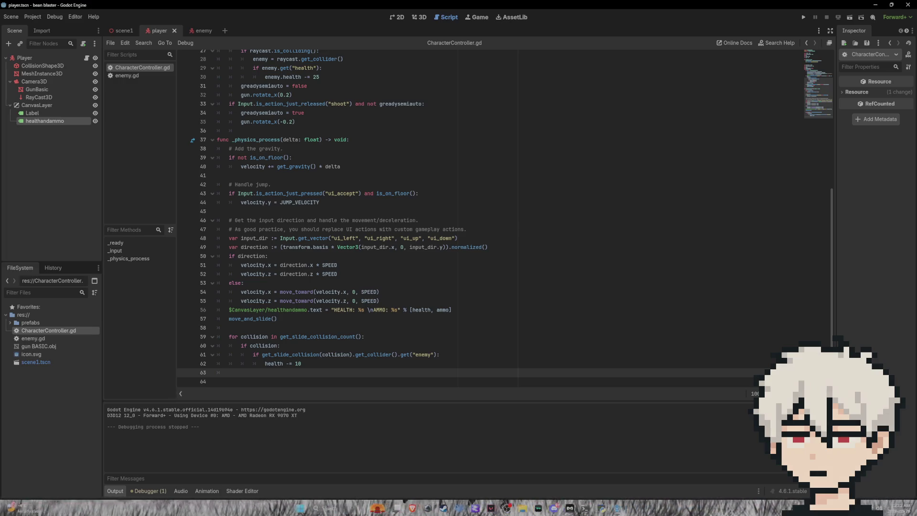
drag(279, 345, 241, 345)
key(BackSpace)
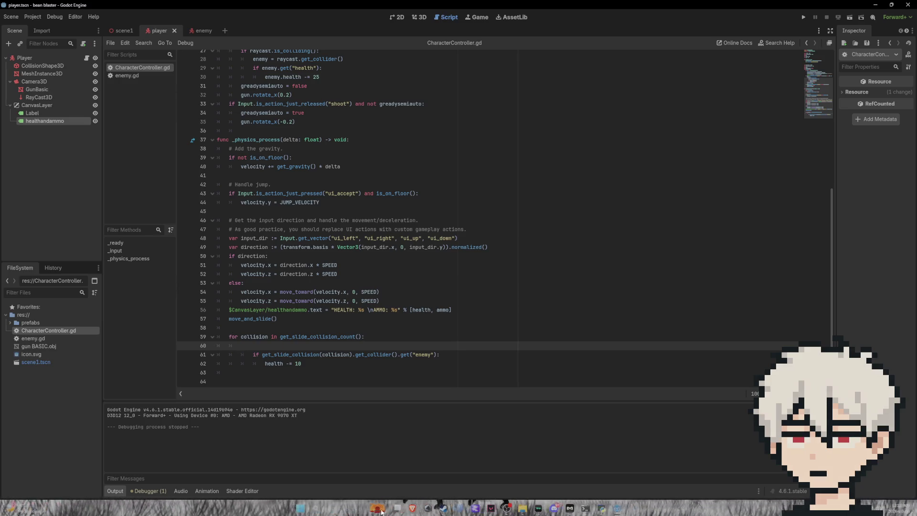
click(804, 18)
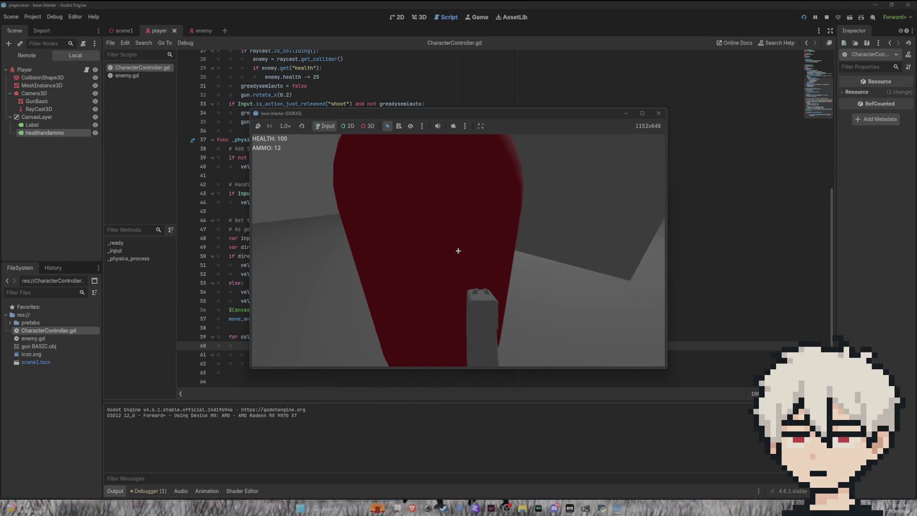
key(F8)
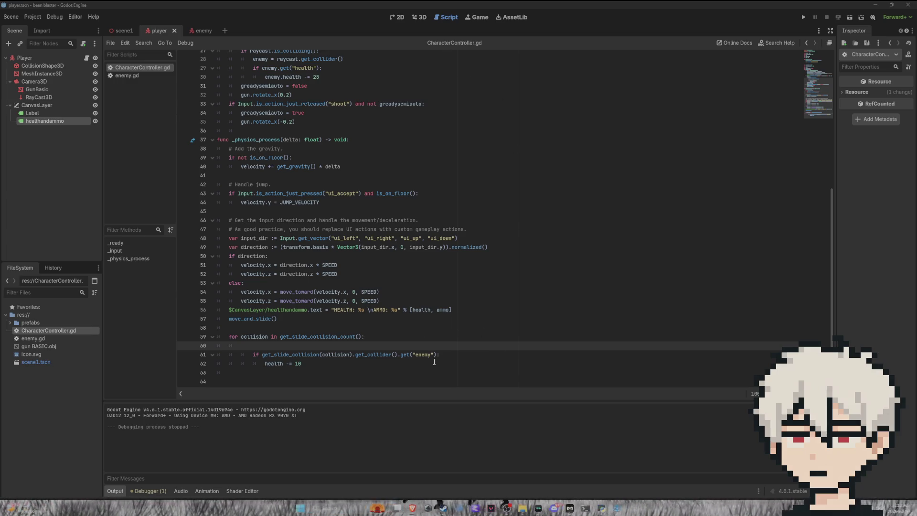
mouse_move(438, 355)
mouse_down()
mouse_move(219, 355)
mouse_move(402, 354)
mouse_up()
Change line 61's check to .name("Enemy"), save the script, and run the game, which hits a nonexistent-function error
text(na)
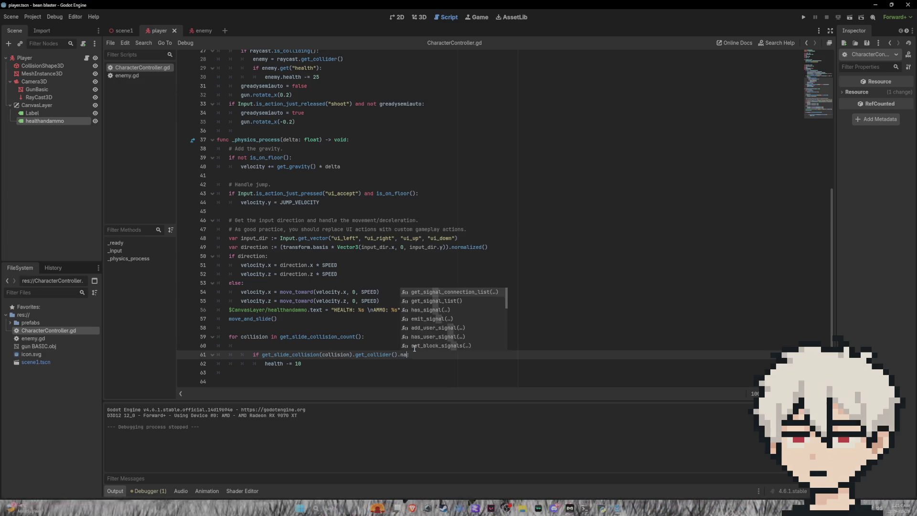
text(me()
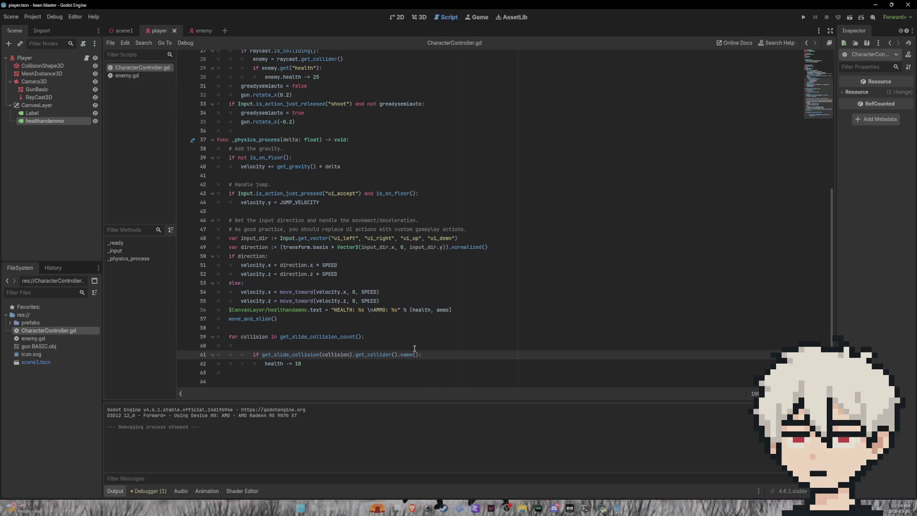
text(")
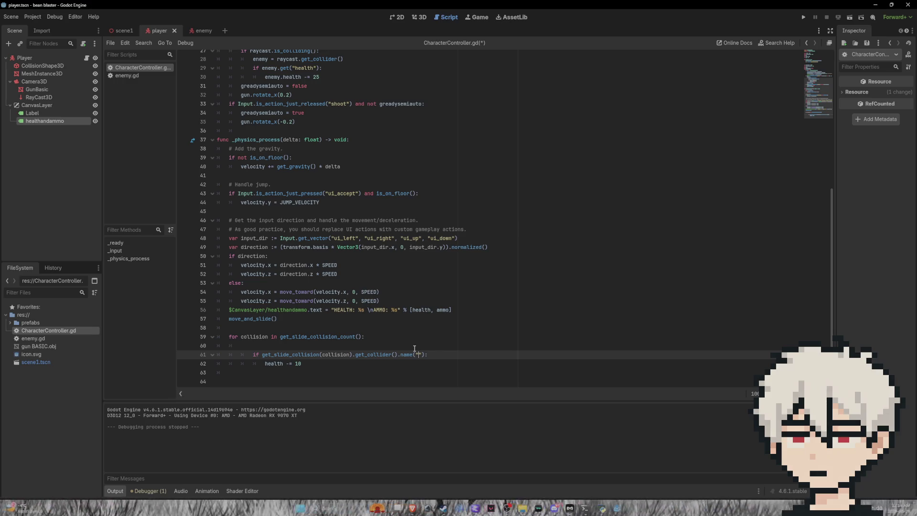
text(Enemy)
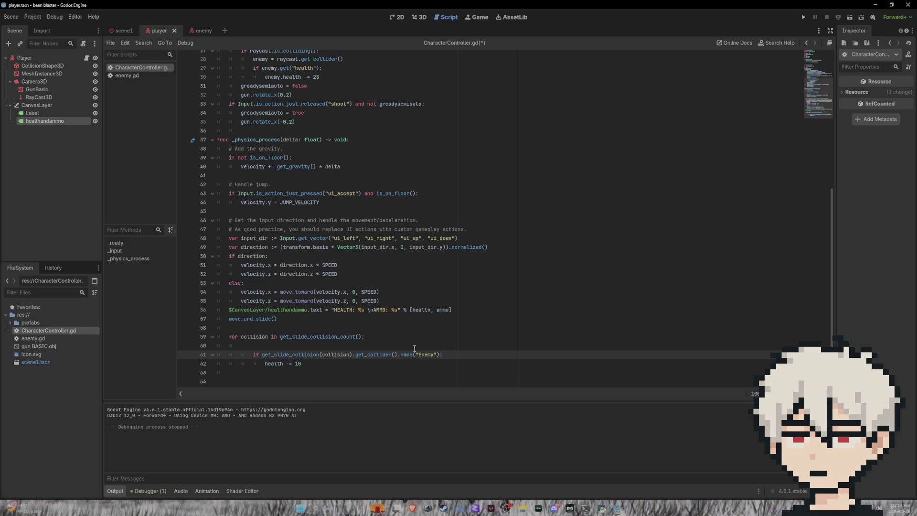
click(121, 30)
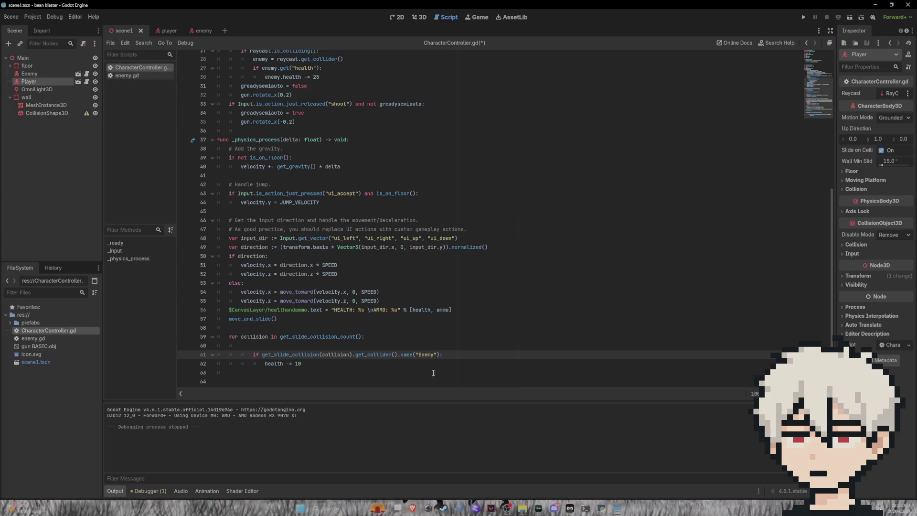
click(203, 31)
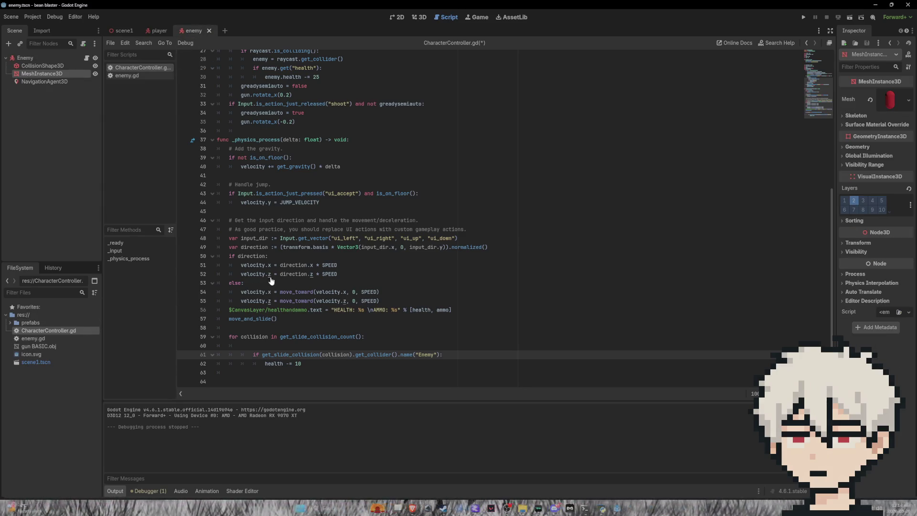
key(ctrl+s)
click(803, 17)
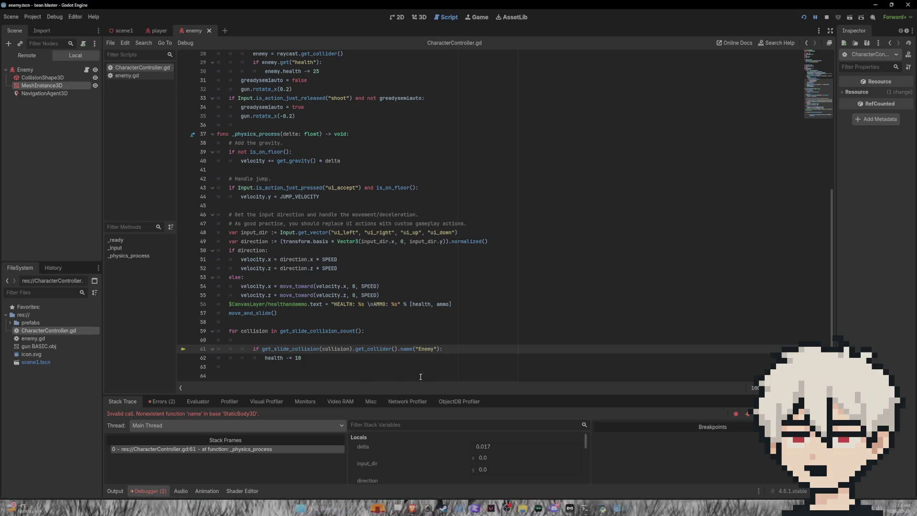
Undo the name("Enemy") edit to restore get("enemy") and inspect enemy.gd's enemy constant
key(ctrl+z)
key(ctrl+z)
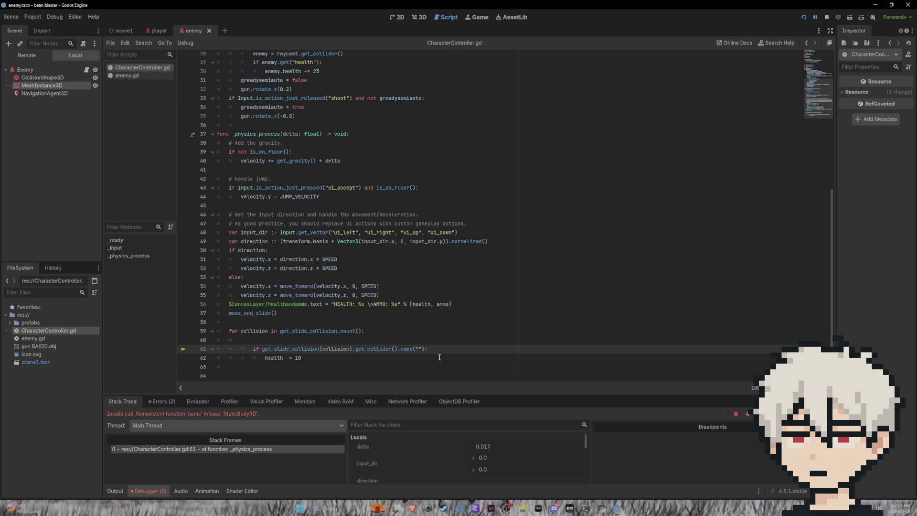
click(444, 352)
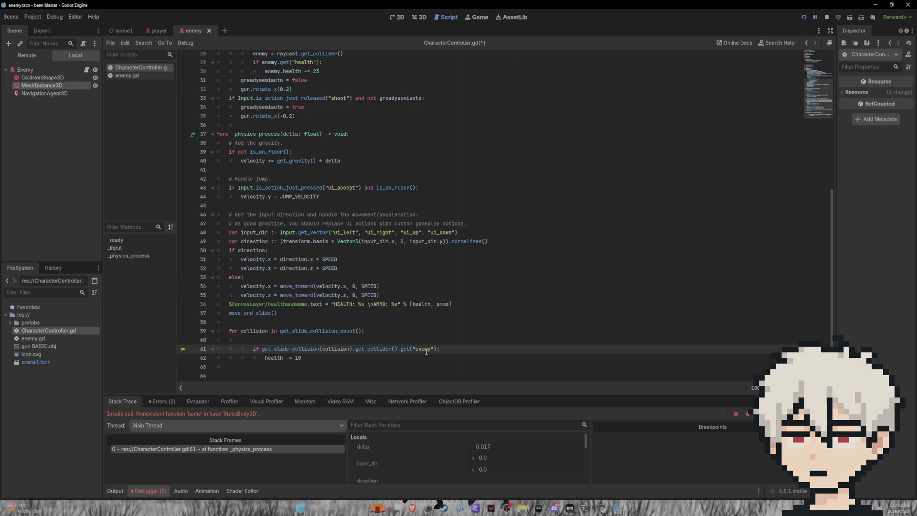
click(149, 76)
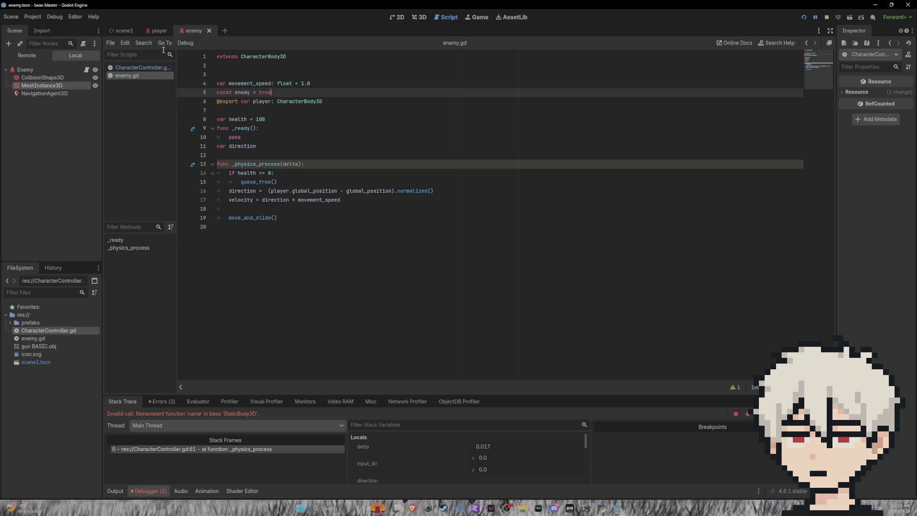
click(163, 31)
click(201, 31)
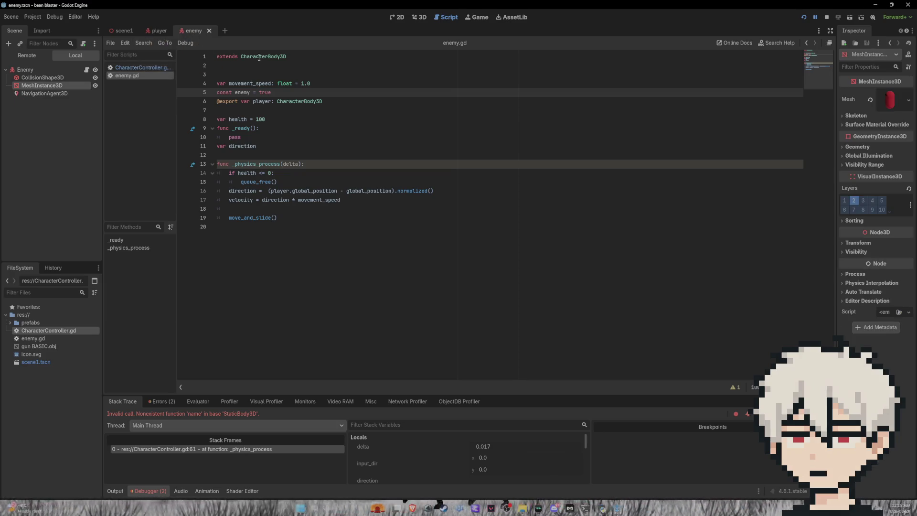
Back in the player script, append '== true:' to line 61's get("enemy") check
click(163, 31)
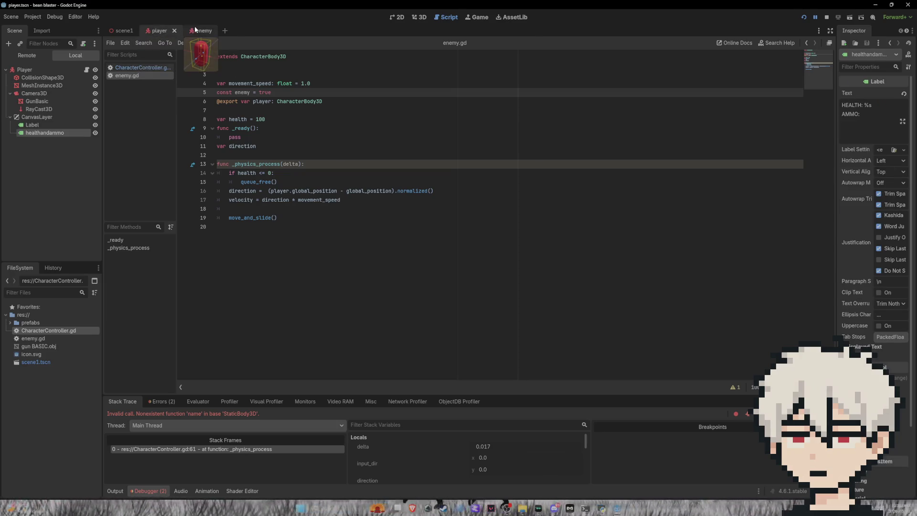
click(193, 28)
click(167, 30)
click(135, 67)
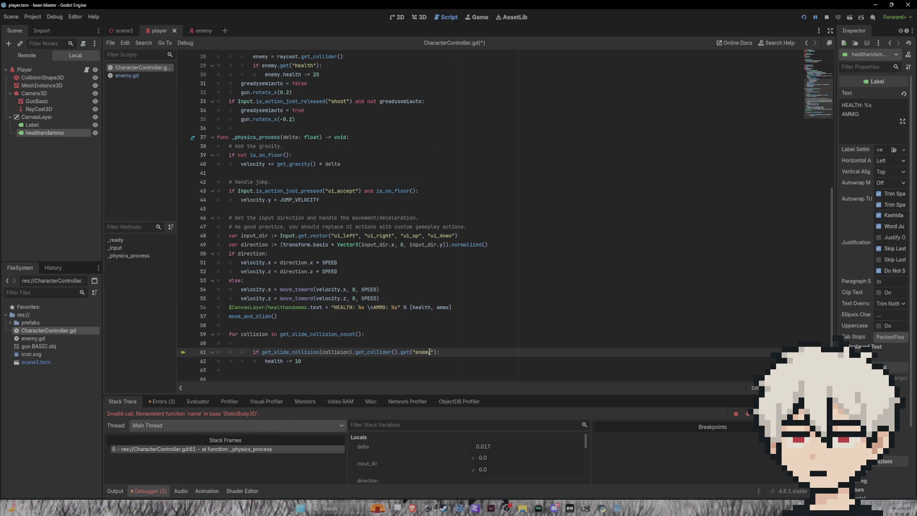
click(437, 352)
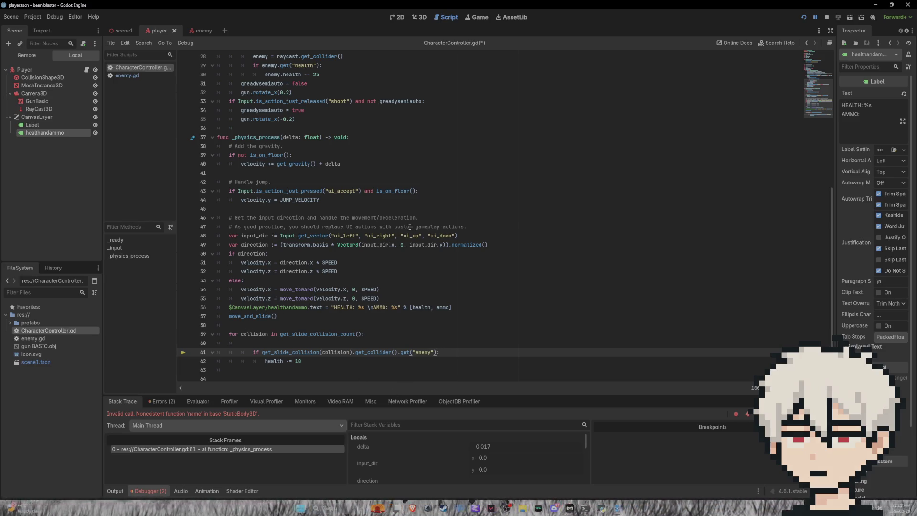
text(== true:)
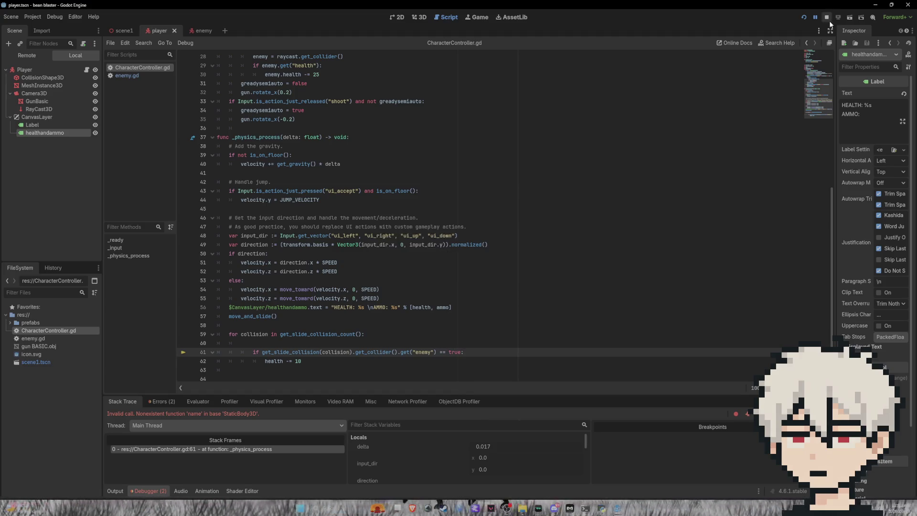
Run the game, fire three shots at the enemy capsule, then stop it with F8
click(805, 17)
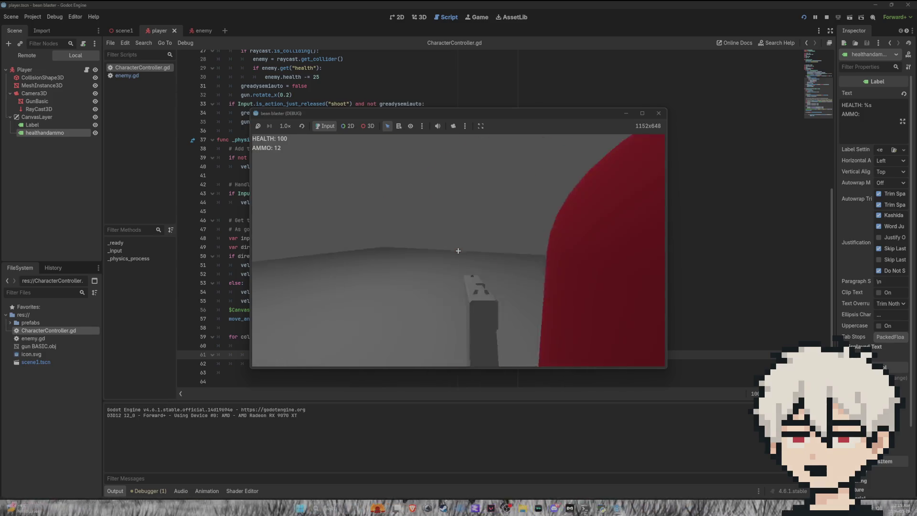
click(458, 251)
click(458, 251)
click(458, 251)
click(458, 251)
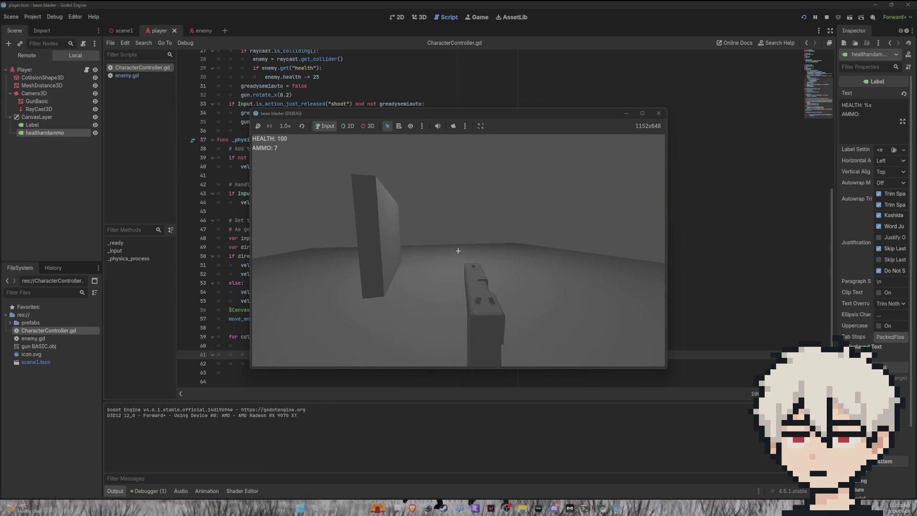
click(458, 251)
key(F8)
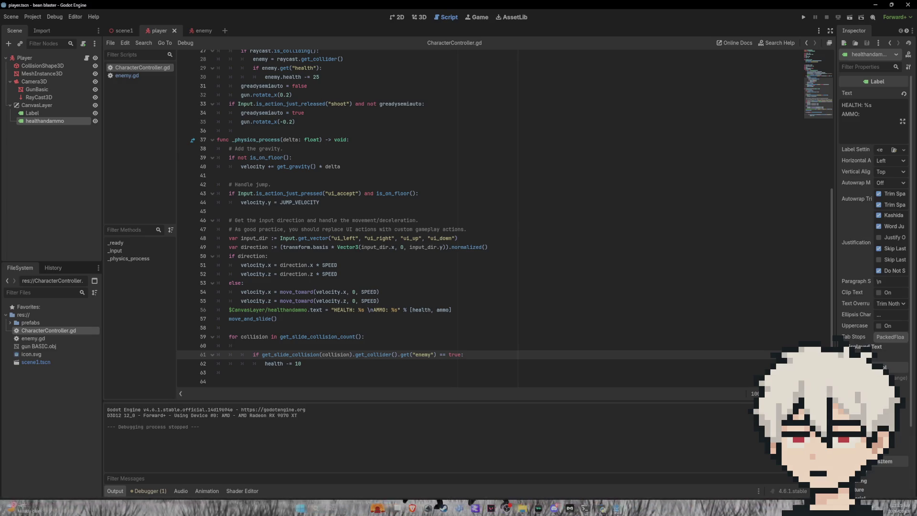
Enable Layer 1 on the enemy's MeshInstance3D and run the game, walking toward the enemy
click(197, 28)
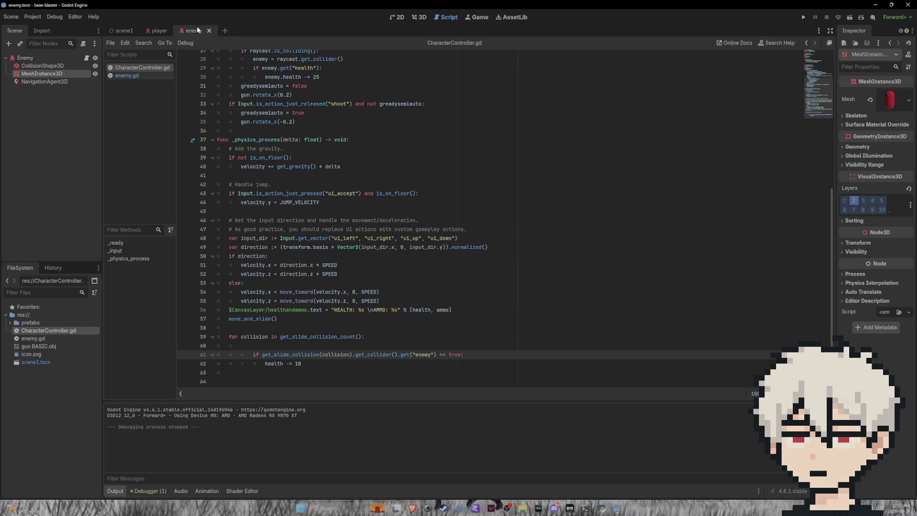
click(844, 201)
click(805, 16)
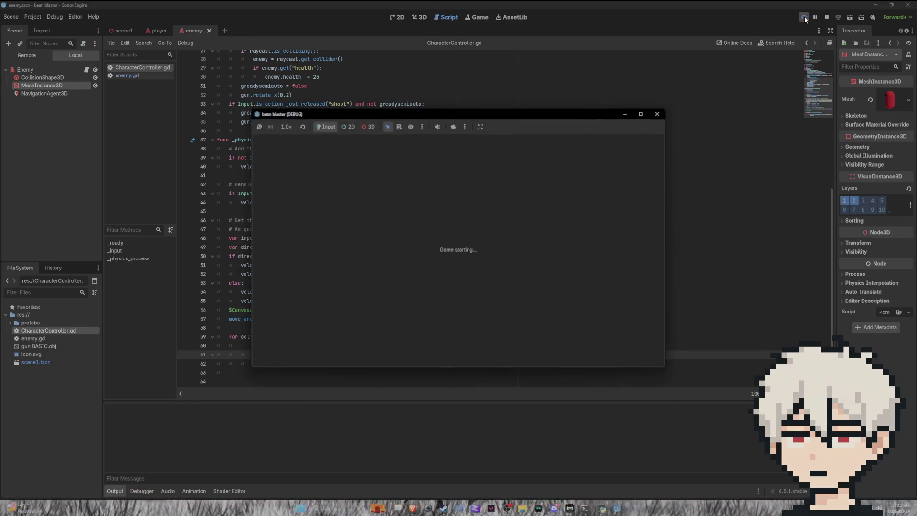
key(w)
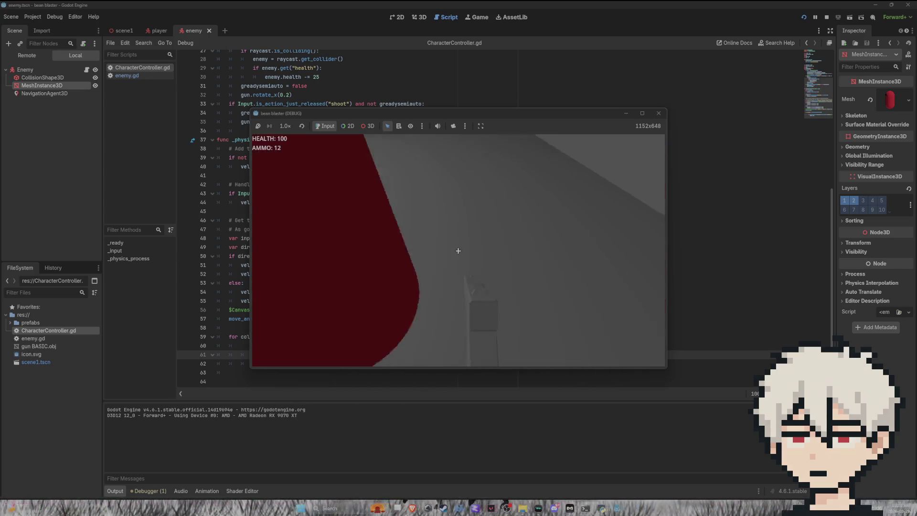
Stop the game with health still at 100 and show scene1 in the 3D view
key(F8)
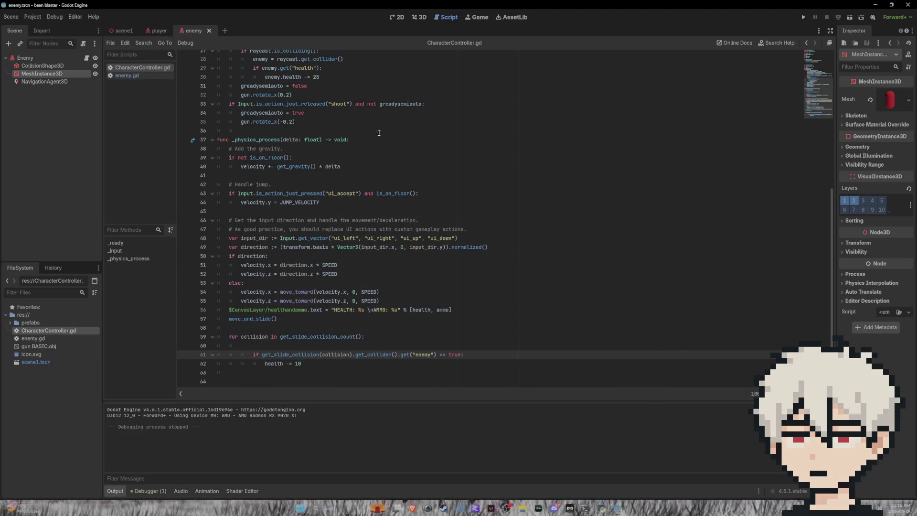
click(132, 32)
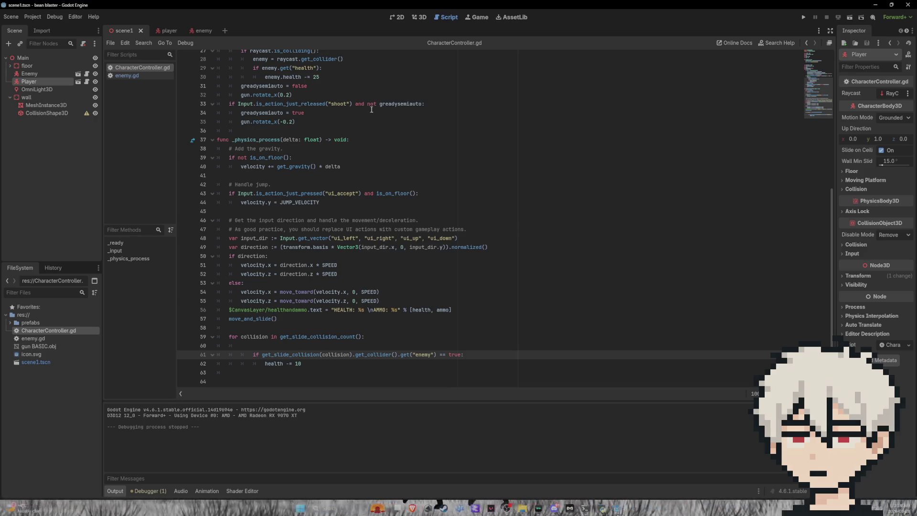
click(419, 18)
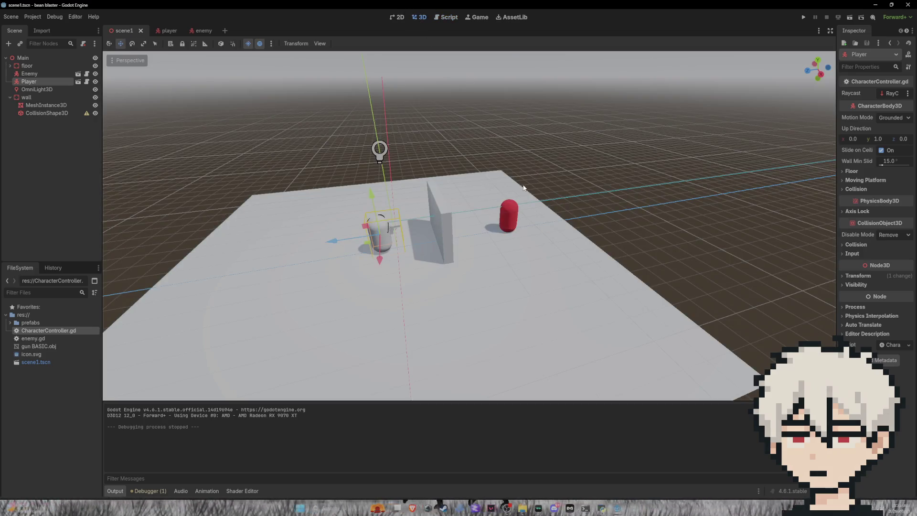
Select the Enemy in scene1, enable collision Layer 1 in the Inspector, and save the scene
click(509, 215)
mouse_move(525, 210)
mouse_down()
mouse_move(623, 219)
mouse_move(561, 191)
mouse_move(506, 198)
mouse_move(492, 264)
mouse_up()
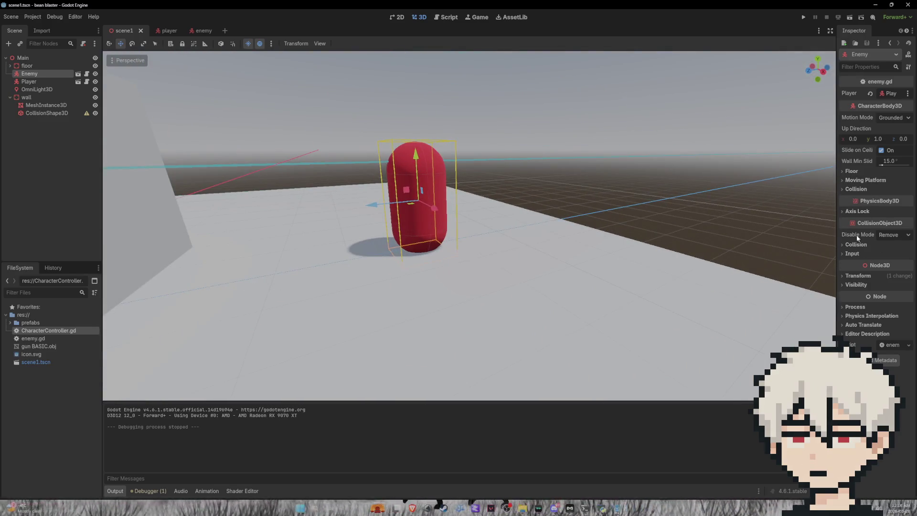
click(855, 190)
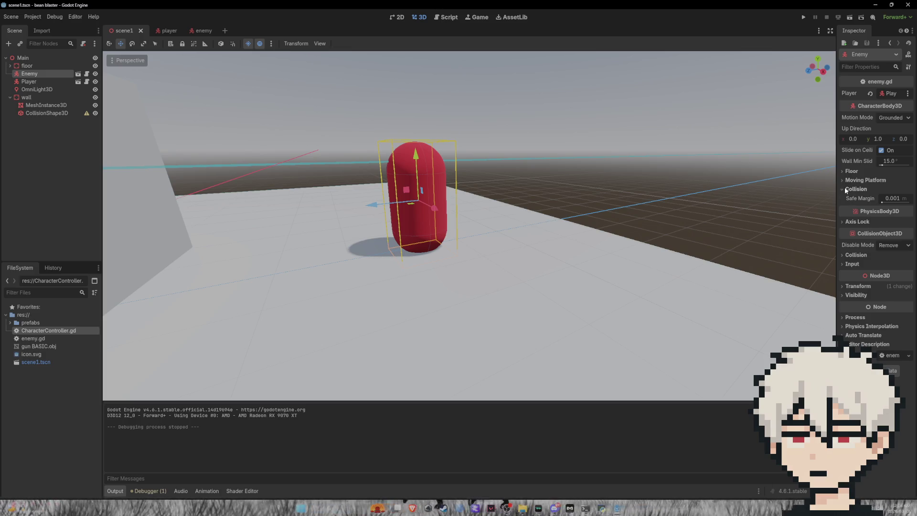
click(852, 189)
click(853, 244)
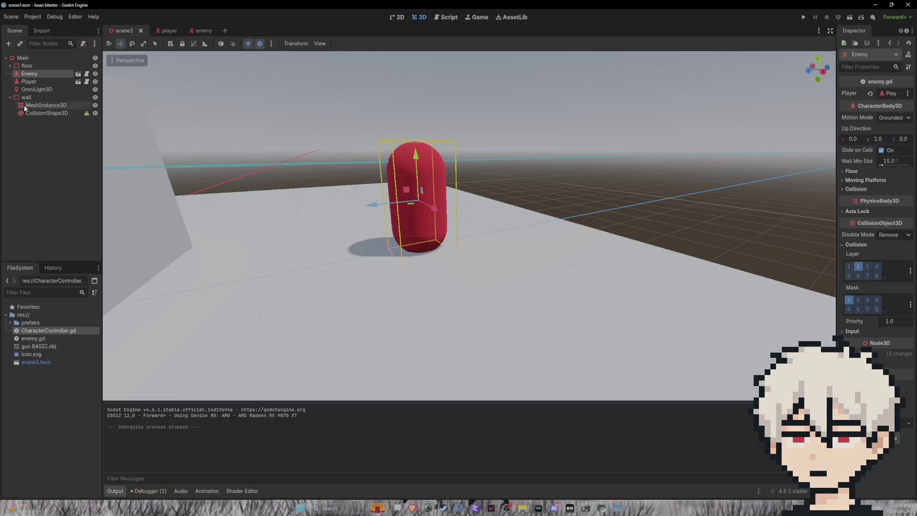
click(26, 65)
click(29, 73)
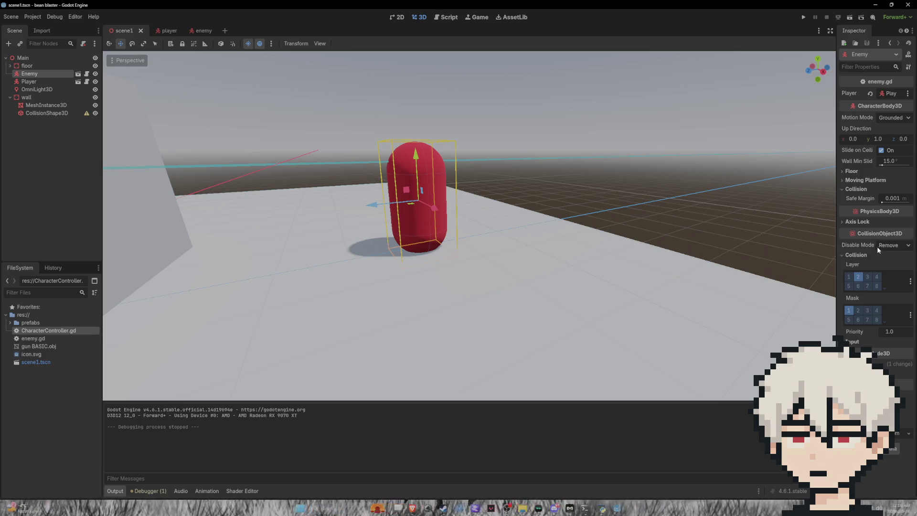
click(847, 278)
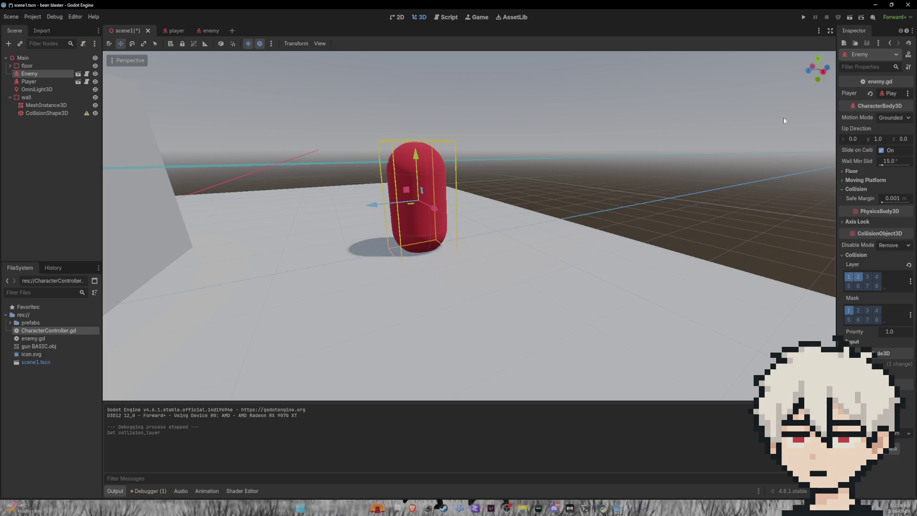
key(ctrl+s)
click(200, 31)
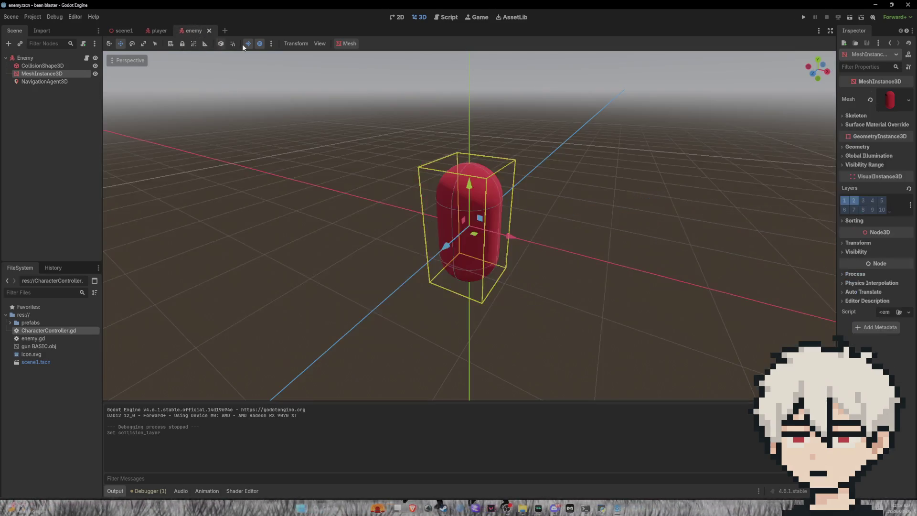
Test-run the game, then run it again and shoot the red enemy capsule four times
click(803, 18)
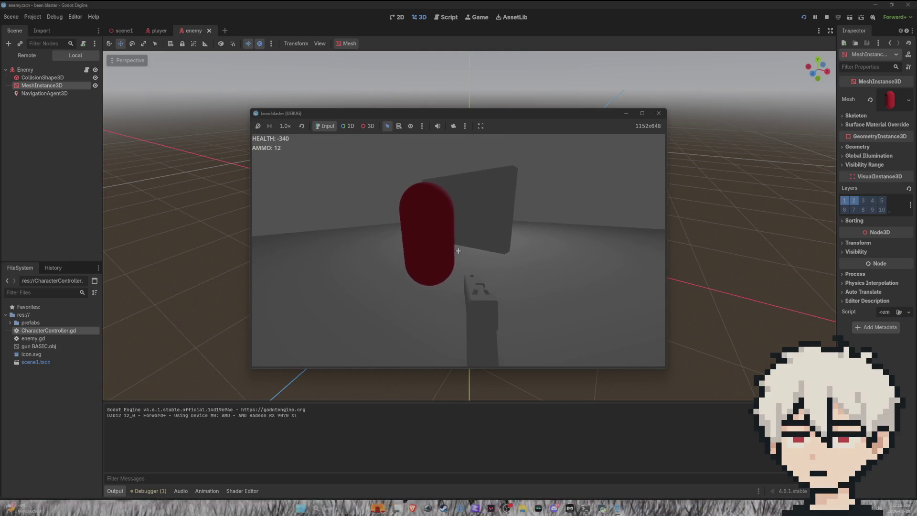
key(Escape)
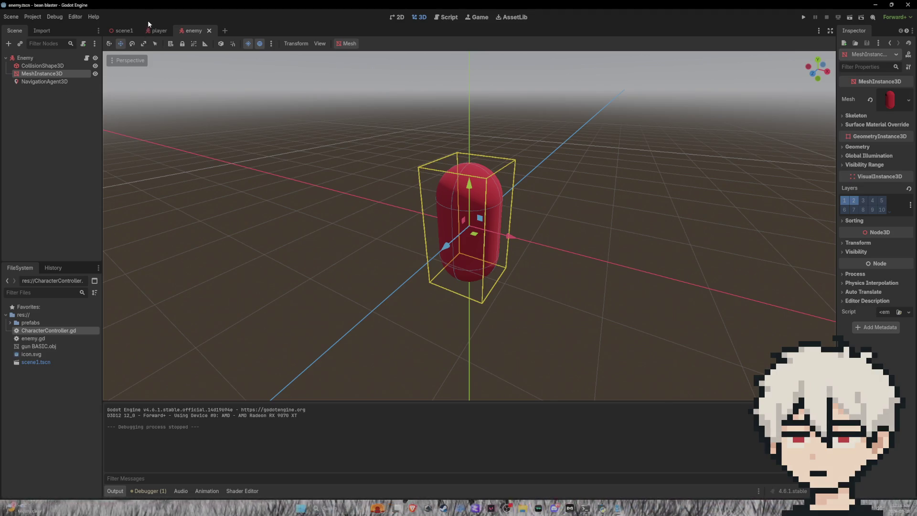
click(804, 18)
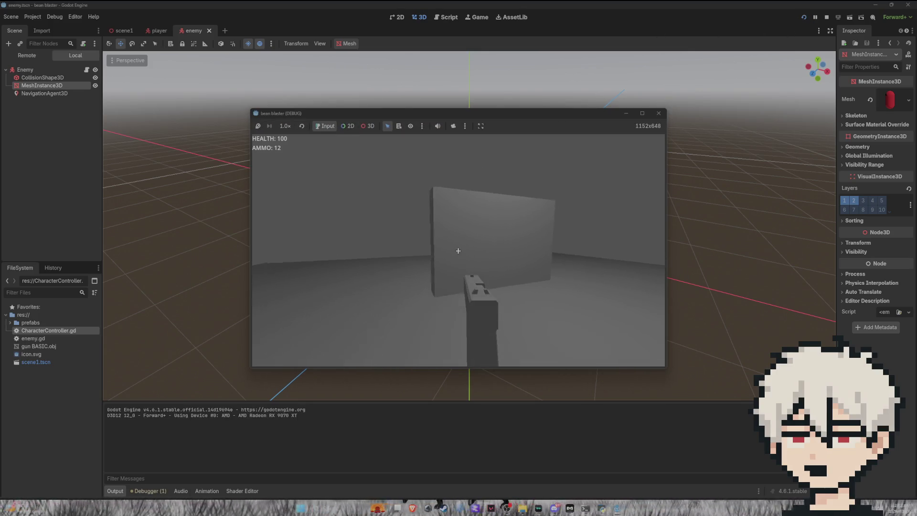
click(458, 251)
click(458, 251)
click(458, 251)
click(458, 251)
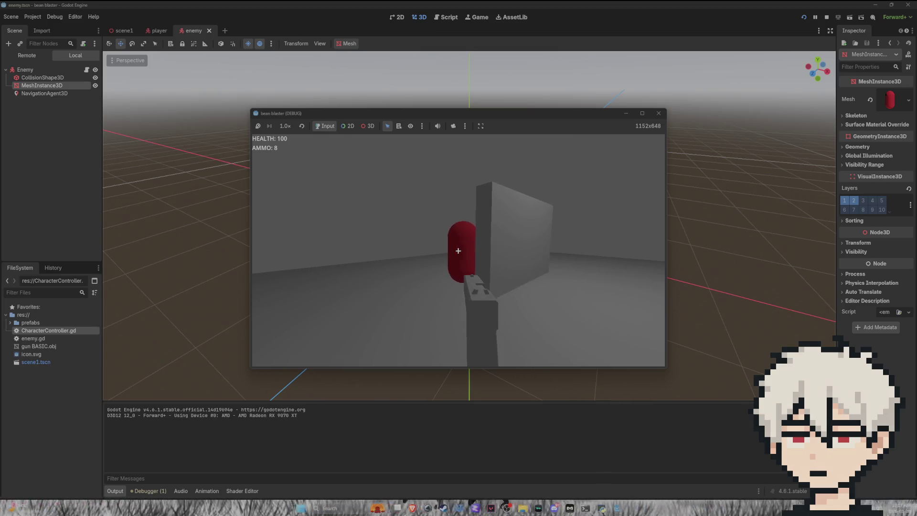
click(458, 251)
Stop the game once the enemy vanishes and bring up CharacterController.gd in the Script editor
key(Escape)
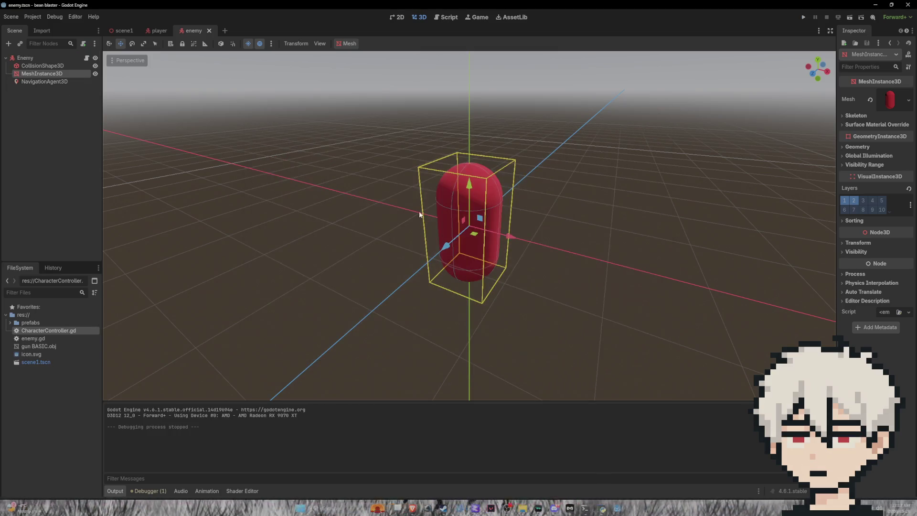
click(447, 18)
scroll(364, 270, down, 1)
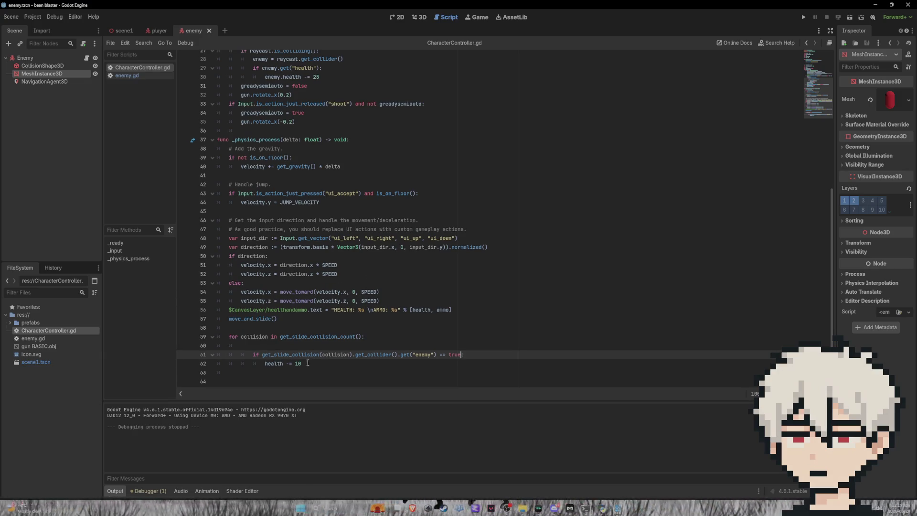
Delete blank line 60, change health -= 10 to health -= 1, and save CharacterController.gd
click(250, 346)
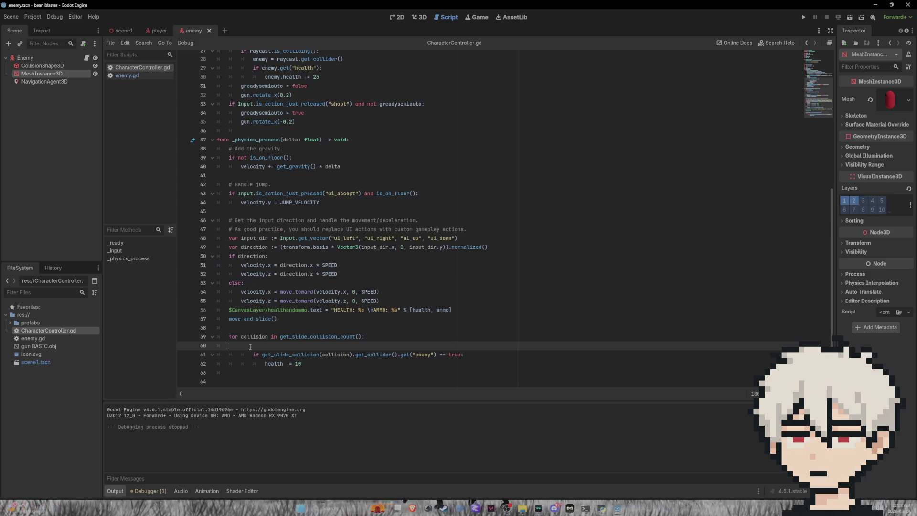
key(BackSpace)
key(BackSpace)
click(319, 354)
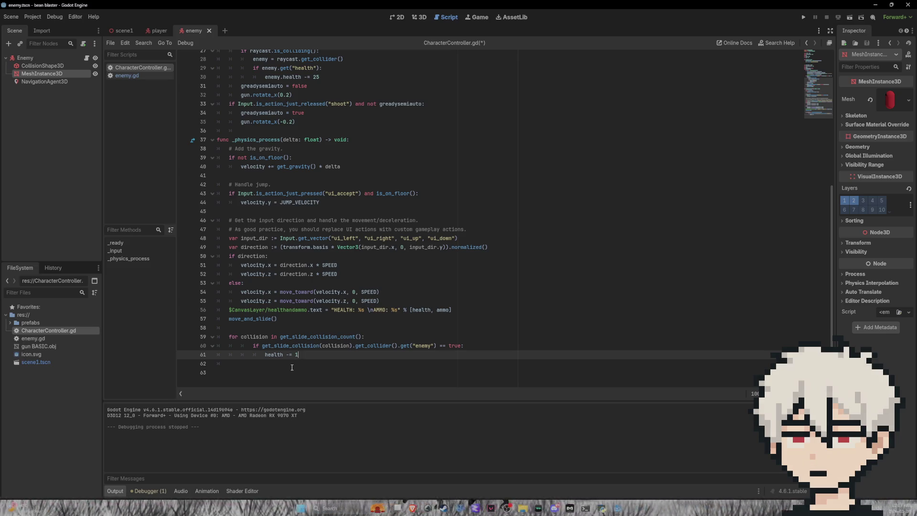
key(ctrl+s)
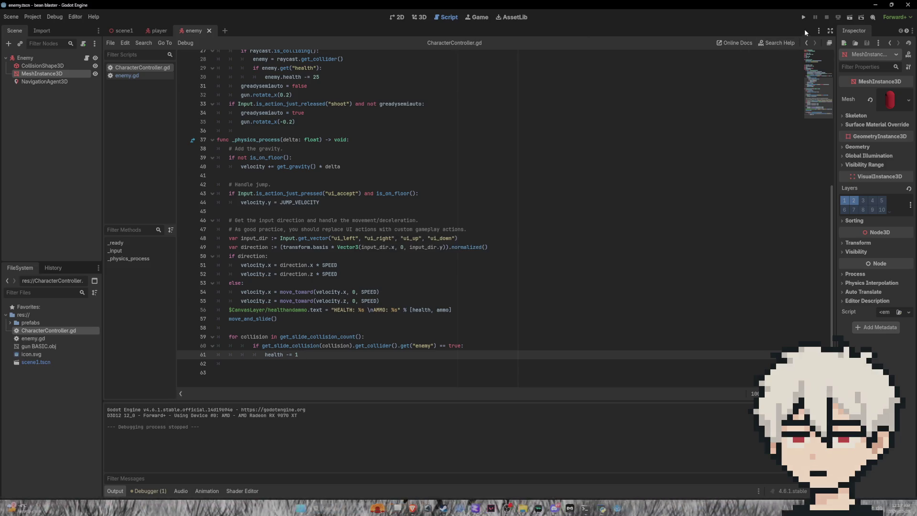
Test-run the game, where health drops to 54 on enemy contact, then open enemy.gd
click(804, 17)
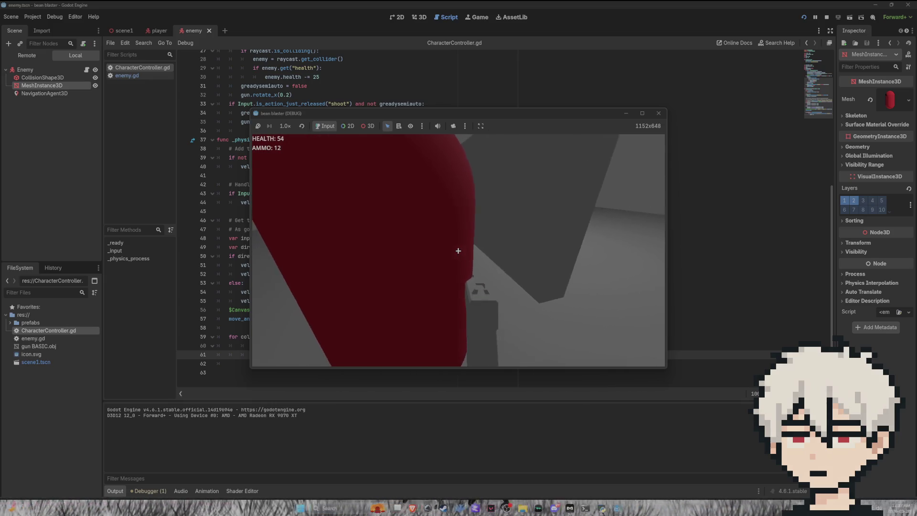
key(F8)
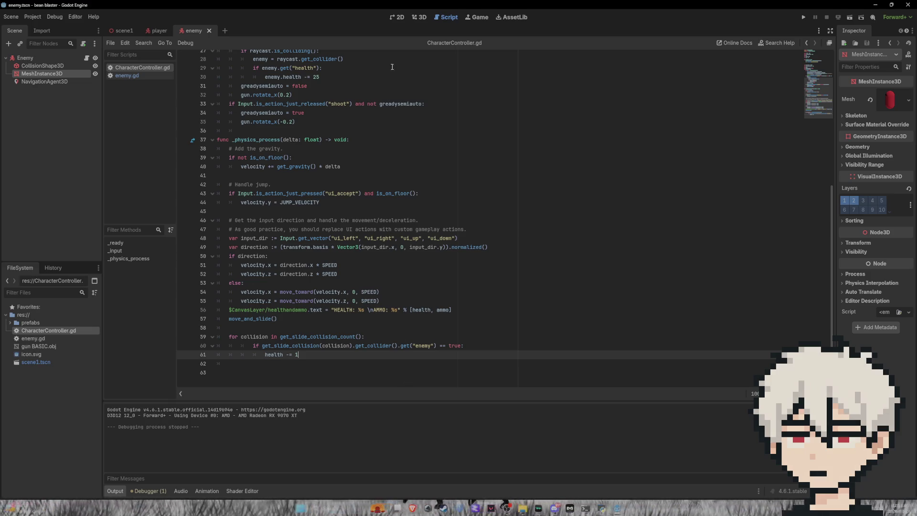
click(156, 31)
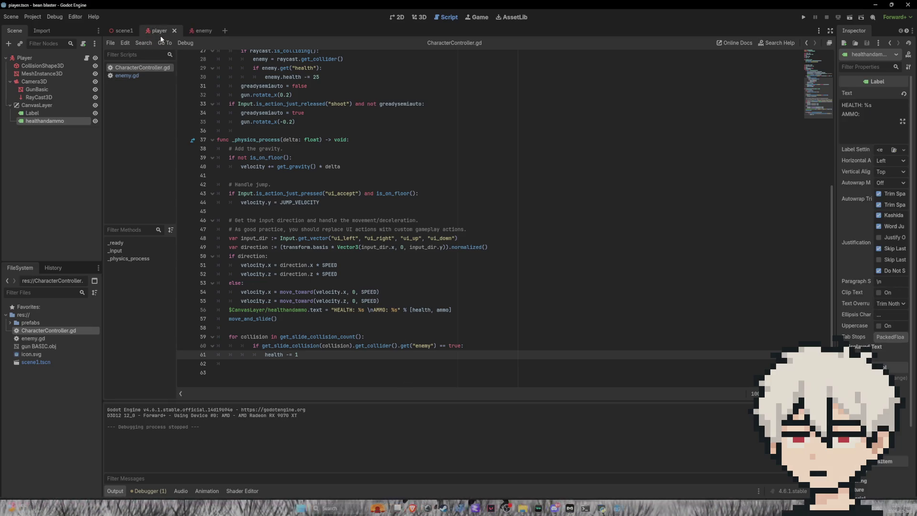
click(158, 77)
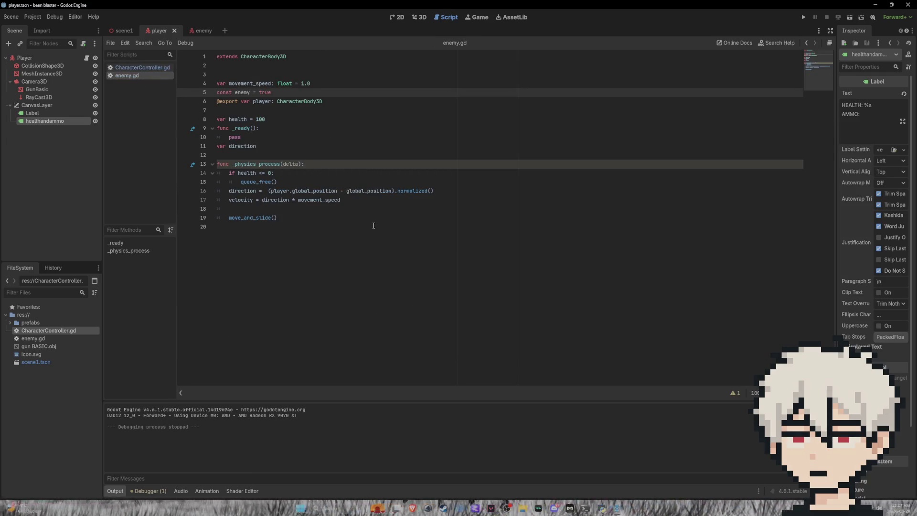
Append +1 to player.global_position on line 16 of enemy.gd and run the project
click(339, 191)
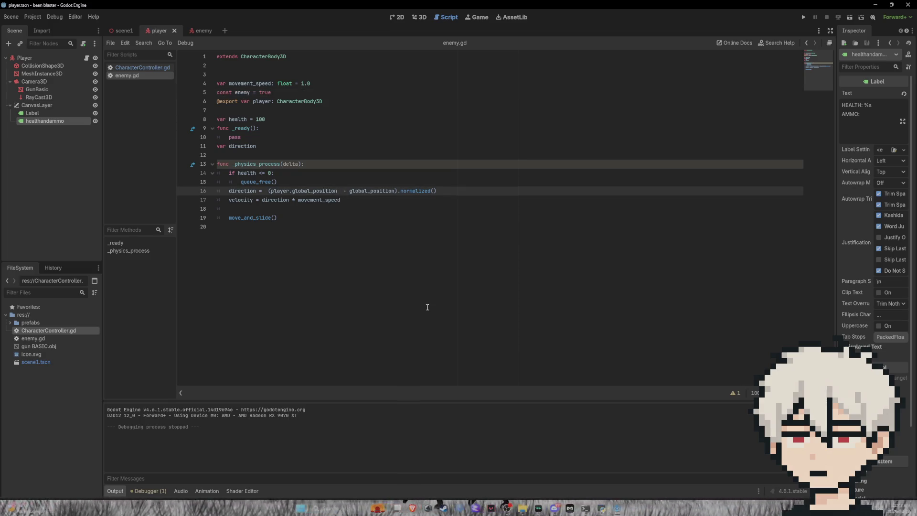
text(+1)
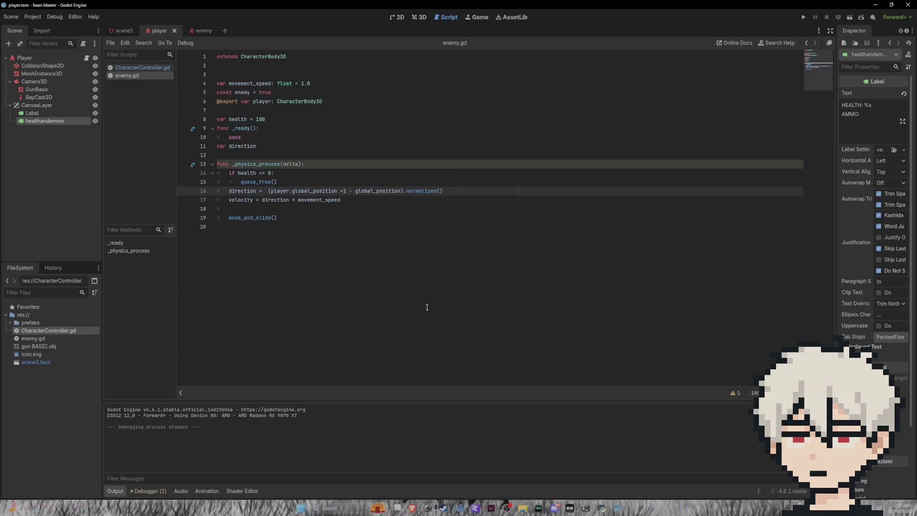
key(F5)
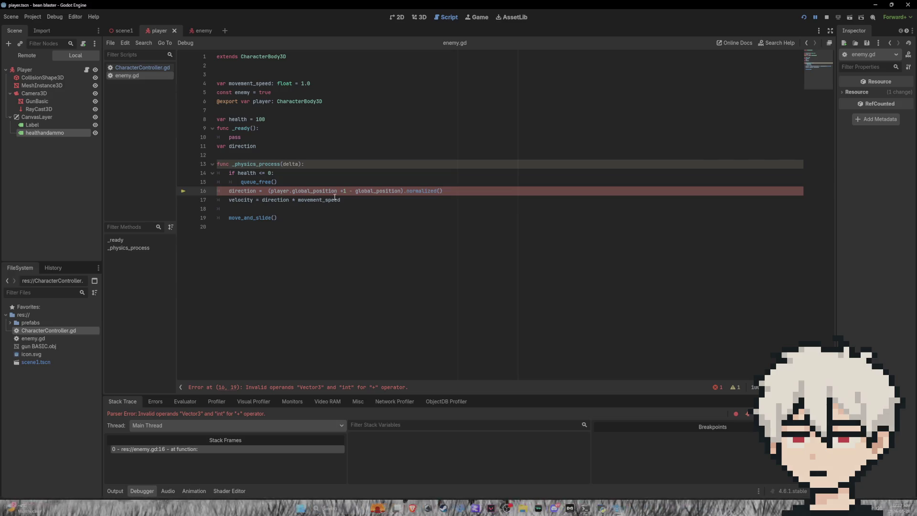
Replace the +1 with Vector3(1, 0, 1) and save enemy.gd
key(BackSpace)
text(Vect)
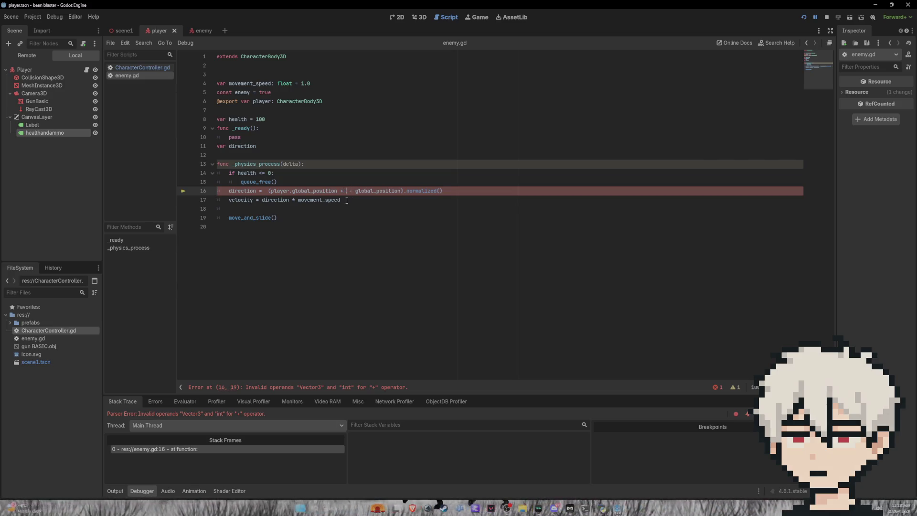
text(o)
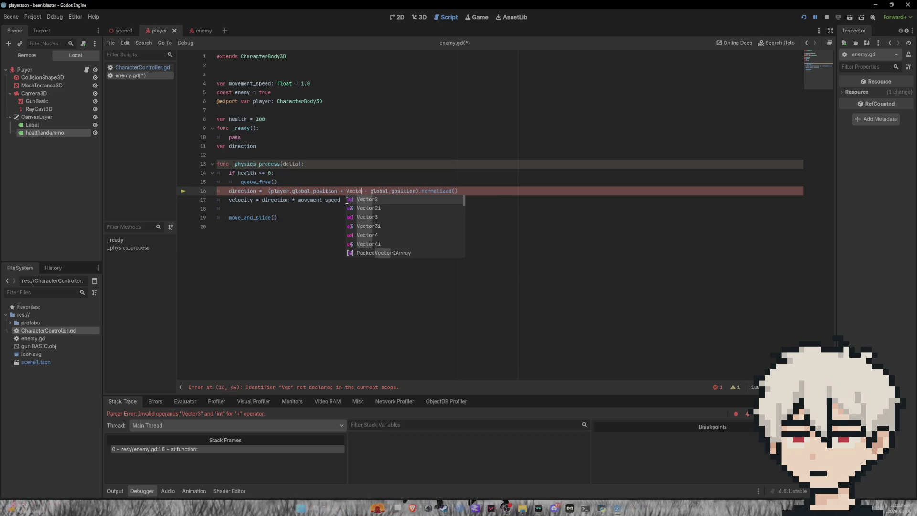
key(Down)
key(Down)
key(Return)
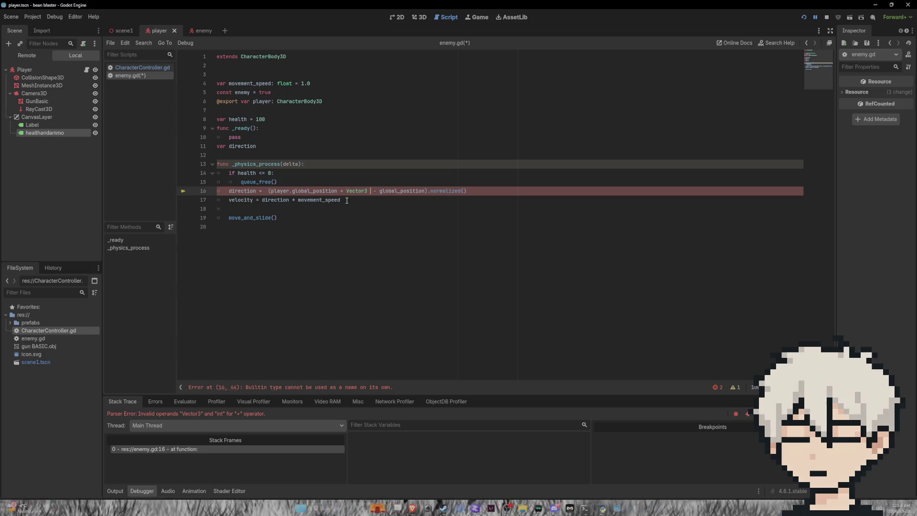
key(BackSpace)
text((1)
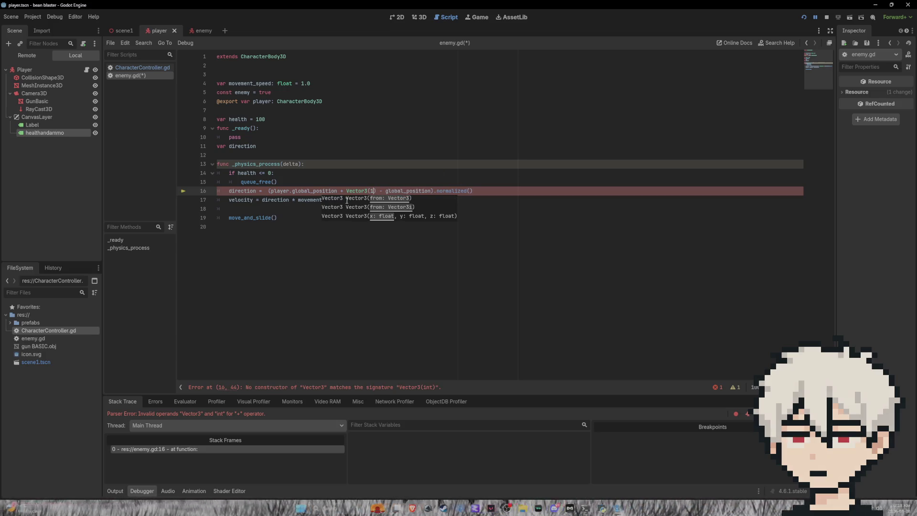
text(, 0, )
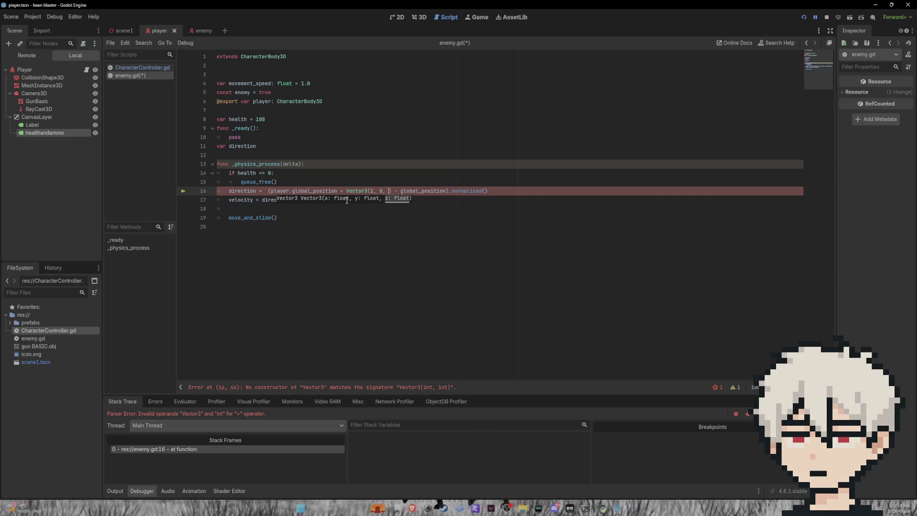
text(1)
key(ctrl+s)
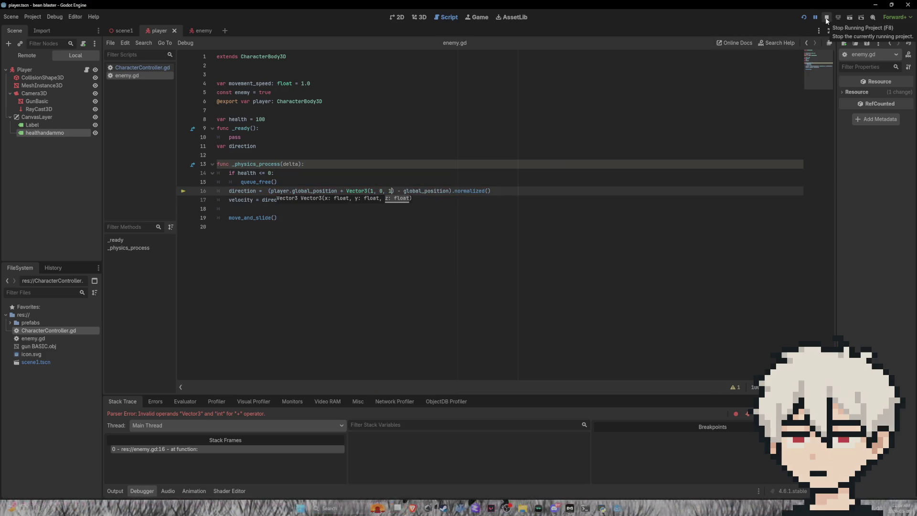
Restart the game, watch the red enemy approach using the offset target, then stop it
click(827, 18)
click(803, 17)
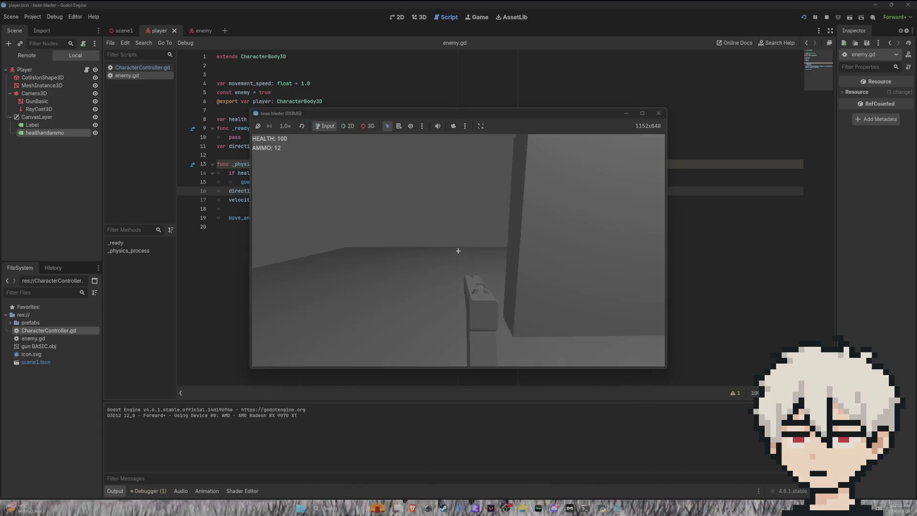
mouse_move(459, 251)
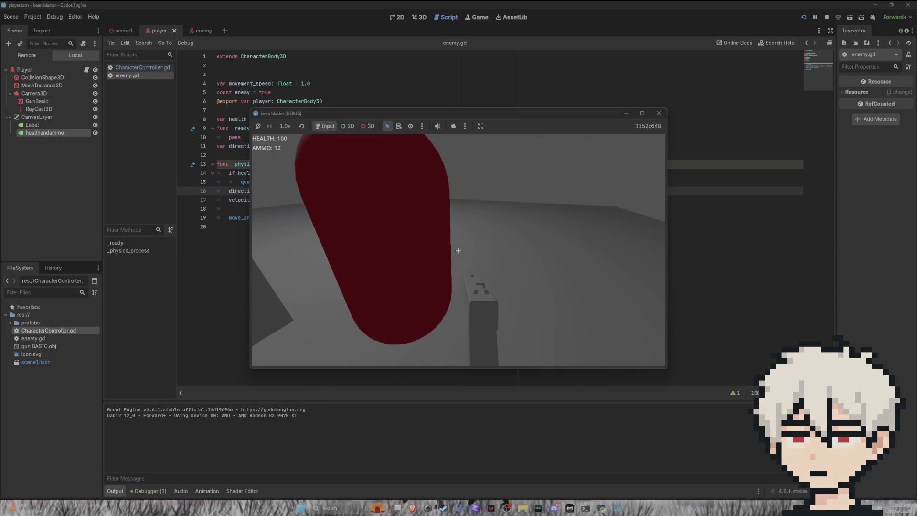
key(F8)
key(BackSpace)
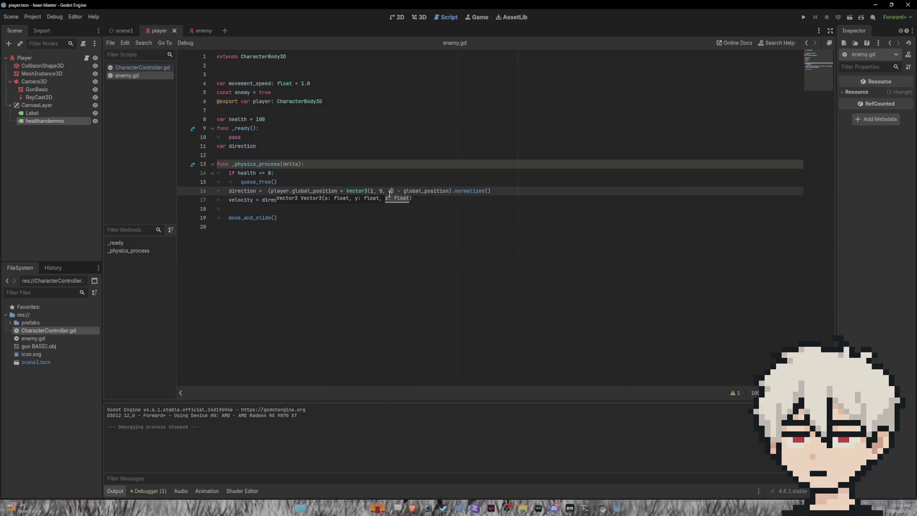
key(BackSpace)
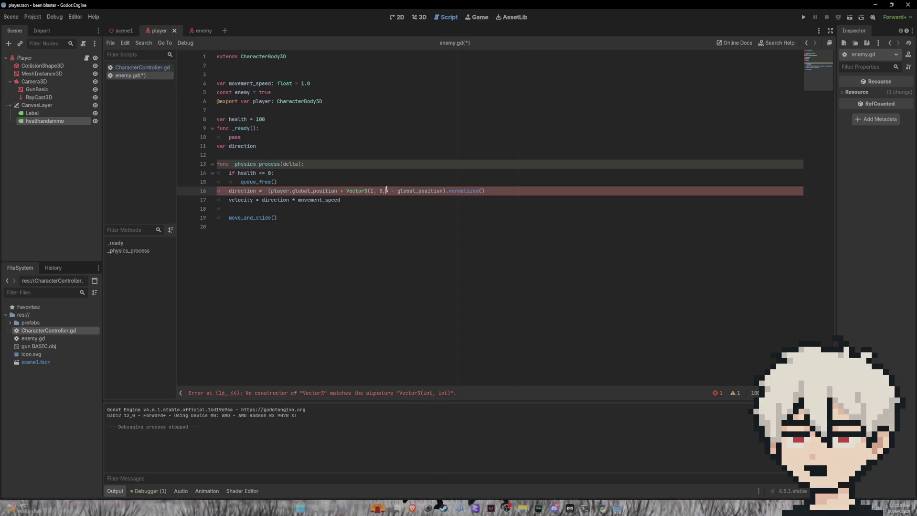
drag(389, 191, 342, 190)
key(BackSpace)
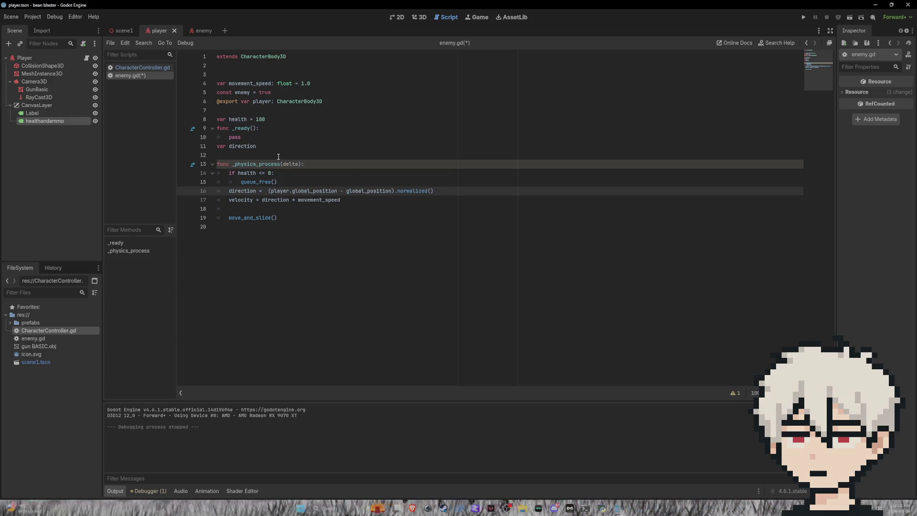
mouse_move(125, 32)
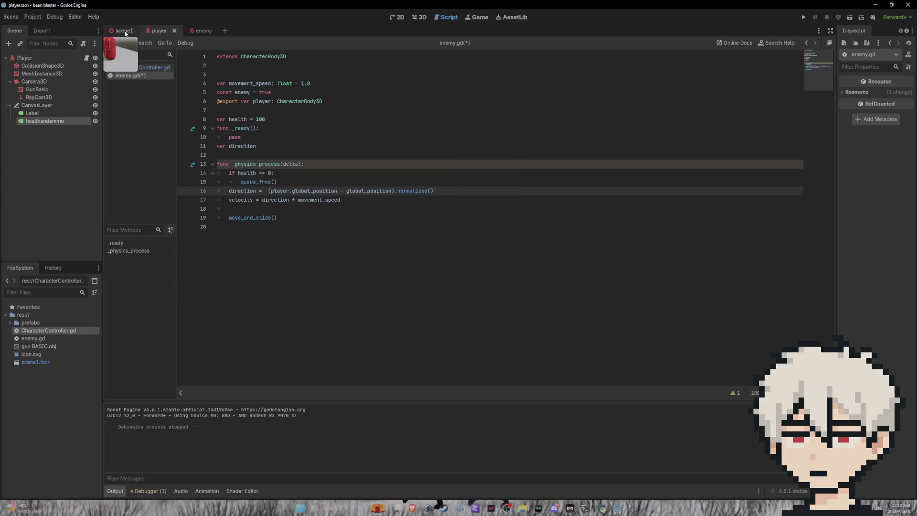
click(117, 33)
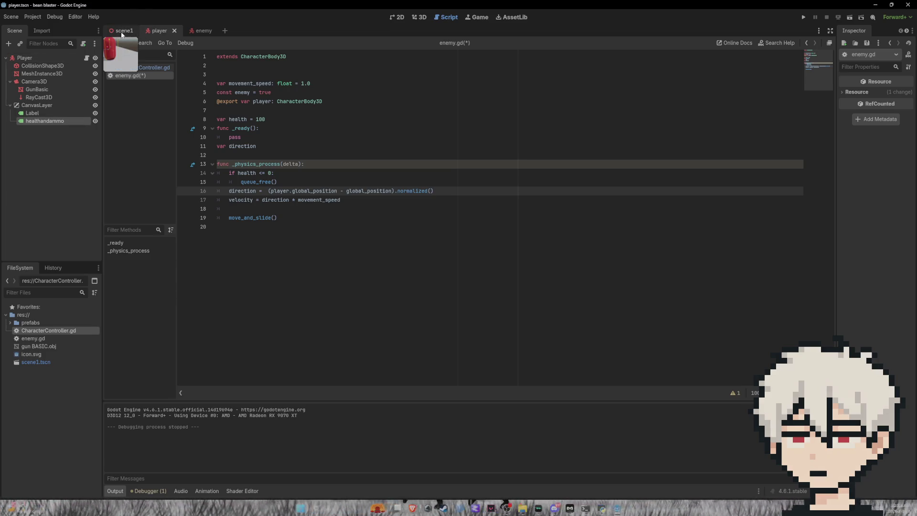
click(169, 33)
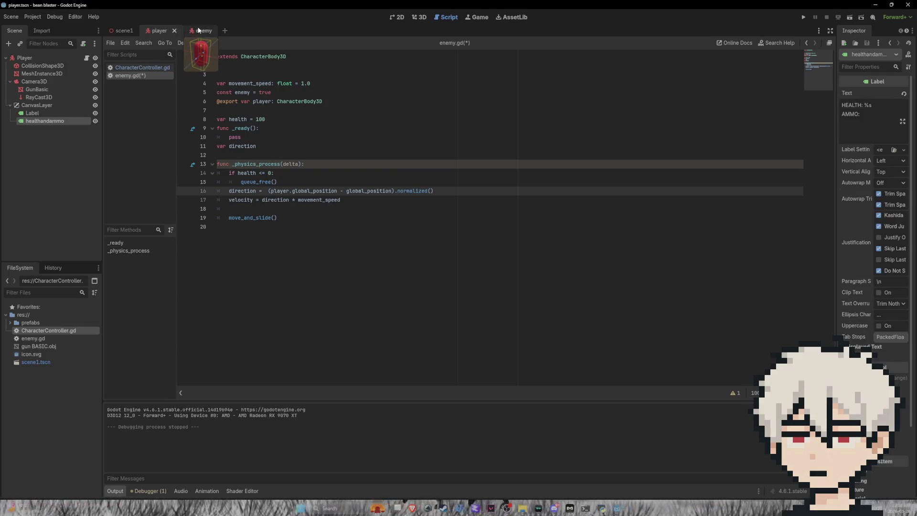
Visit the enemy scene, then return to scene1 and show it in the 3D view
click(197, 34)
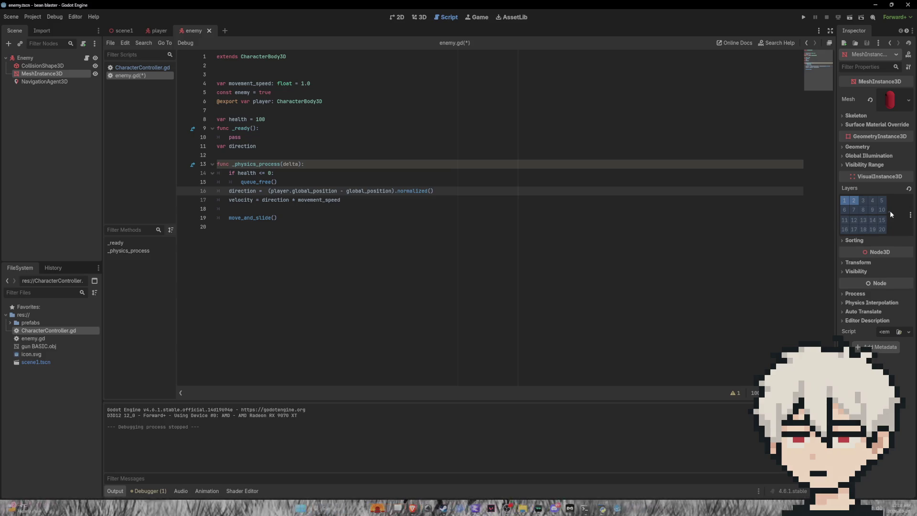
click(123, 31)
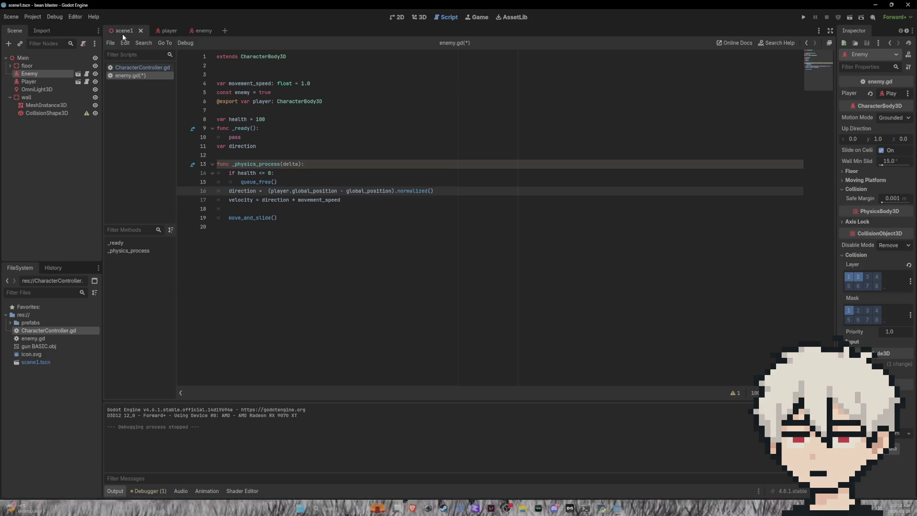
click(413, 17)
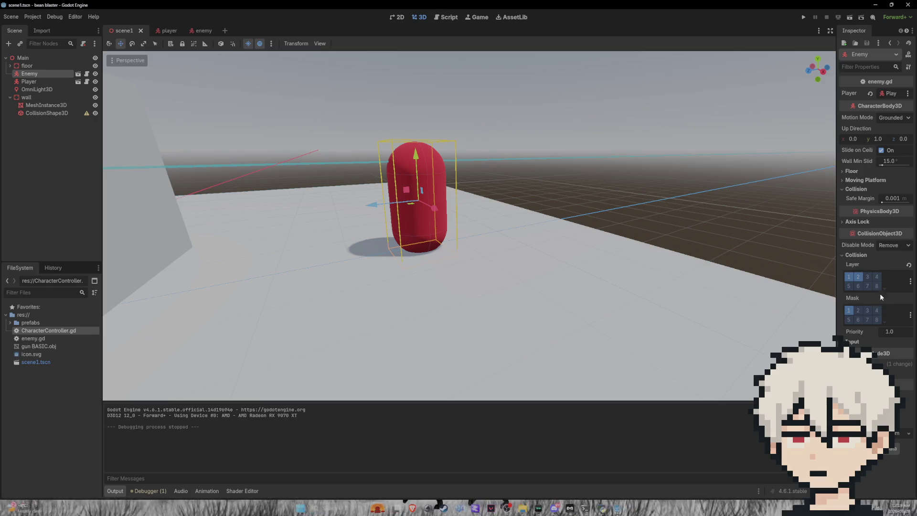
Uncheck Enemy collision mask layer 1, playtest walking into and shooting the enemy, then reopen enemy.gd
click(850, 312)
click(804, 17)
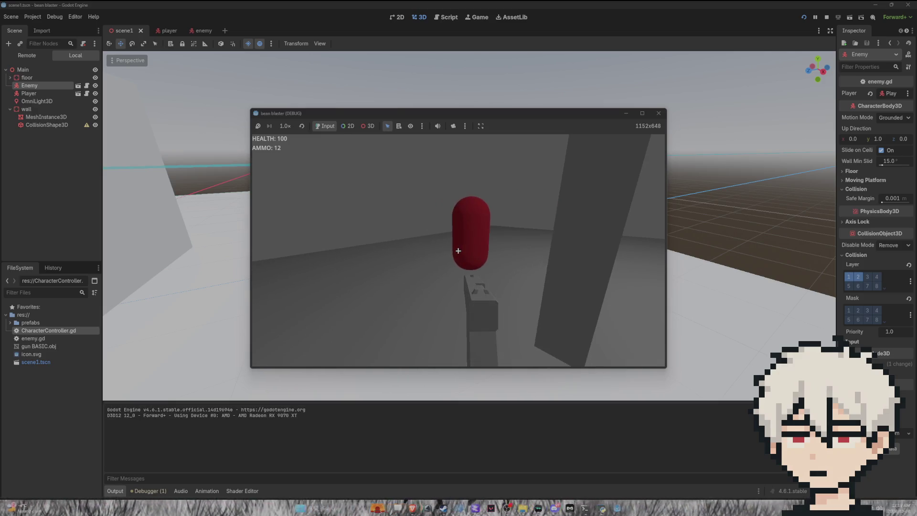
key(w)
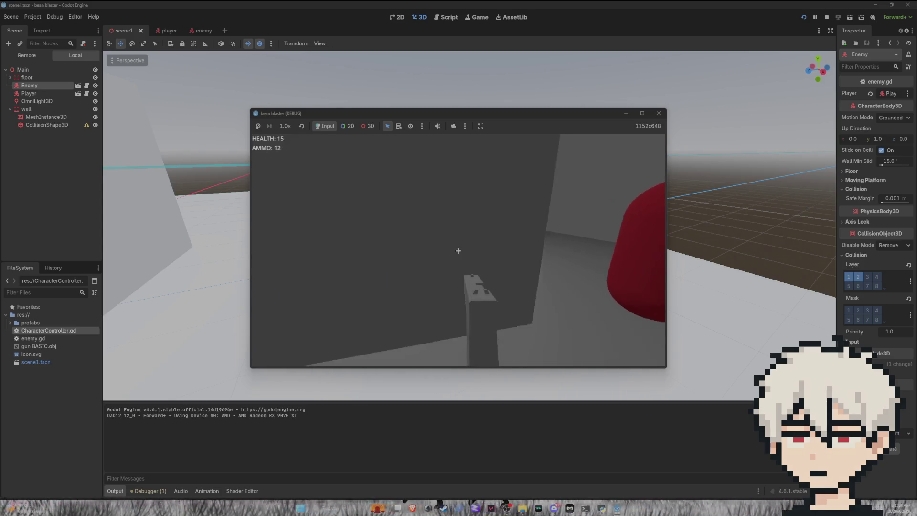
click(458, 251)
click(459, 250)
click(458, 251)
click(458, 250)
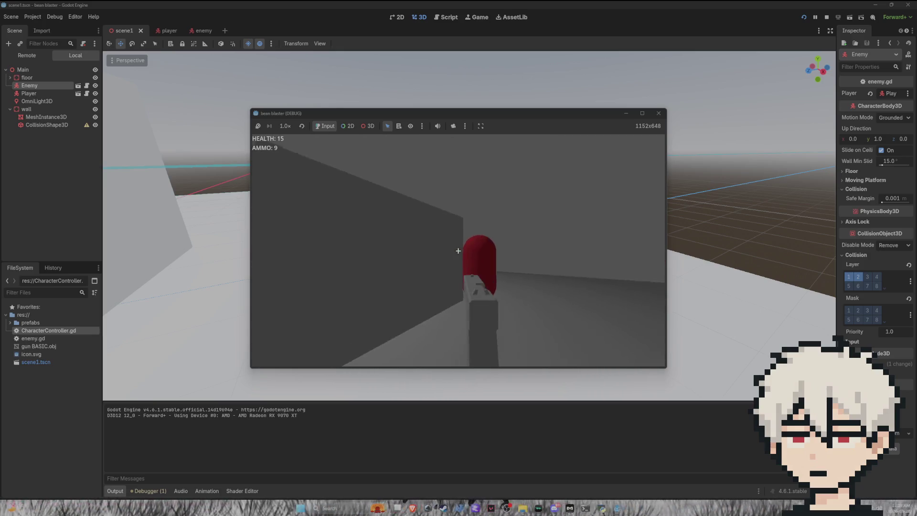
click(458, 251)
click(458, 251)
click(459, 251)
click(458, 251)
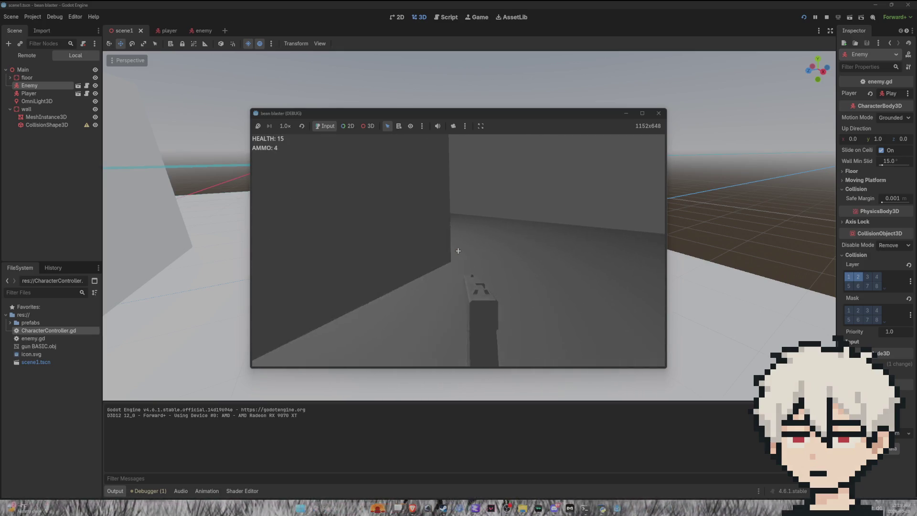
key(Escape)
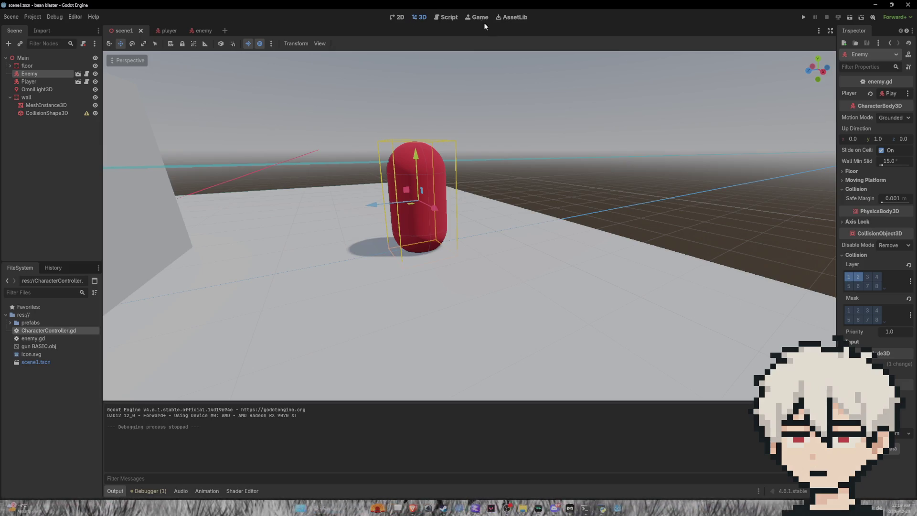
click(447, 17)
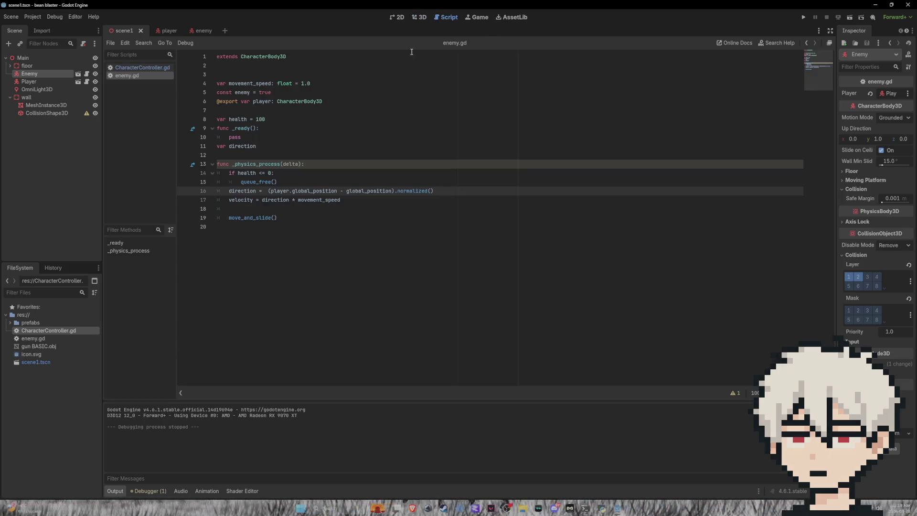
Look through the player, enemy and scene1 scenes, then open CharacterController.gd
click(422, 18)
click(404, 18)
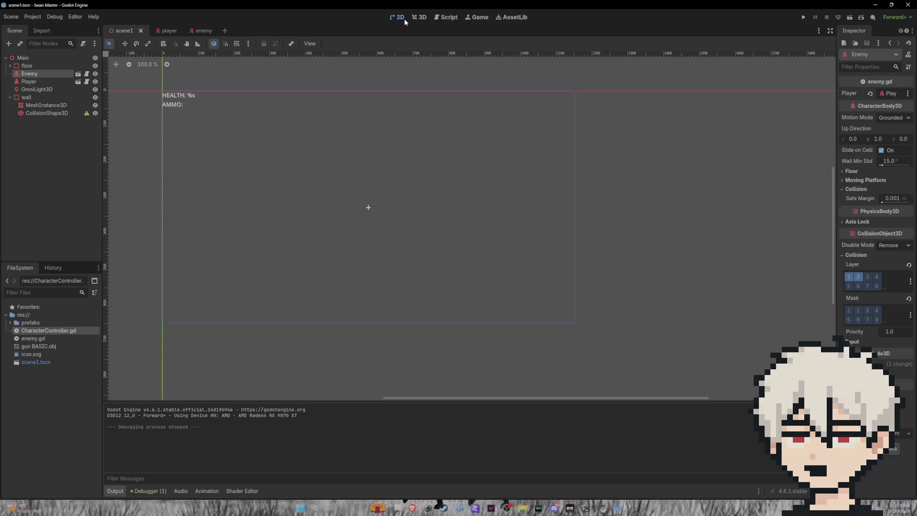
click(417, 18)
click(165, 30)
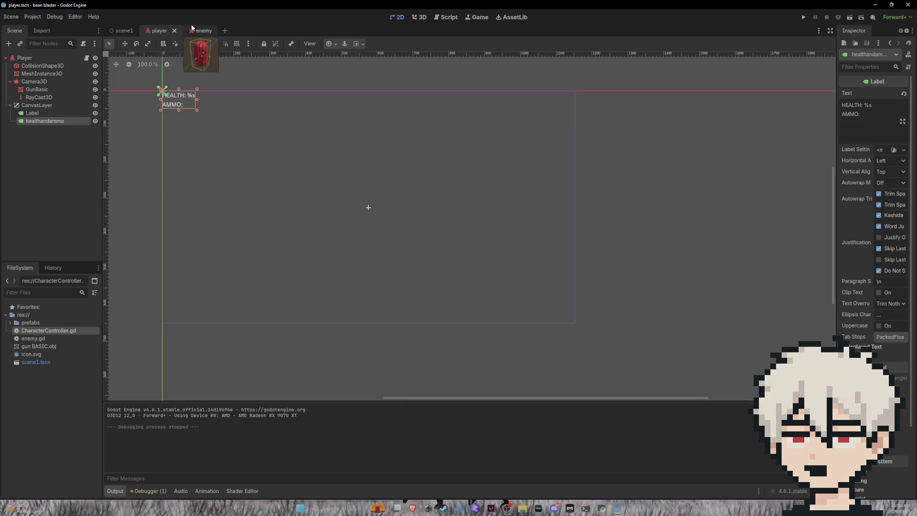
click(201, 31)
click(123, 31)
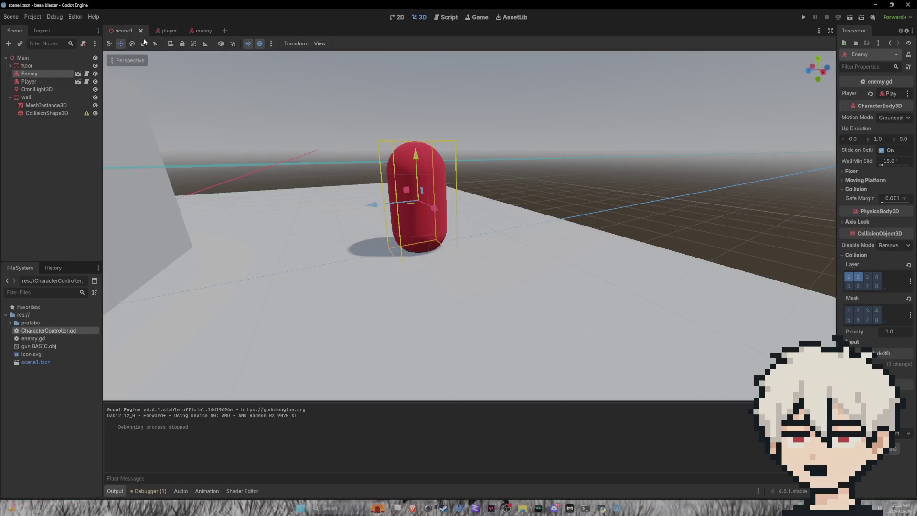
click(447, 17)
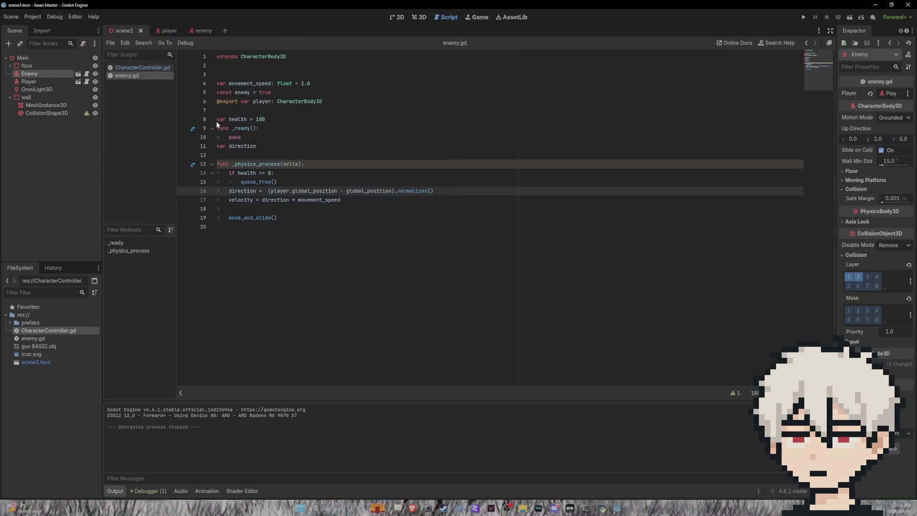
click(138, 68)
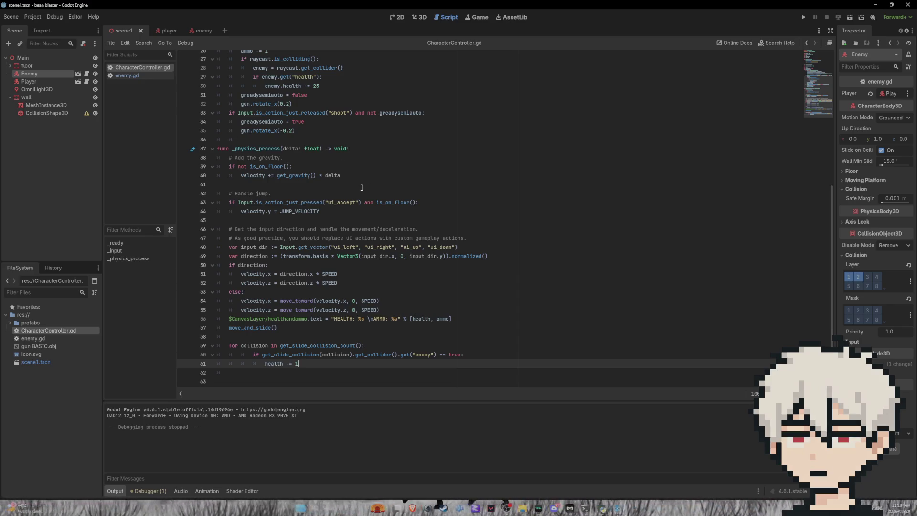
Declare 'var frame_count' on a new line above the physics function
click(249, 139)
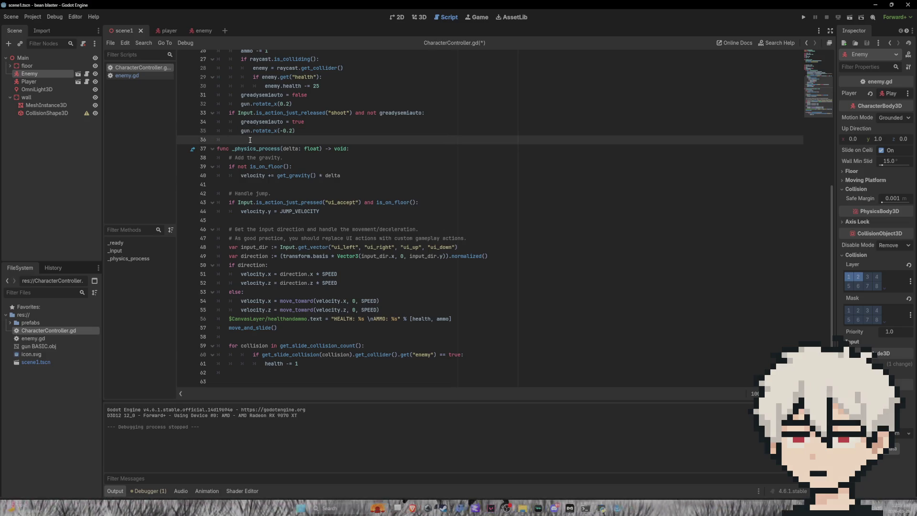
key(Return)
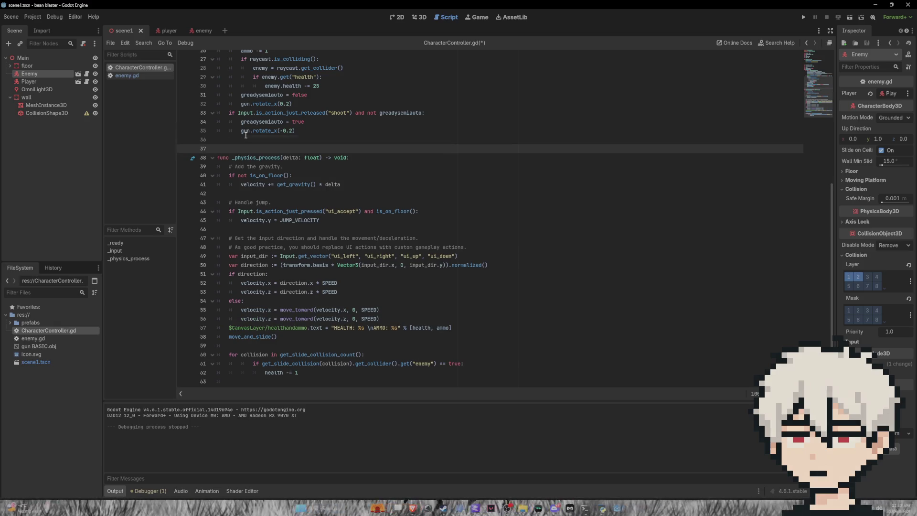
text(fr)
key(BackSpace)
key(BackSpace)
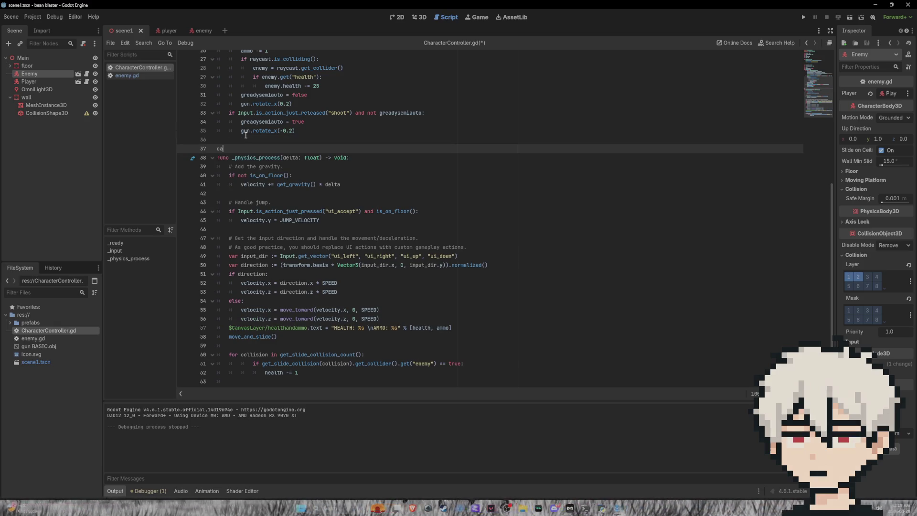
text(ar)
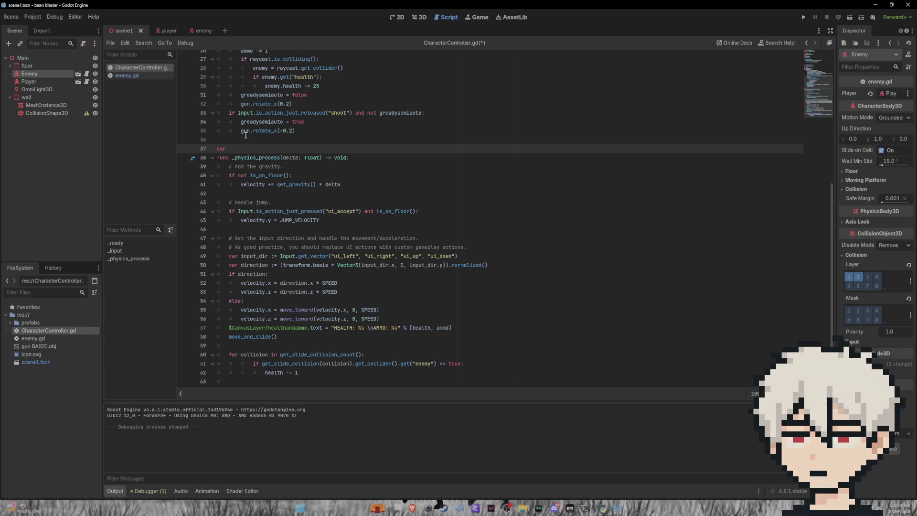
text( frame)
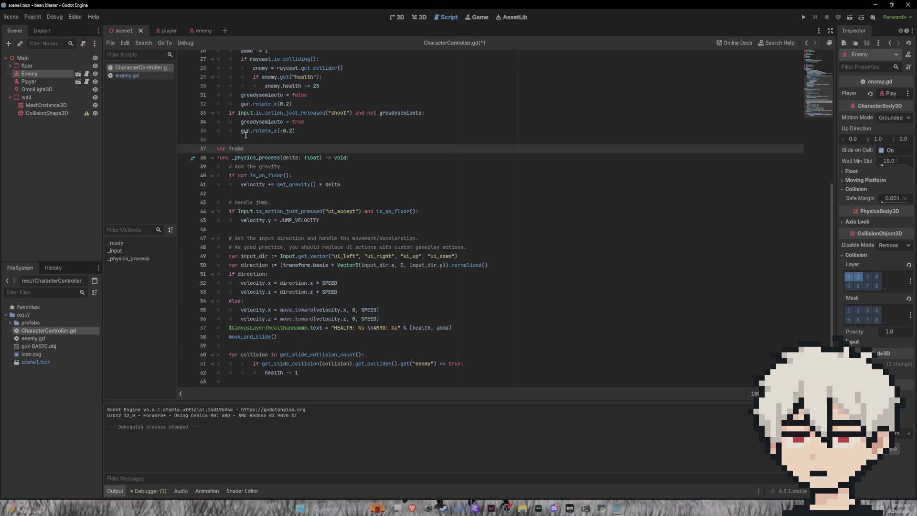
text(_count)
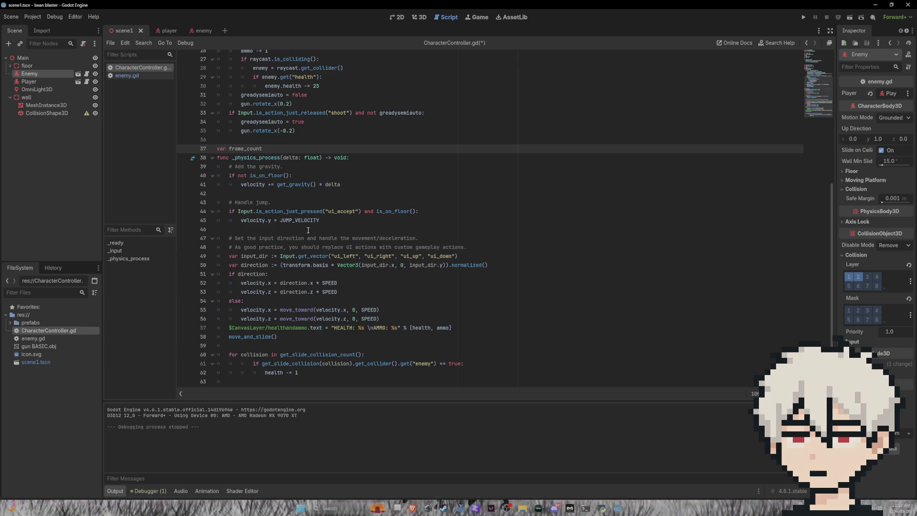
Add 'frame_count += 1' after move_and_slide, before the collision loop
click(254, 346)
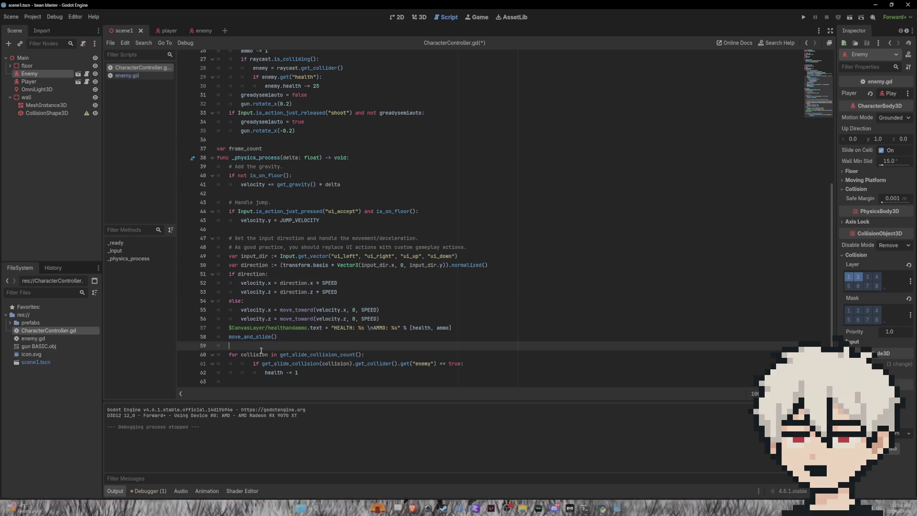
key(Return)
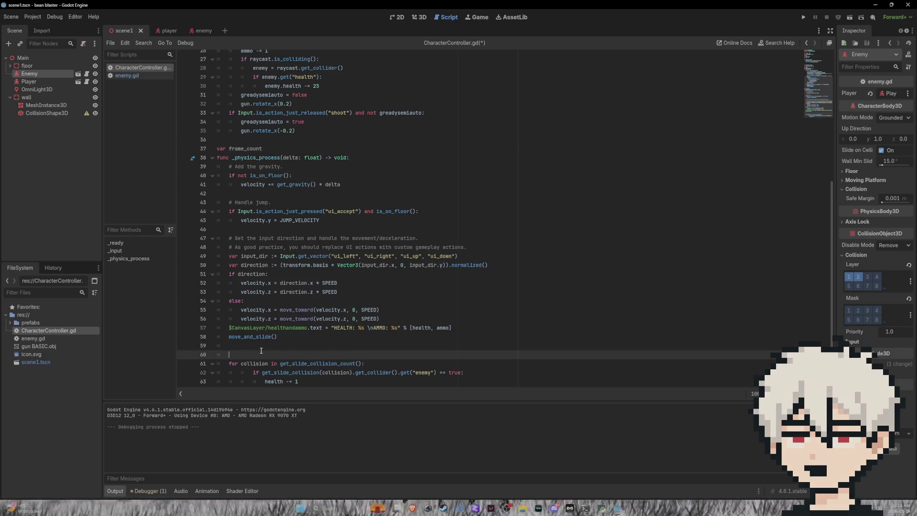
text(fram)
key(Return)
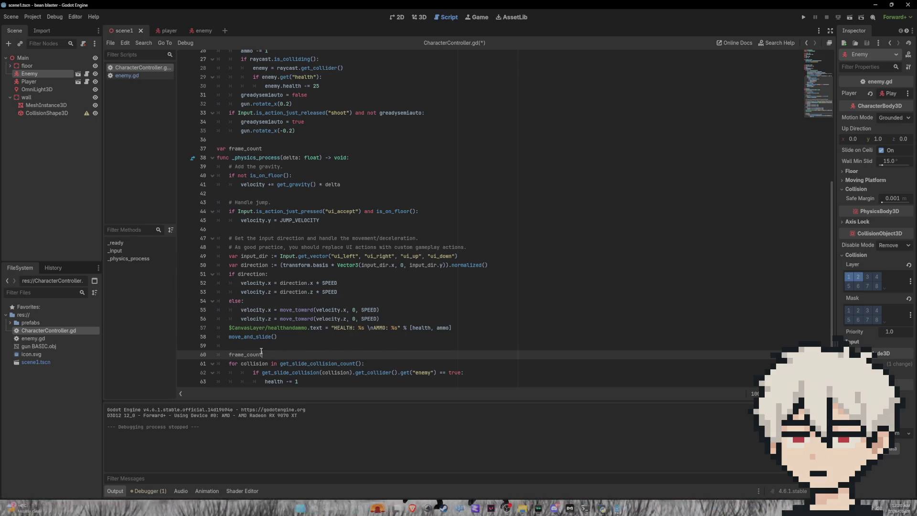
text( += 1)
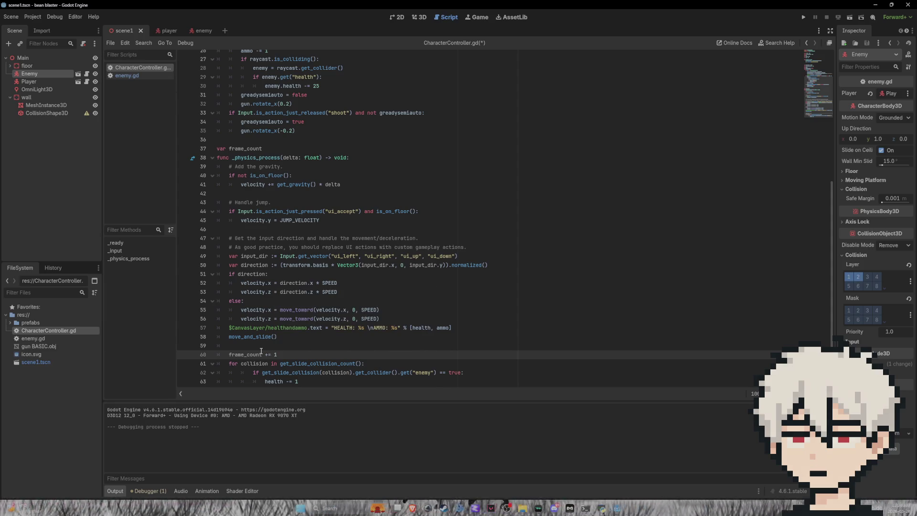
Write the condition 'if frame_count <= 20:' below the counter increment
key(Return)
text(if)
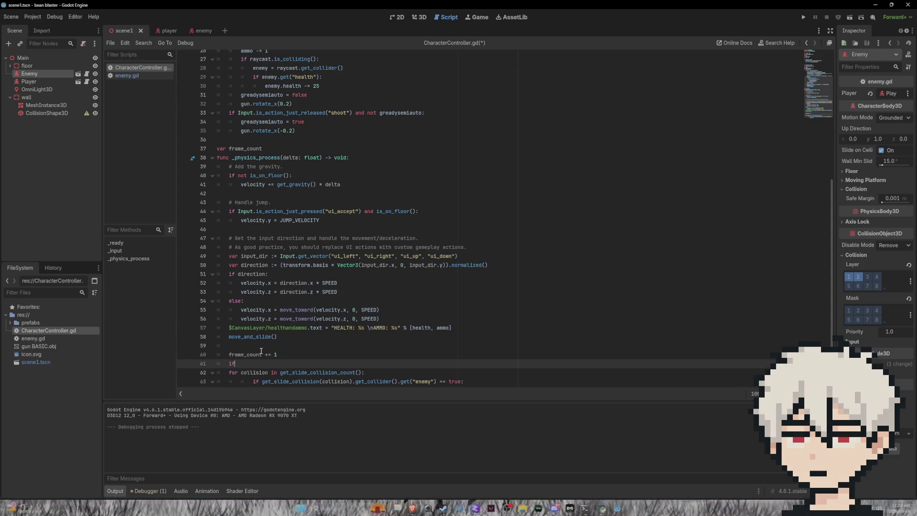
text( fr)
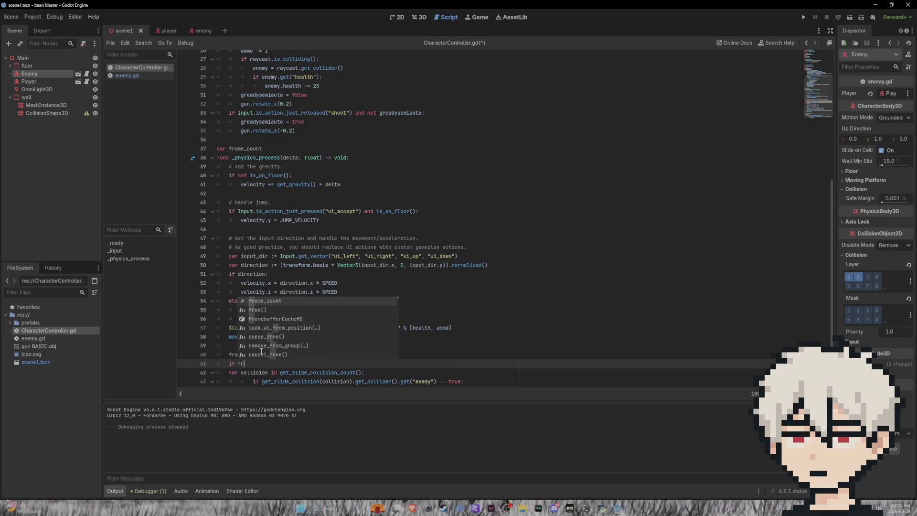
key(Return)
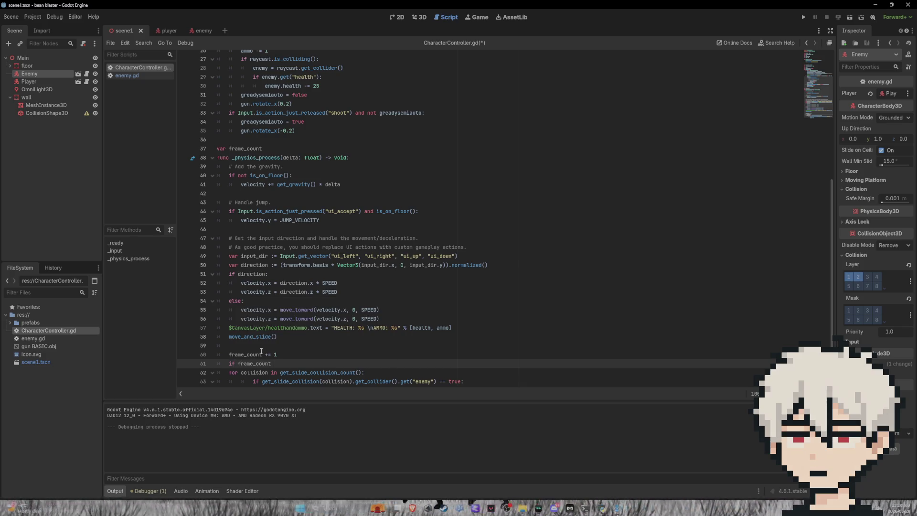
text( =10)
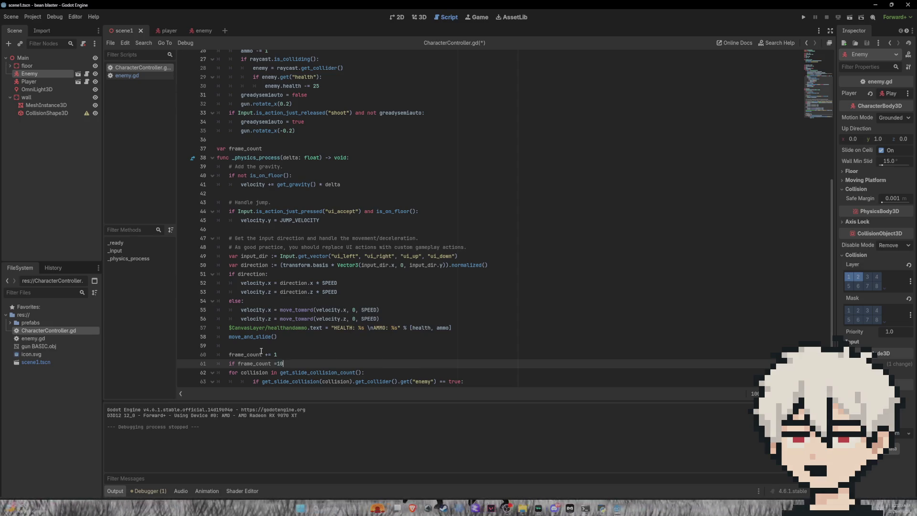
key(Left)
key(Left)
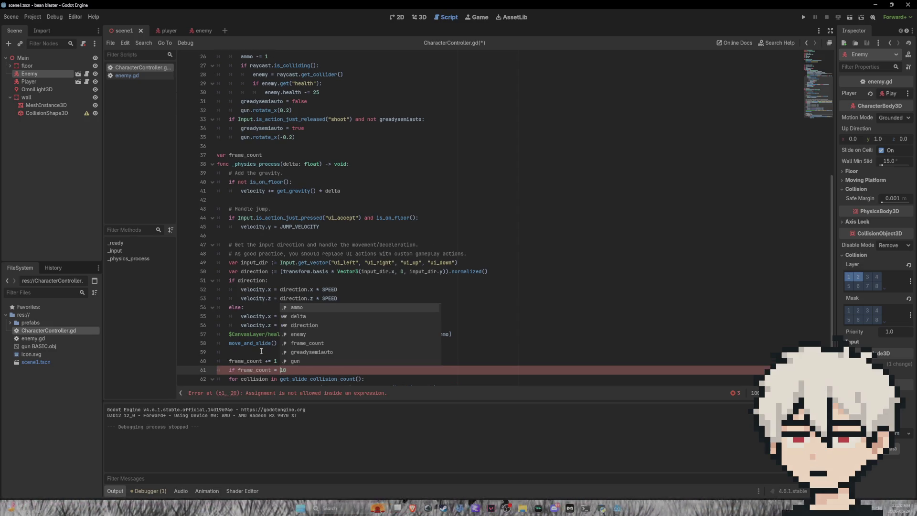
key(Escape)
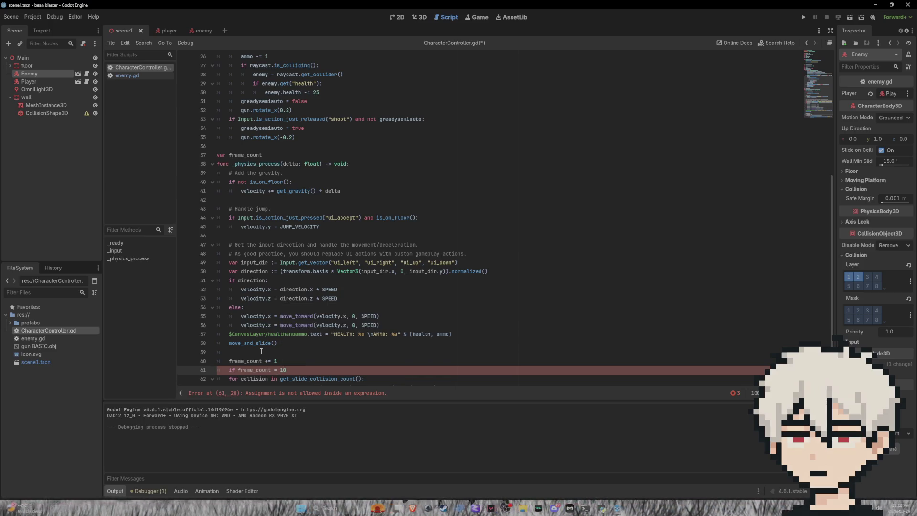
key(Left)
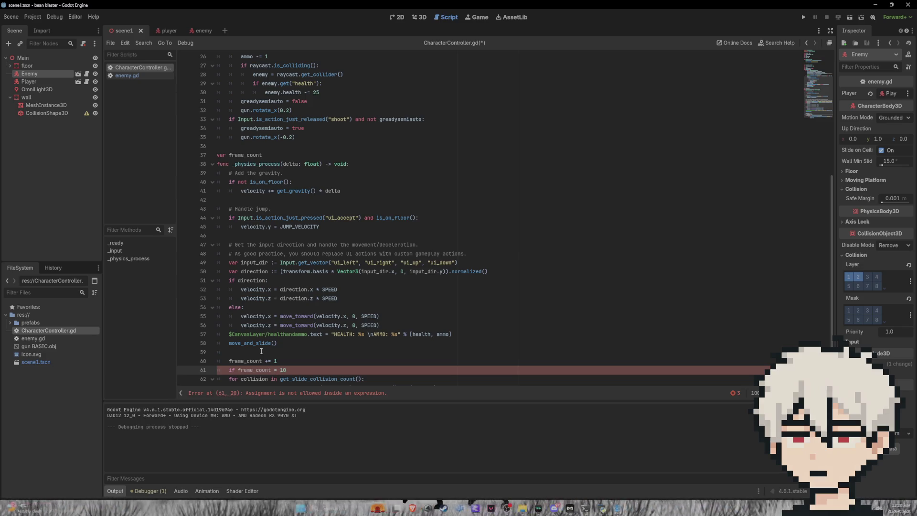
text(<)
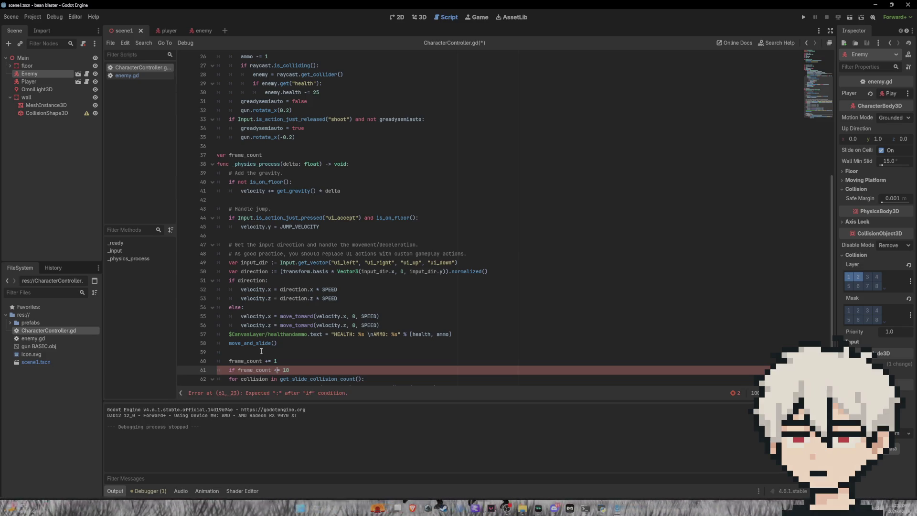
key(Right)
key(Right)
key(Right)
key(BackSpace)
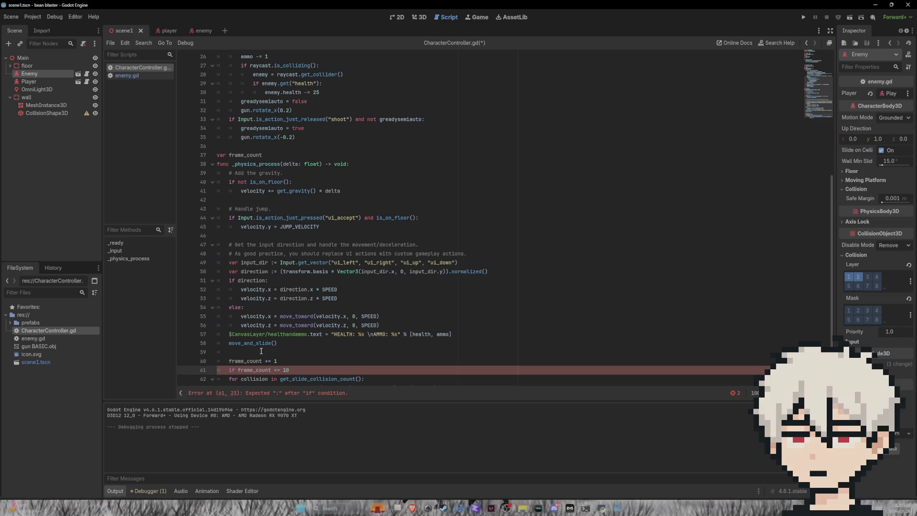
text(2)
key(End)
text(:)
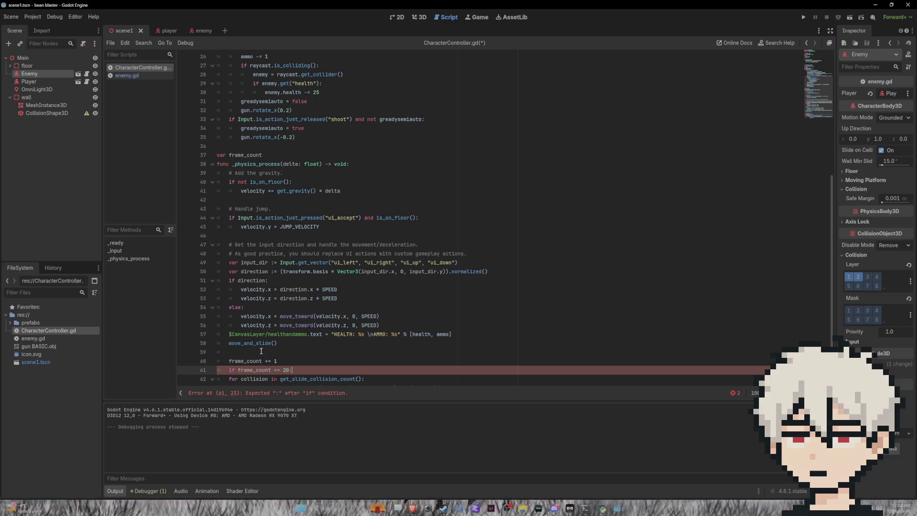
key(Return)
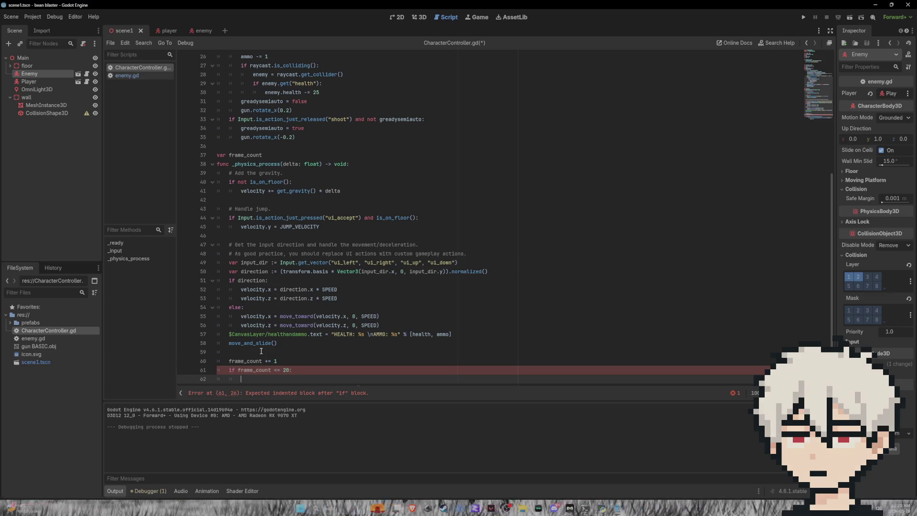
Paste the enemy collision loop indented under the if, and change the condition to 'frame_count * delta'
key(ctrl+v)
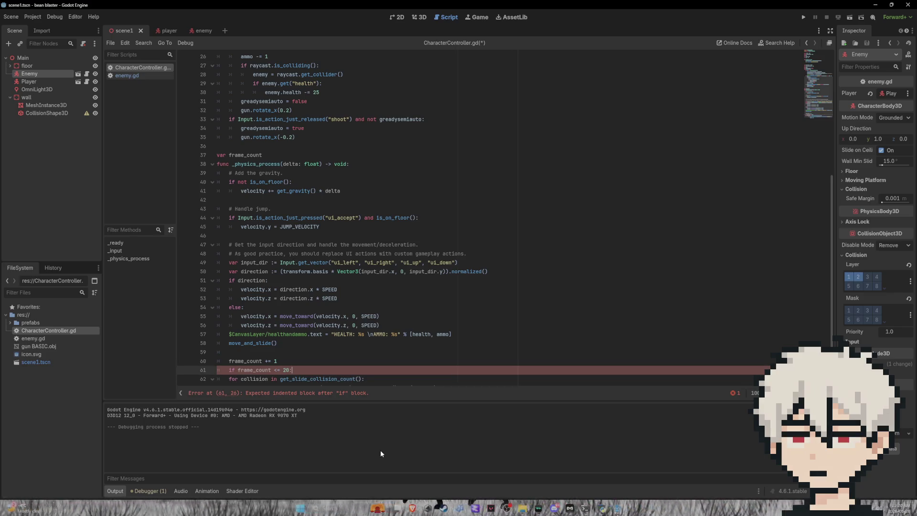
key(Tab)
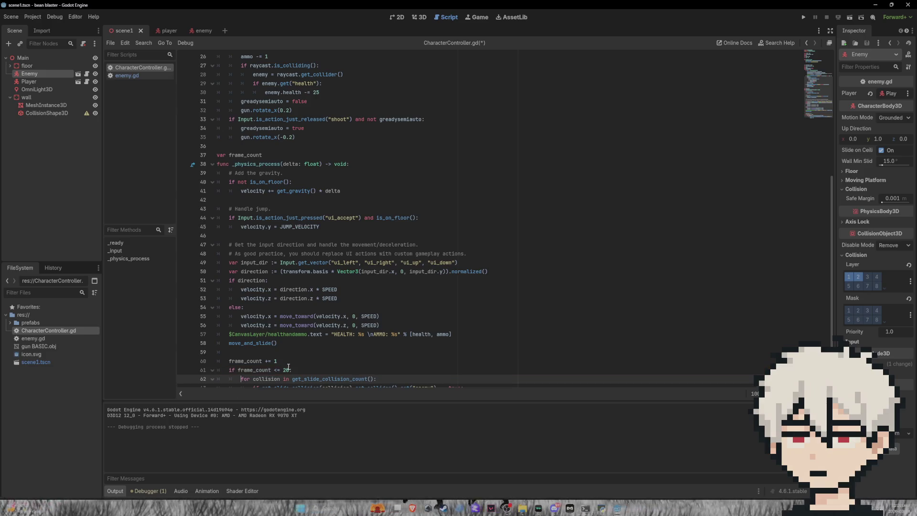
click(273, 370)
text(*)
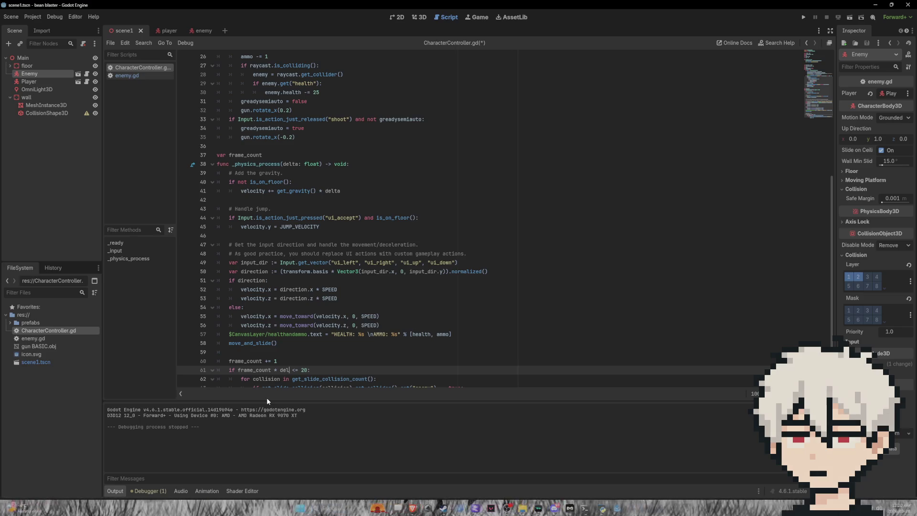
text( delta)
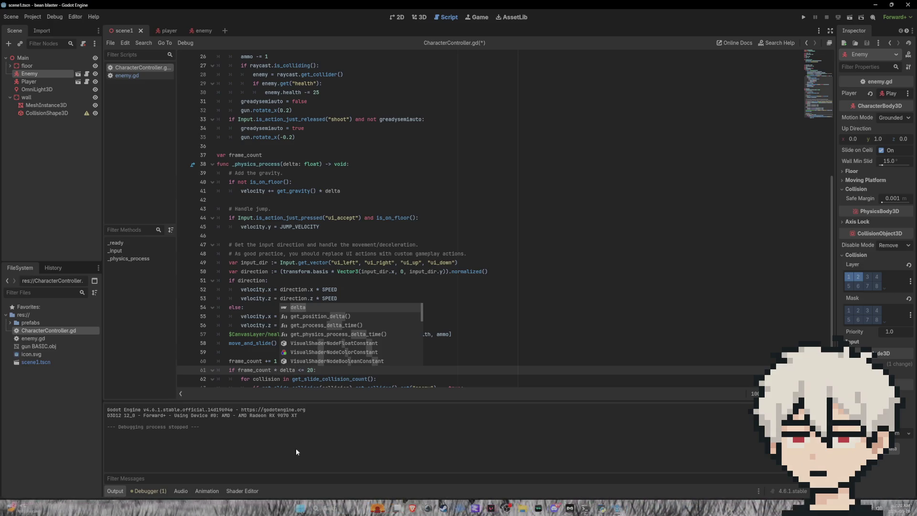
key(Escape)
scroll(310, 366, down, 2)
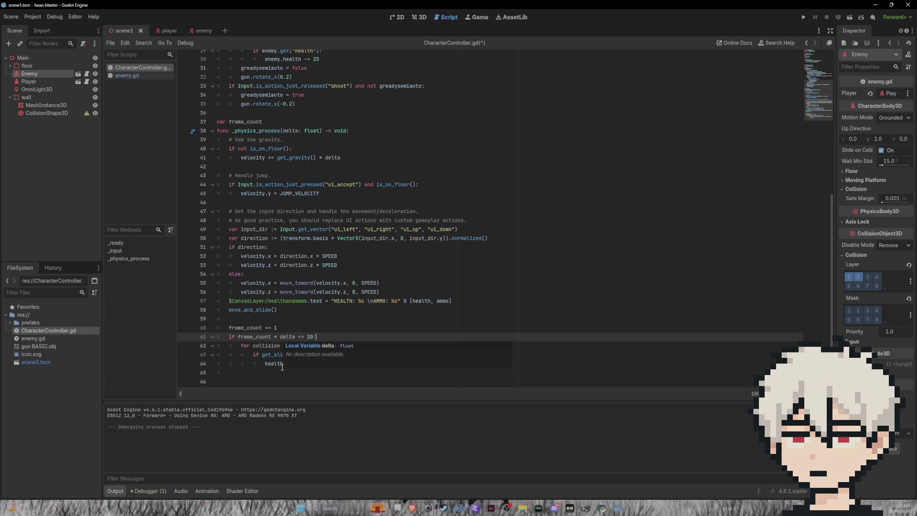
text(-= 1)
Add 'frame_count = 0' after the health decrement and save the script
click(305, 363)
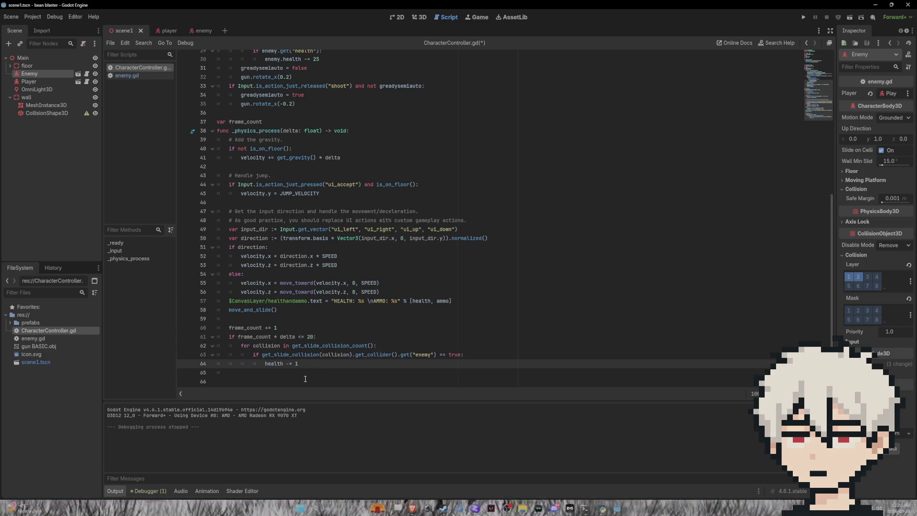
key(Return)
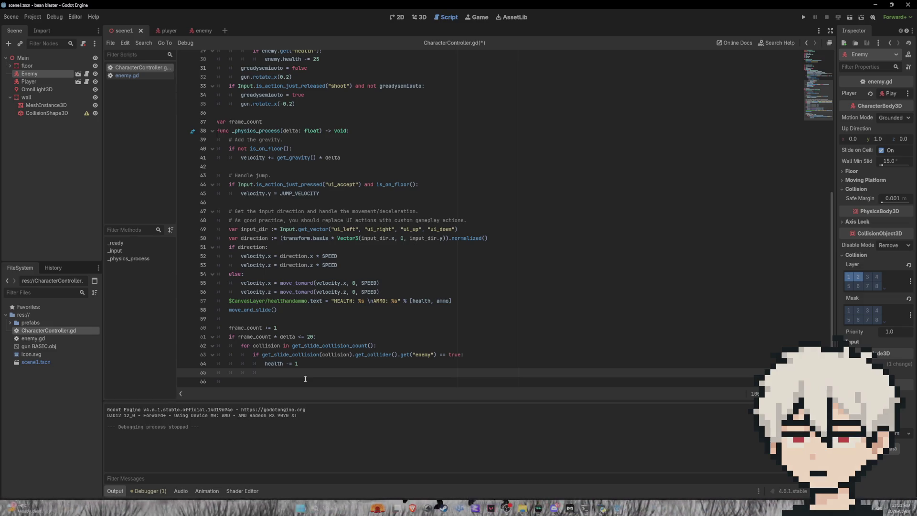
key(BackSpace)
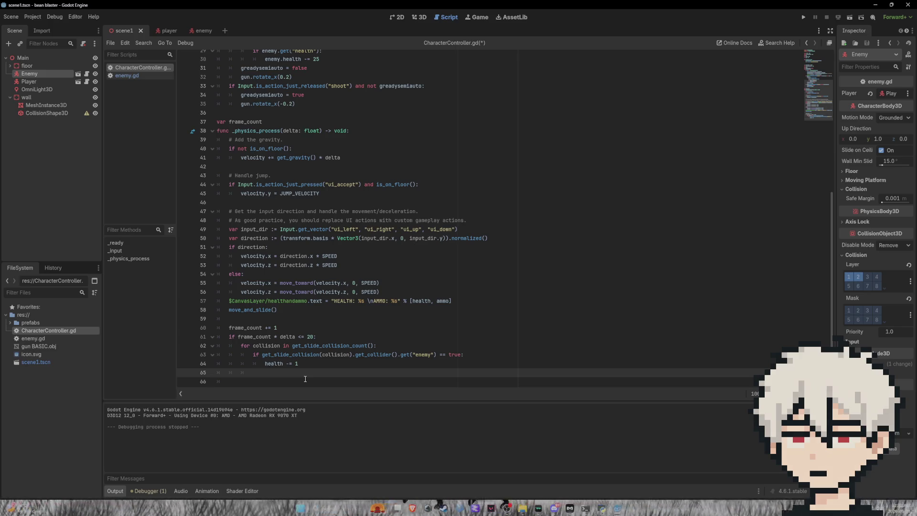
key(BackSpace)
text(fra)
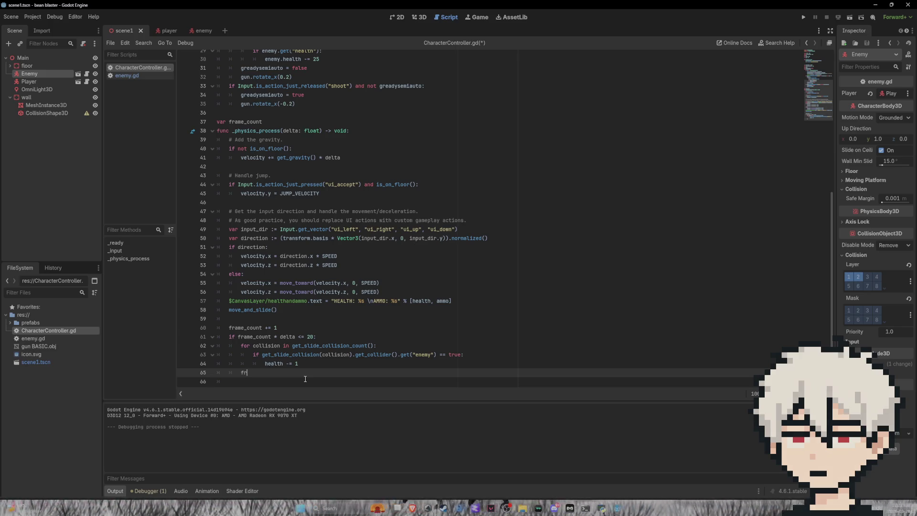
key(Return)
text(= 0)
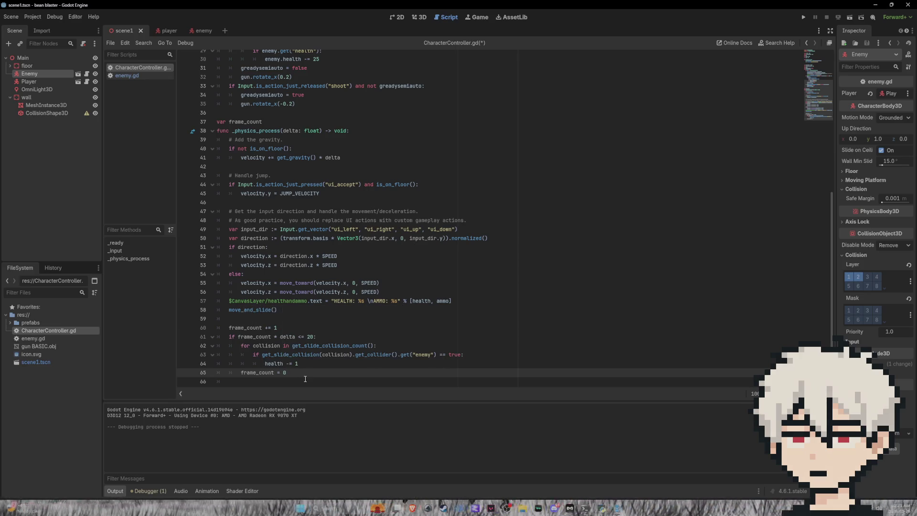
key(ctrl+s)
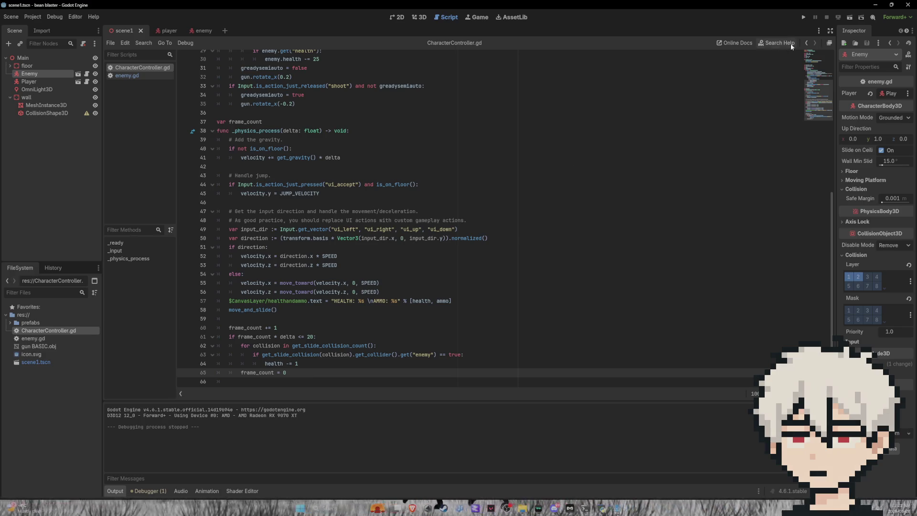
Run the project, then change line 37 to 'var frame_count = 0' and save
click(804, 17)
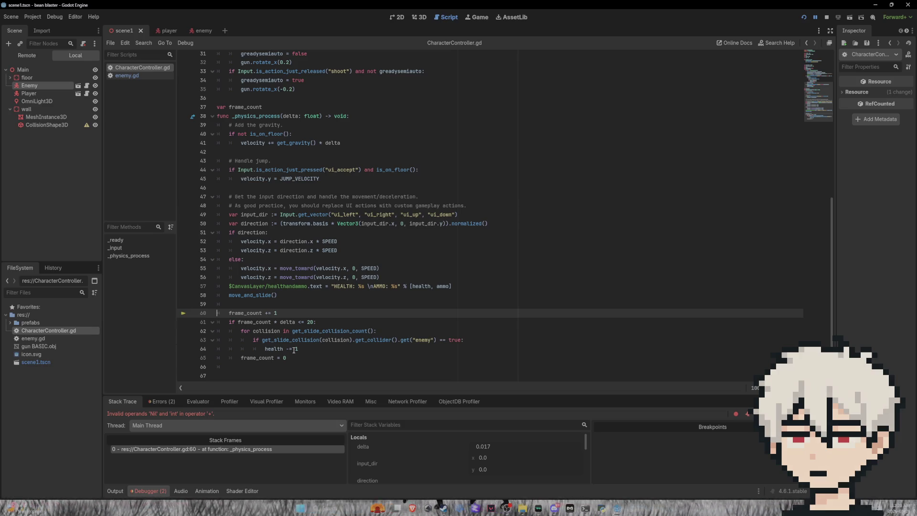
scroll(262, 314, up, 1)
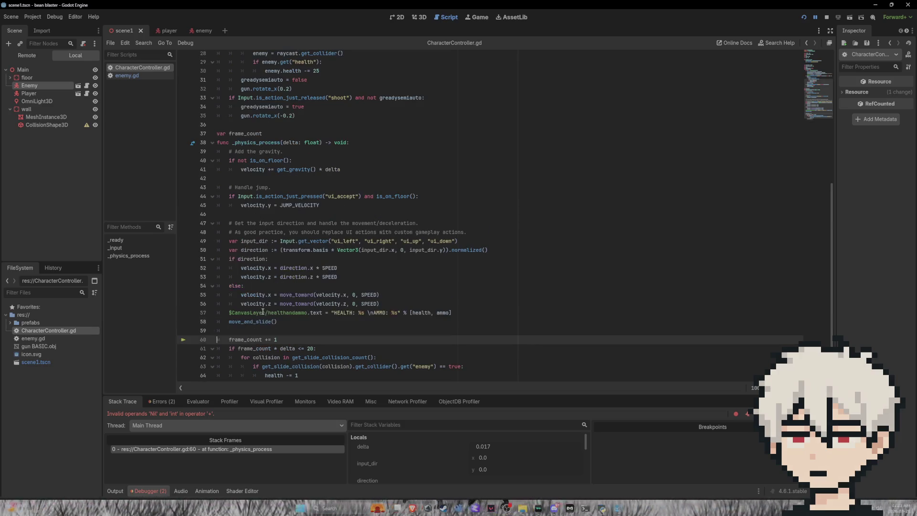
click(275, 133)
text(= 0)
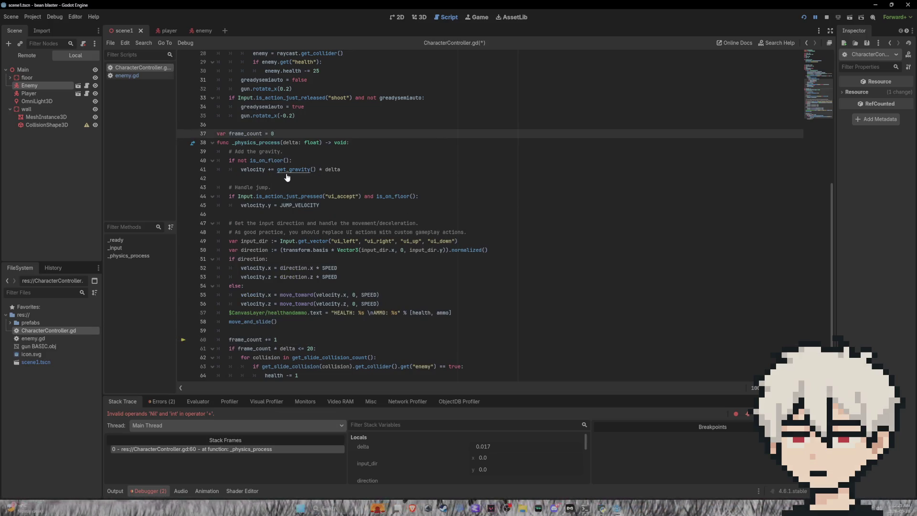
key(ctrl+s)
Restart the game, walk around the wall into the red enemy, back away, and close it
click(827, 17)
click(804, 17)
key(a)
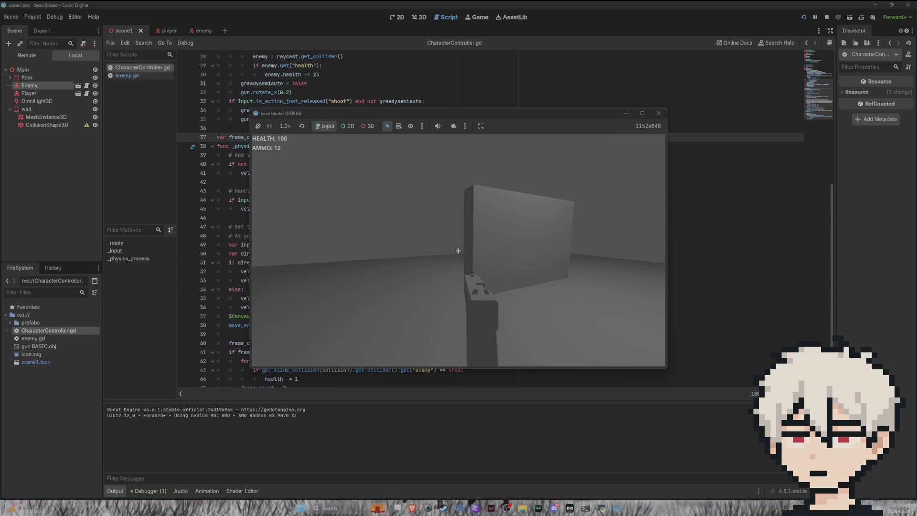
key(a)
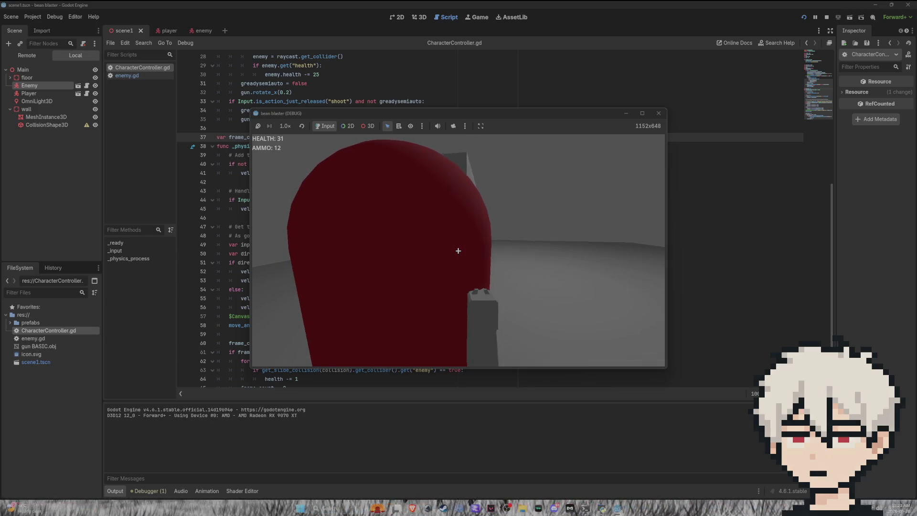
key(s)
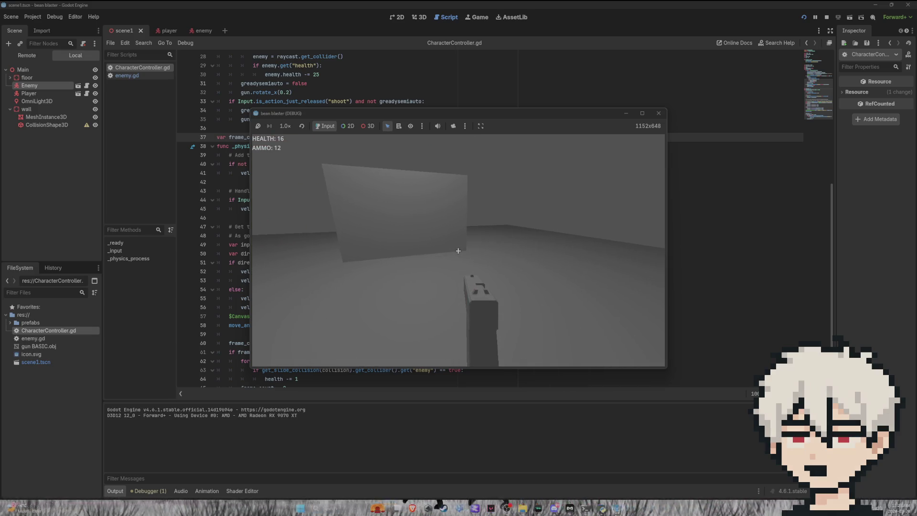
key(F8)
Select the '* delta' term on line 61, then run and close another test
drag(294, 352, 272, 352)
click(271, 351)
click(807, 16)
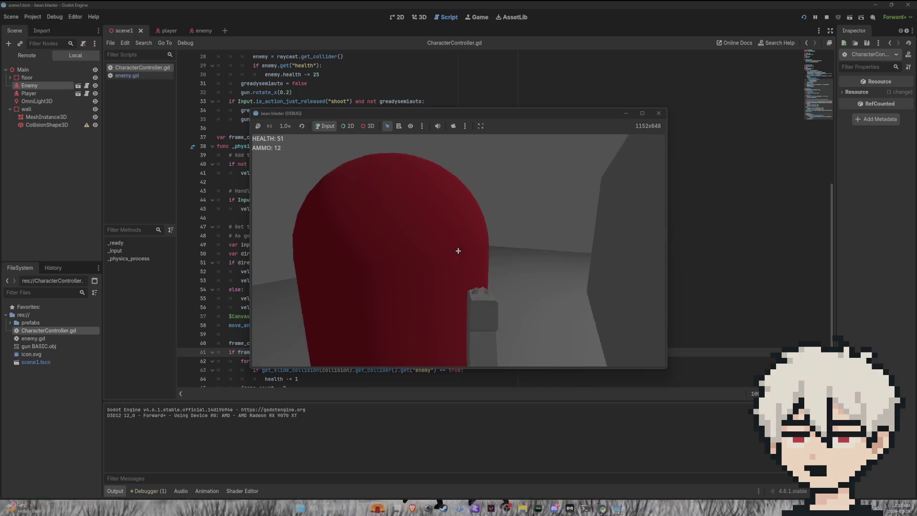
key(F8)
Restore ' * delta' on line 61 and change the threshold from 20 to 60
key(ctrl+z)
key(Right)
key(Right)
key(Right)
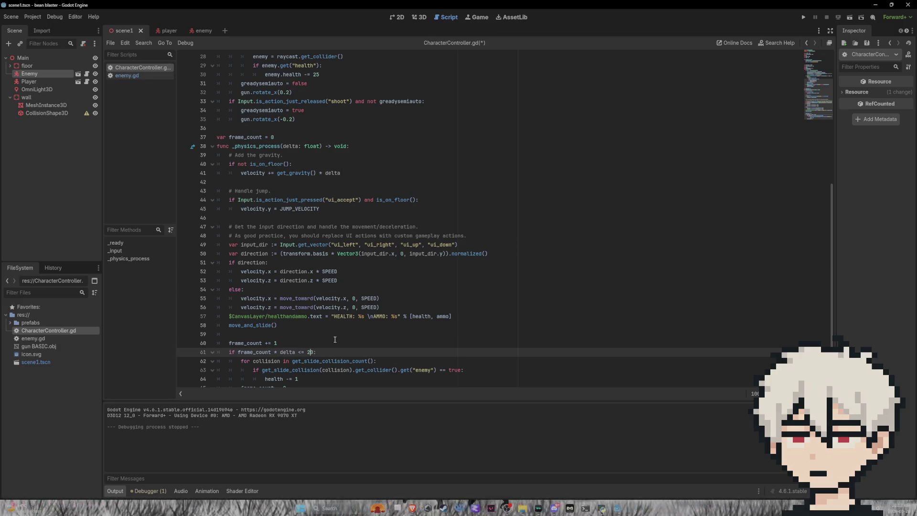
key(BackSpace)
text(60)
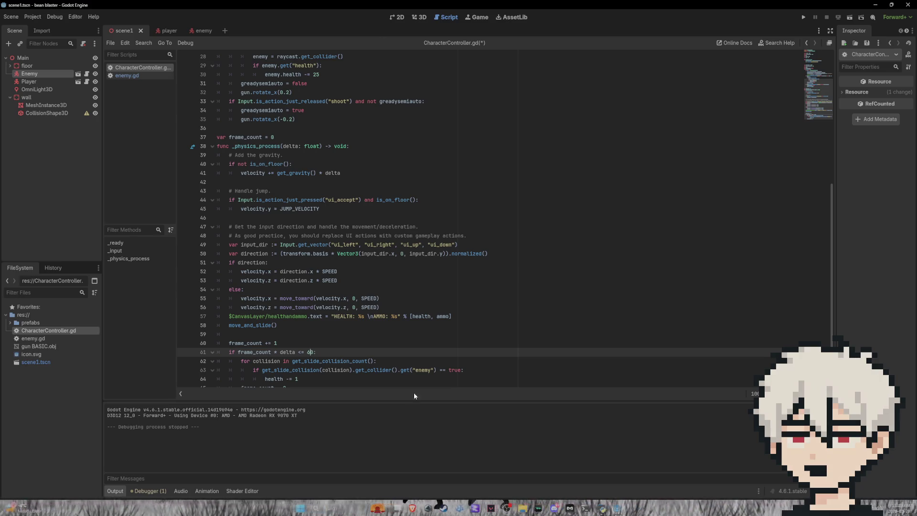
click(403, 439)
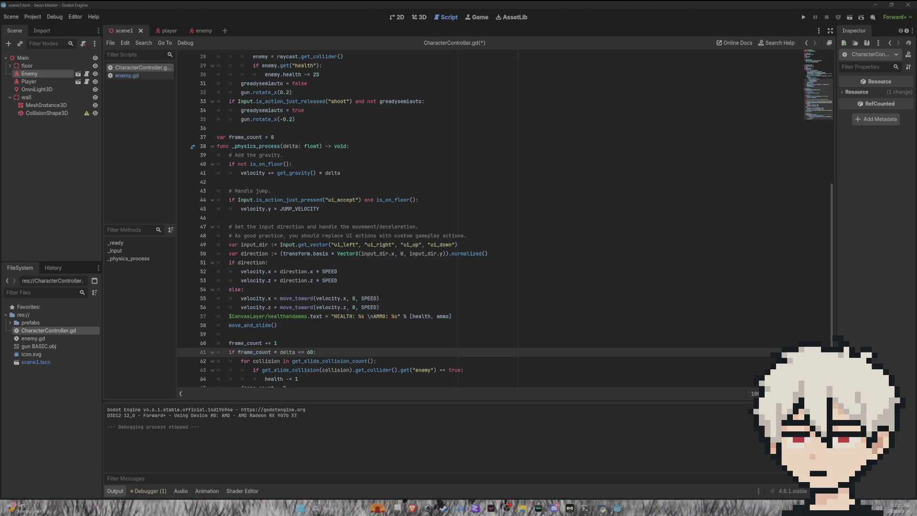
Replace the 60 threshold with Engine.get_frames_per_second(), save, and remove the stray space
double_click(310, 353)
text(Engine.get_frames_per_second())
key(ctrl+s)
key(BackSpace)
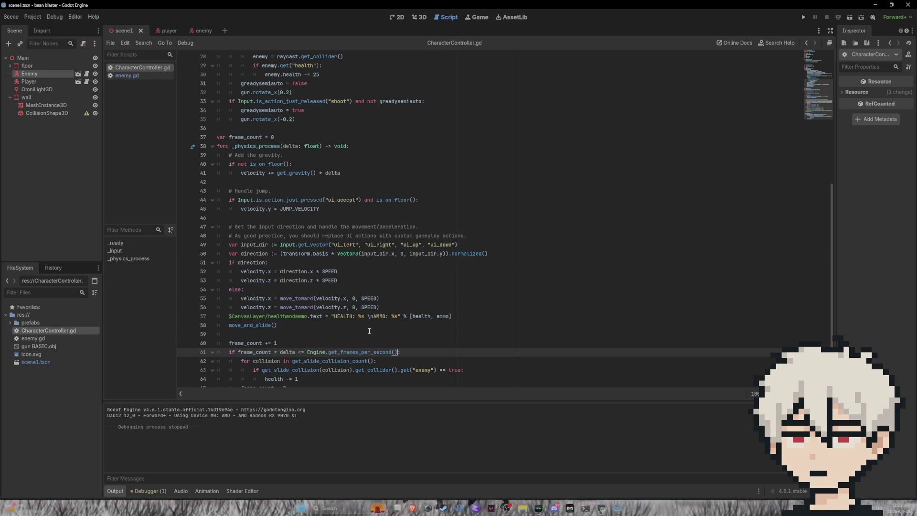
Test the FPS-based threshold, backing away as enemy contact drops health to 45, then stop
click(804, 18)
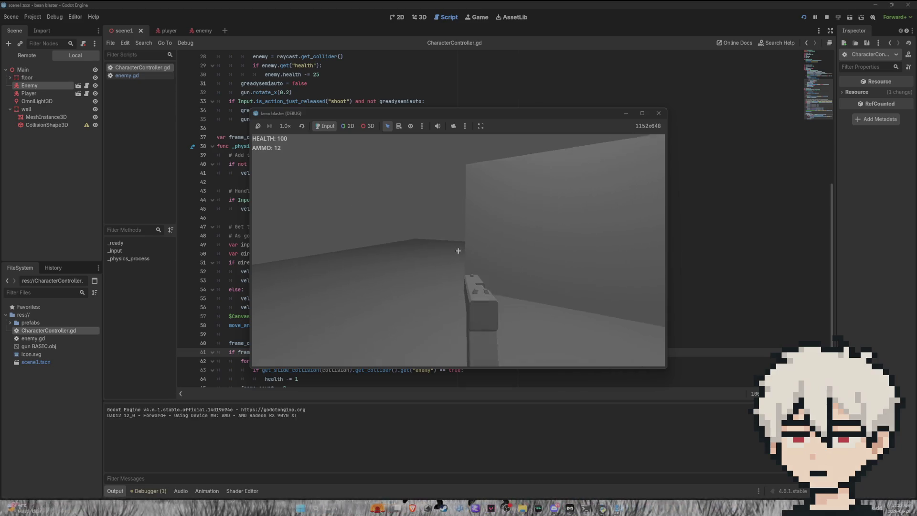
mouse_move(458, 250)
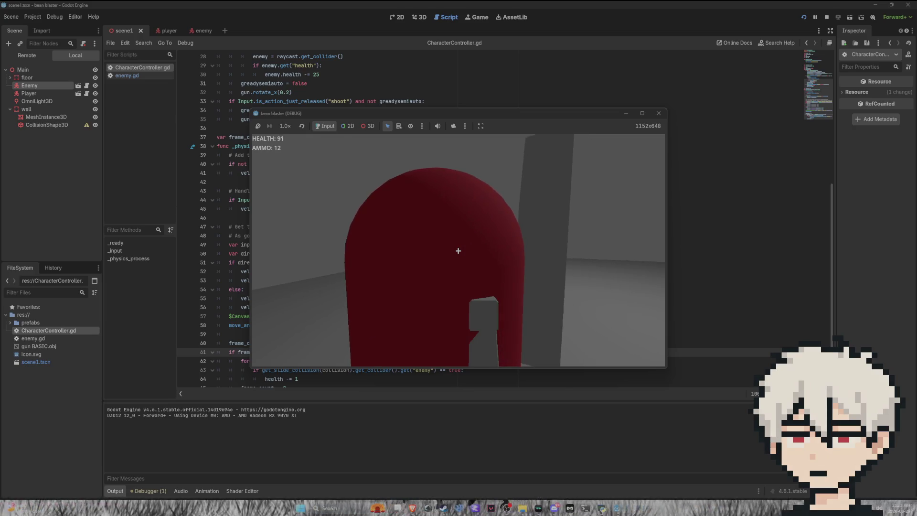
key(s)
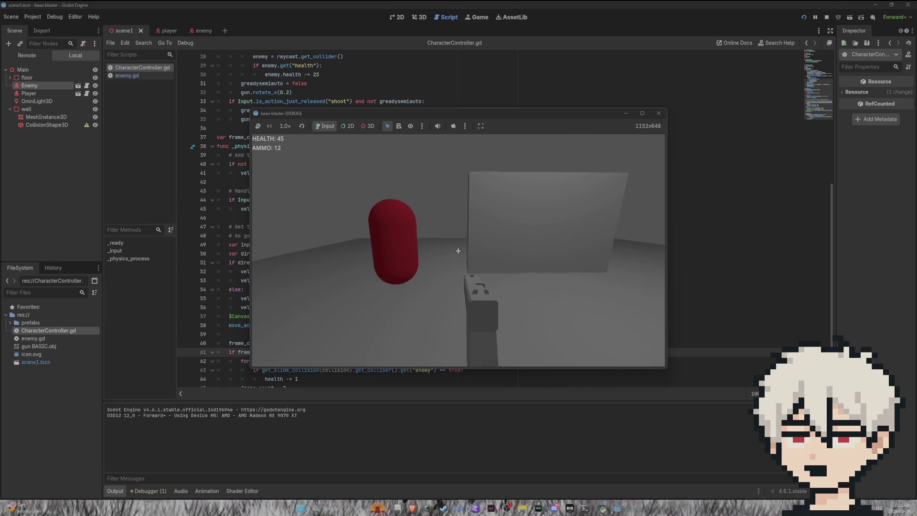
key(F8)
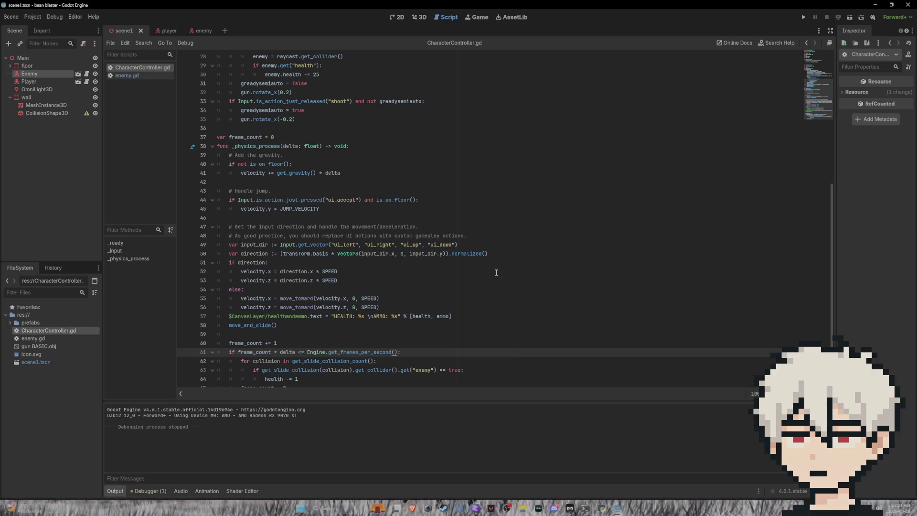
Delete '* delta' from line 61, close the bracket, save, and launch a fresh test
scroll(304, 273, down, 1)
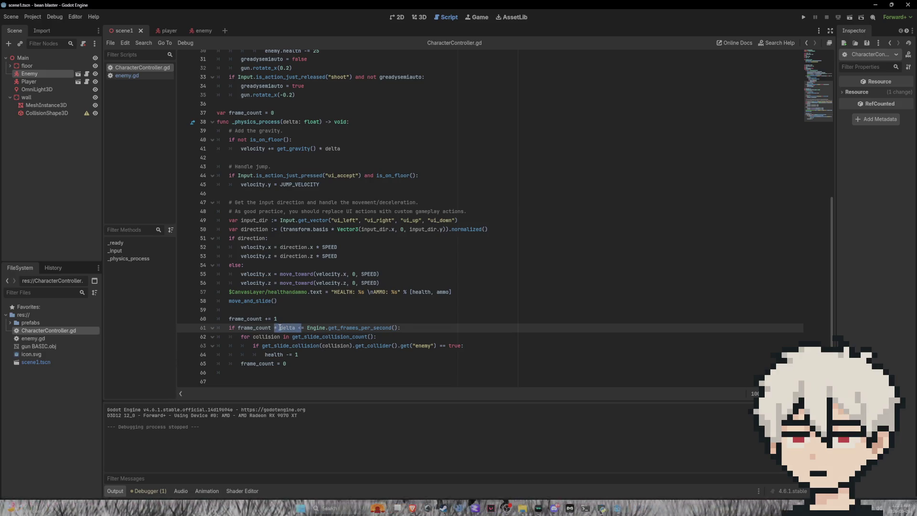
key(BackSpace)
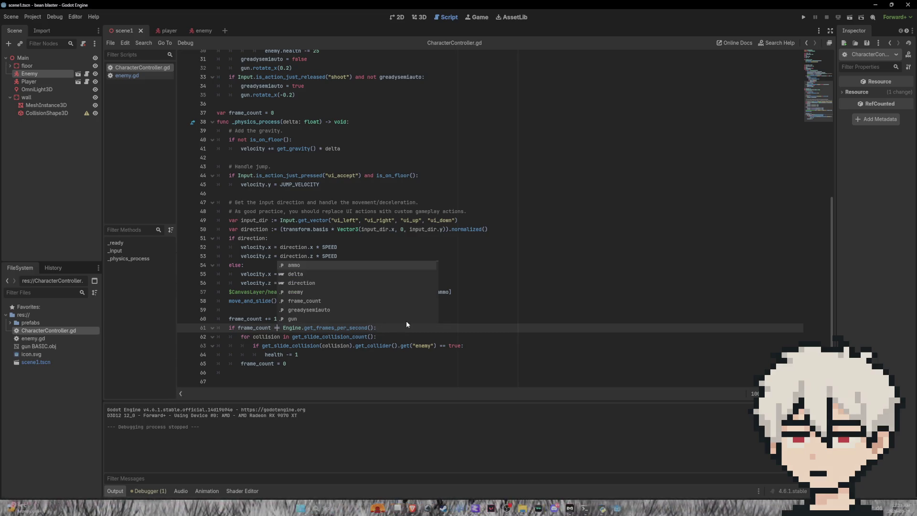
text())
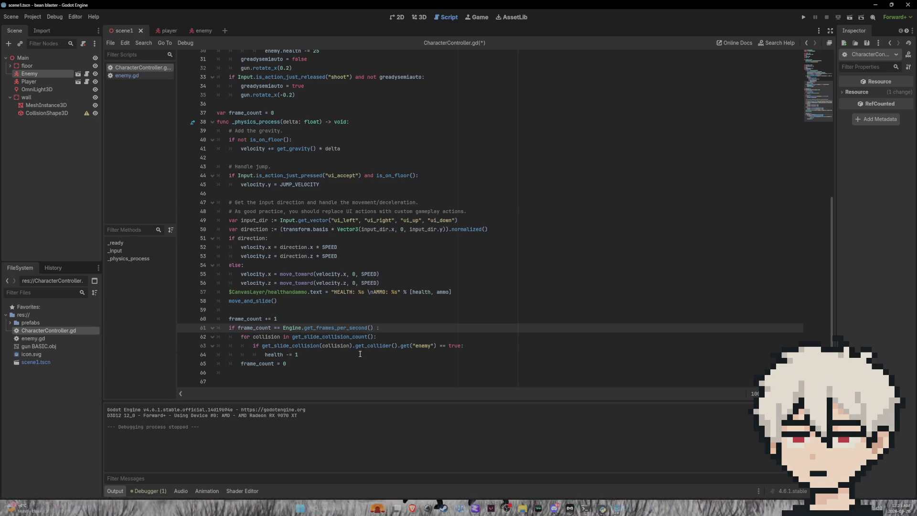
key(ctrl+s)
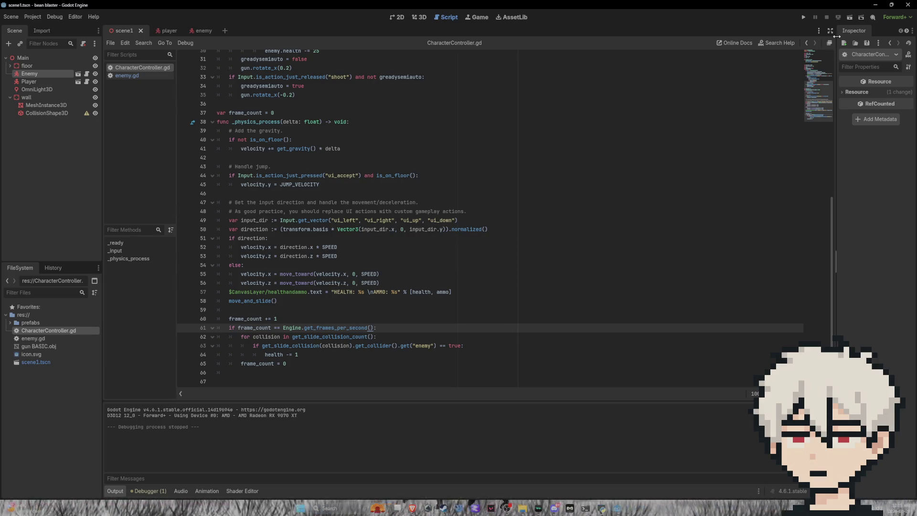
click(801, 18)
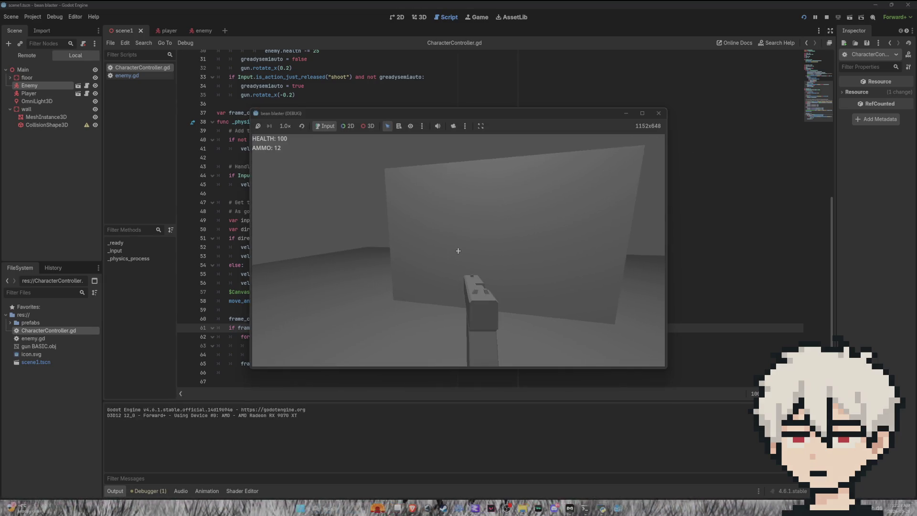
mouse_move(458, 251)
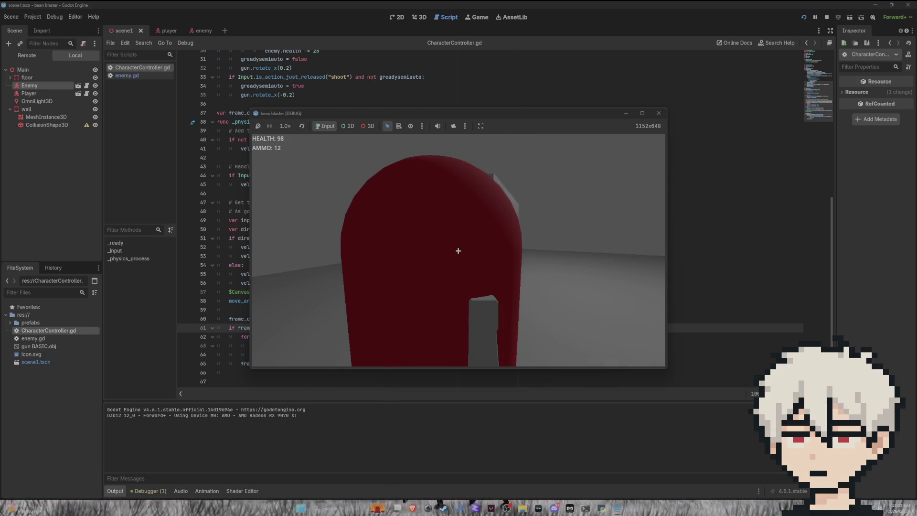
key(s)
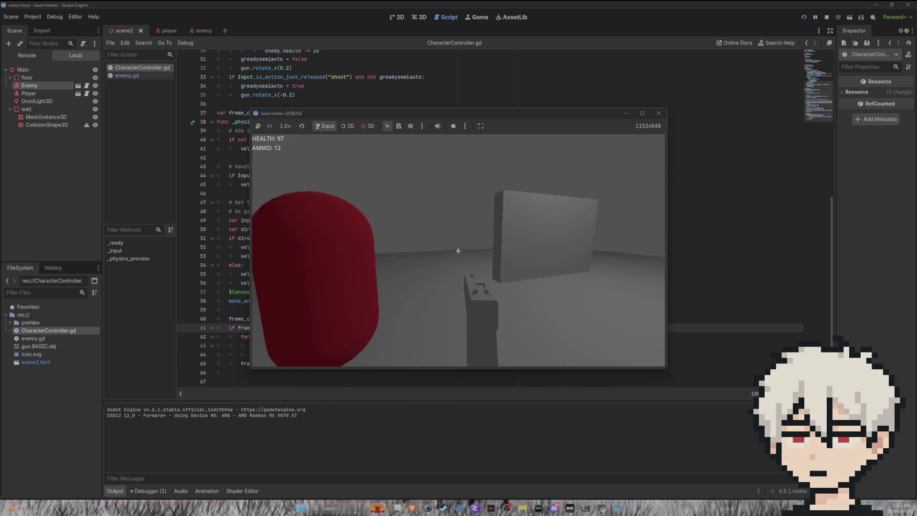
key(F8)
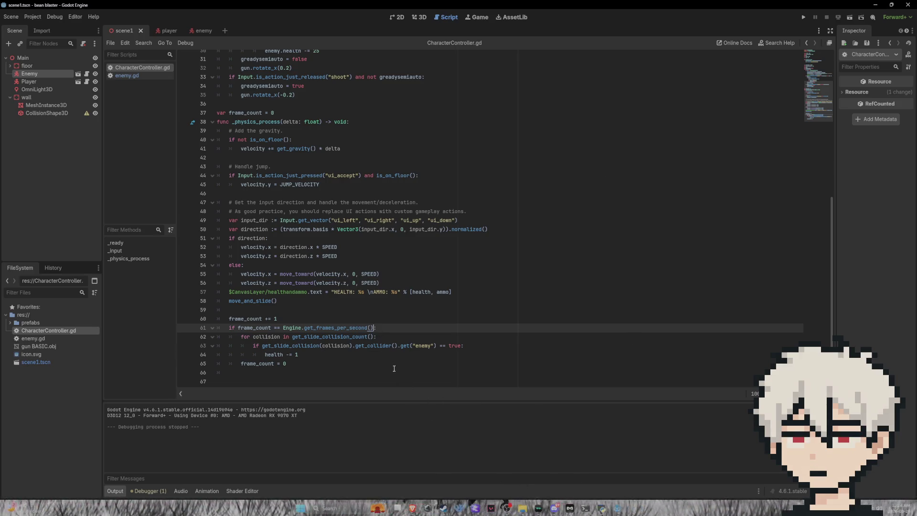
Make line 64 read 'health -= 10', save, then remove the trailing 0 again
click(299, 356)
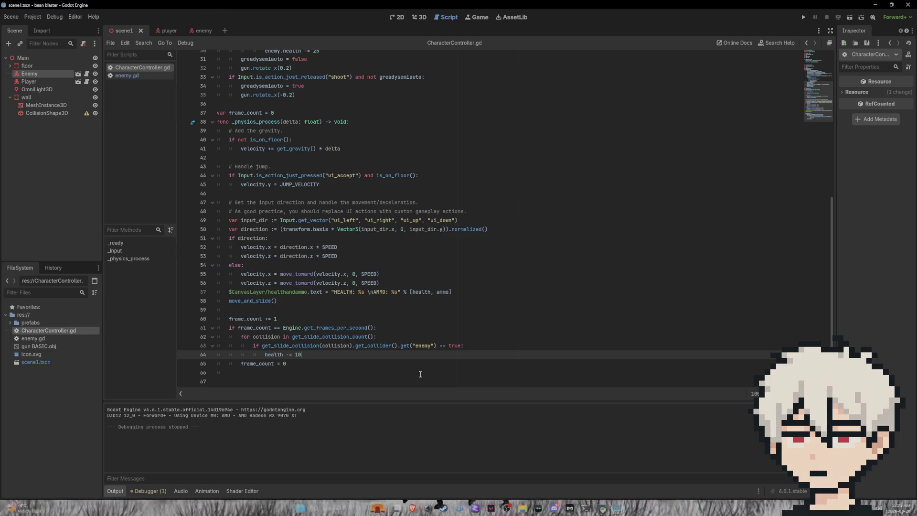
text(0)
key(ctrl+s)
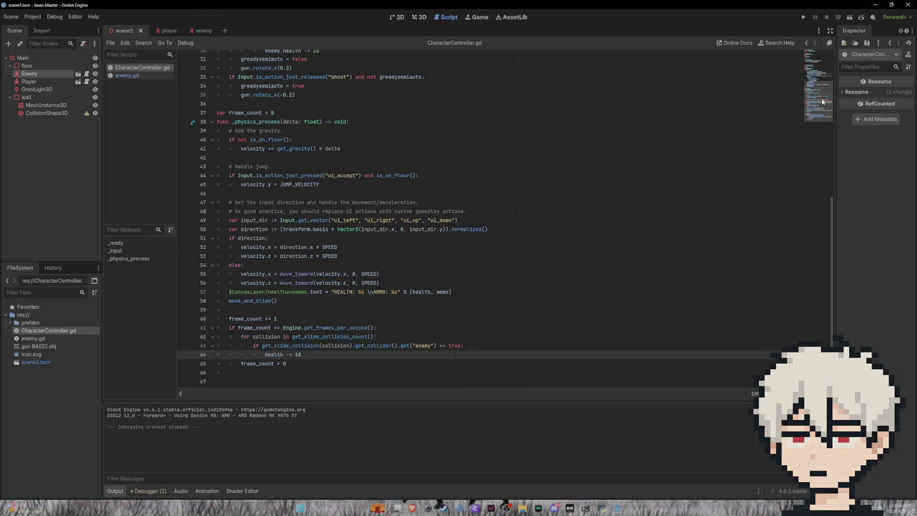
key(BackSpace)
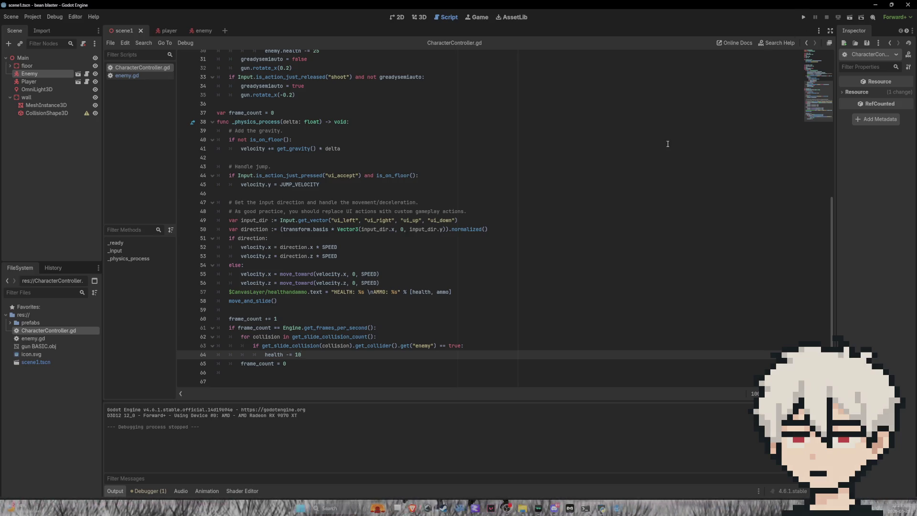
Set contact damage to 'health -= 15', run the game, and shoot the red enemy until it disappears
text(5)
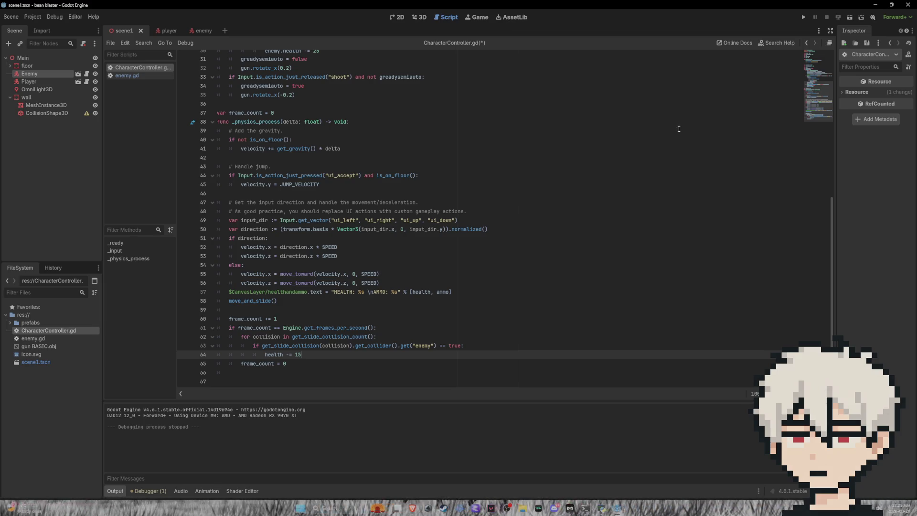
click(803, 20)
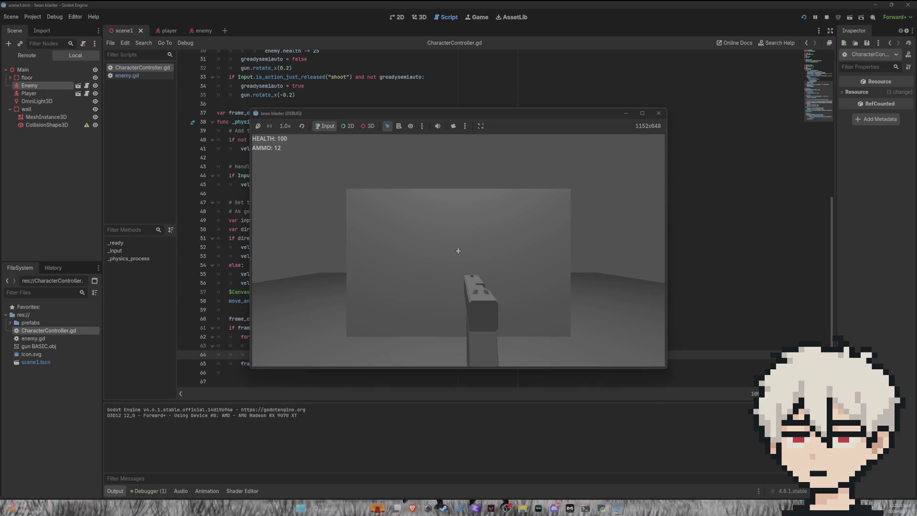
key(w)
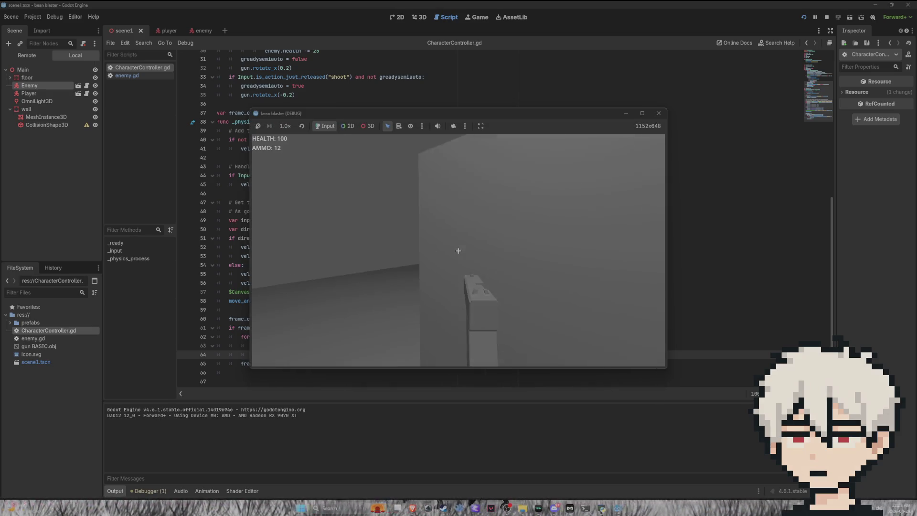
key(w)
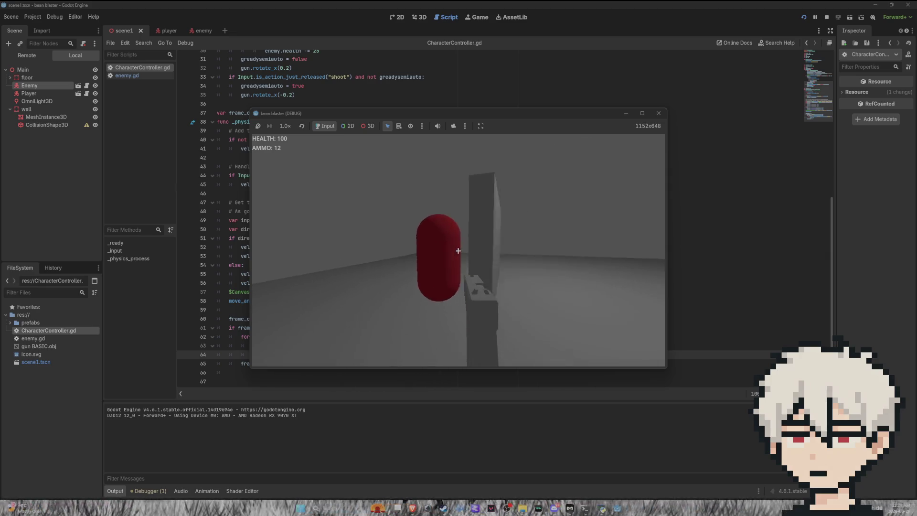
click(459, 250)
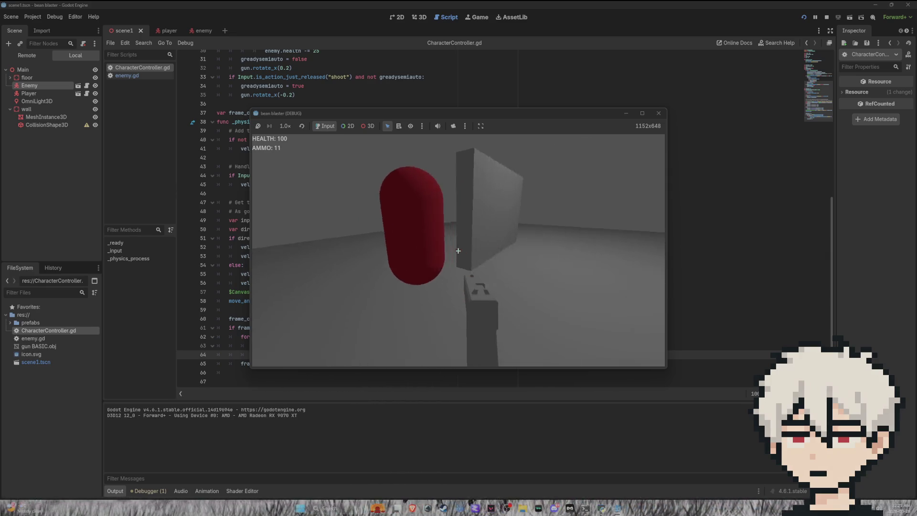
click(458, 251)
click(458, 251)
click(459, 251)
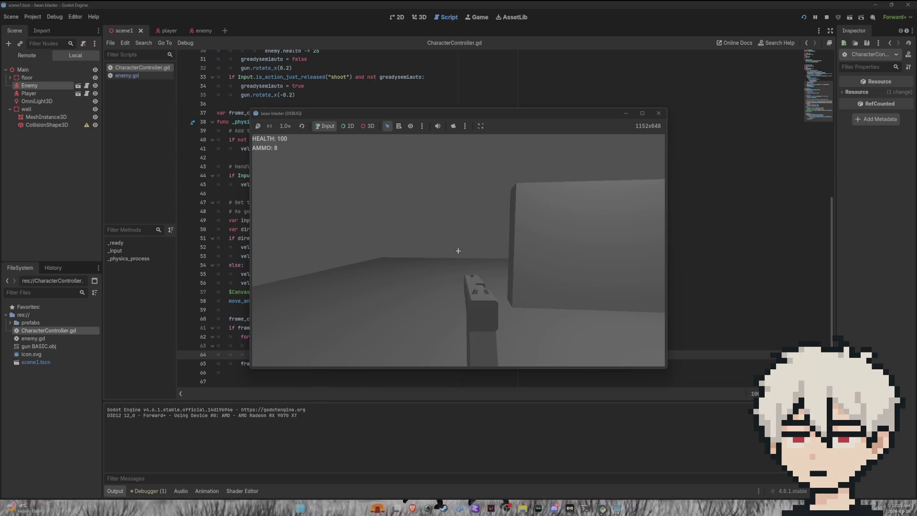
mouse_move(458, 251)
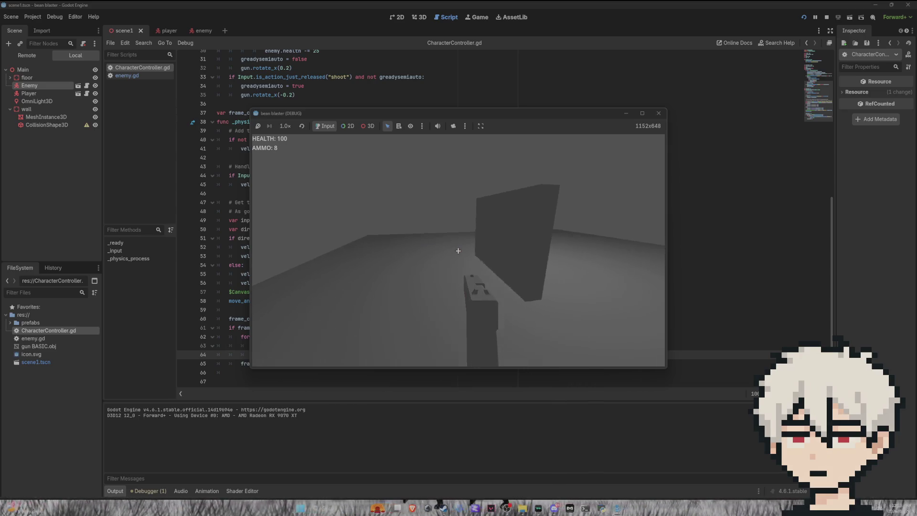
key(F8)
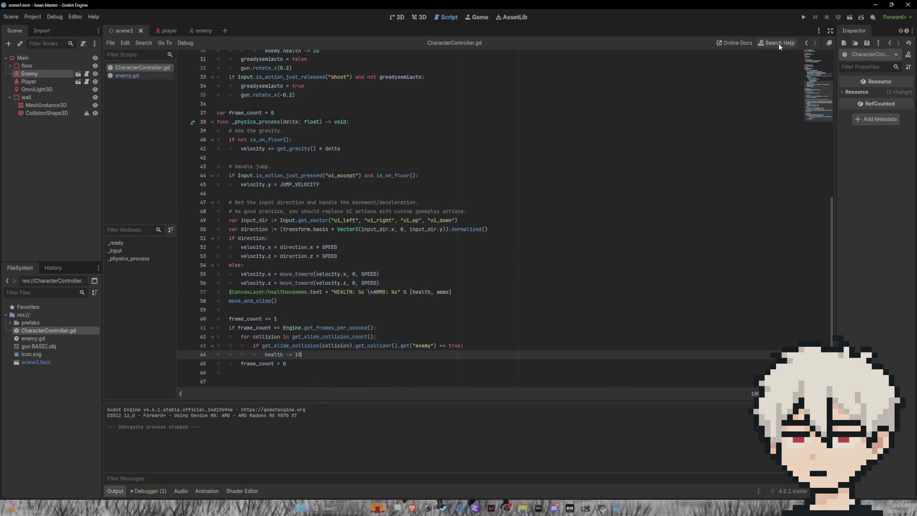
Rerun the game, walk into the red enemy to take damage, and stop it
click(804, 18)
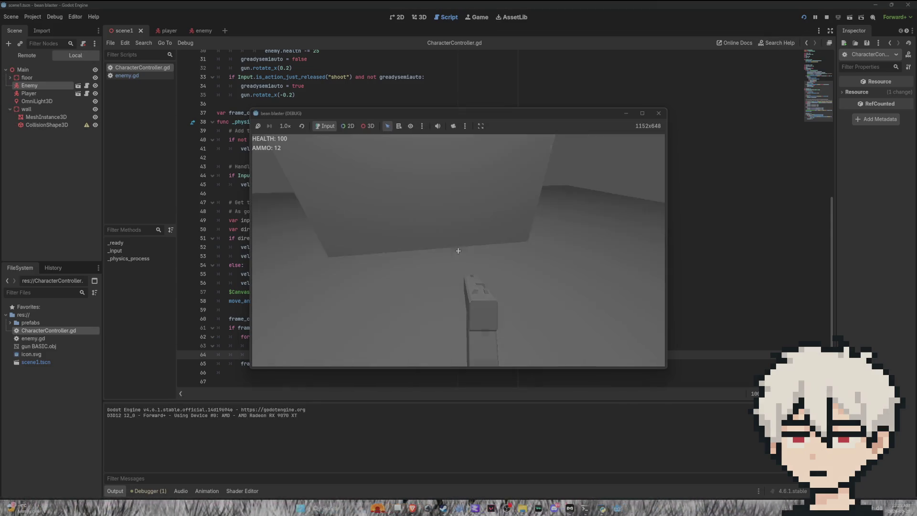
mouse_move(458, 251)
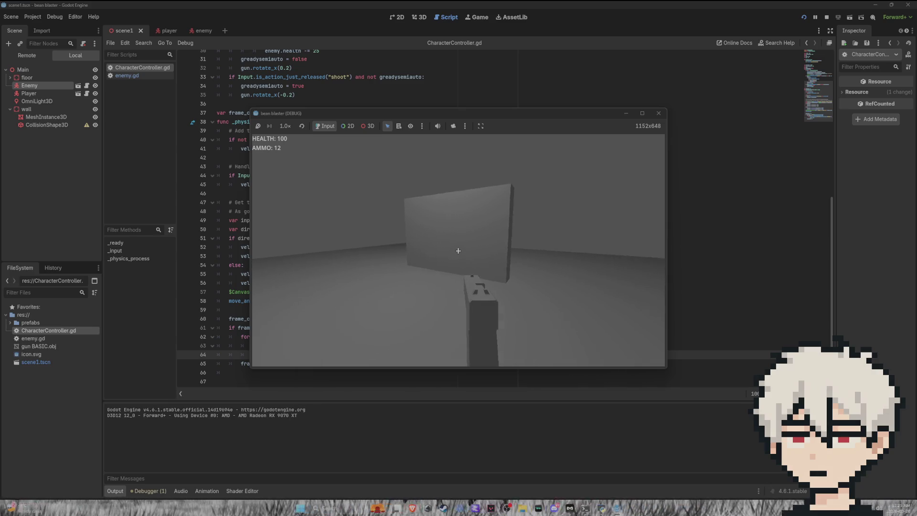
key(a)
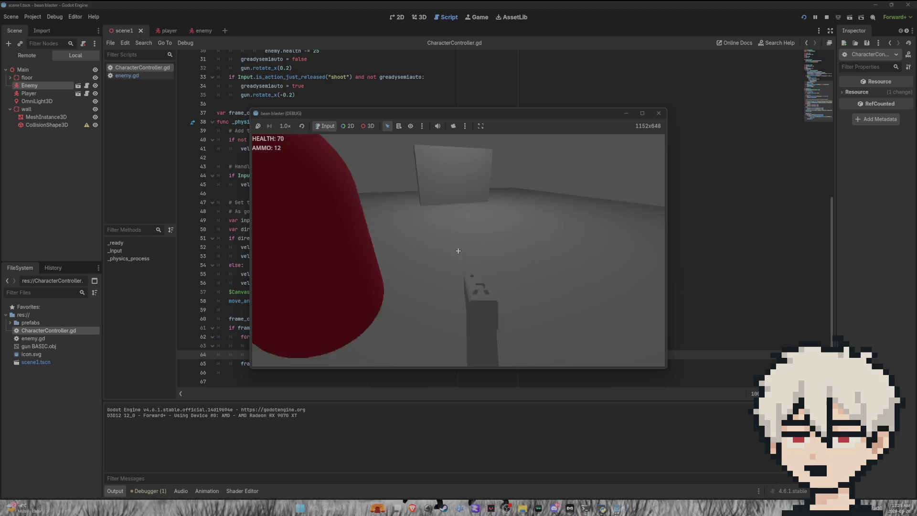
key(F8)
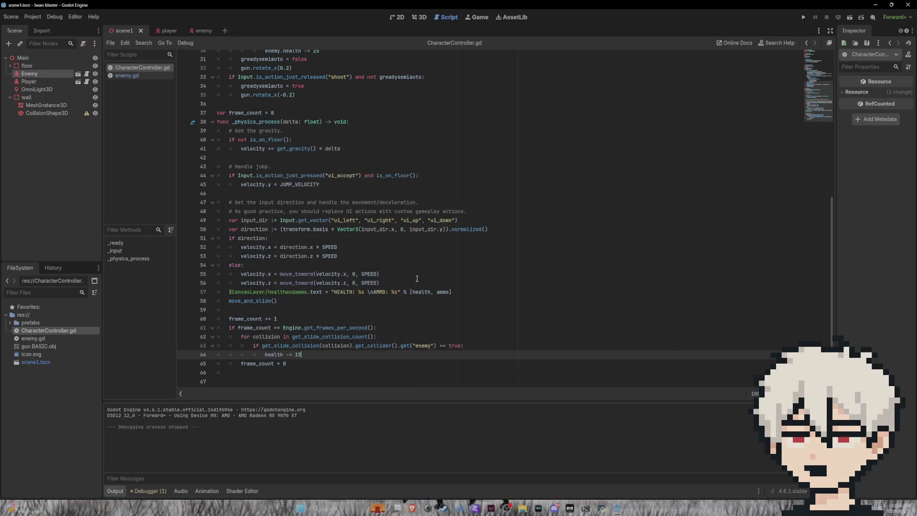
Test the half-second frame check on line 61, then change its '==' to '>='
click(374, 328)
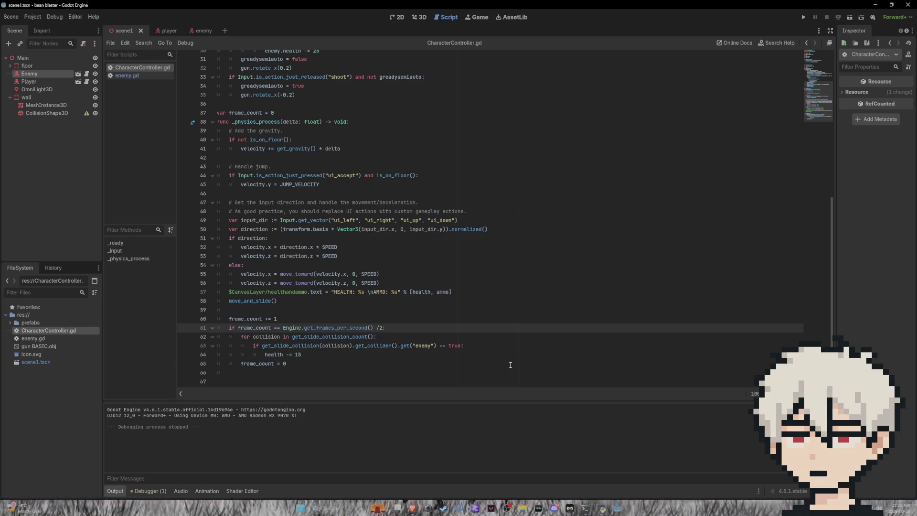
click(804, 18)
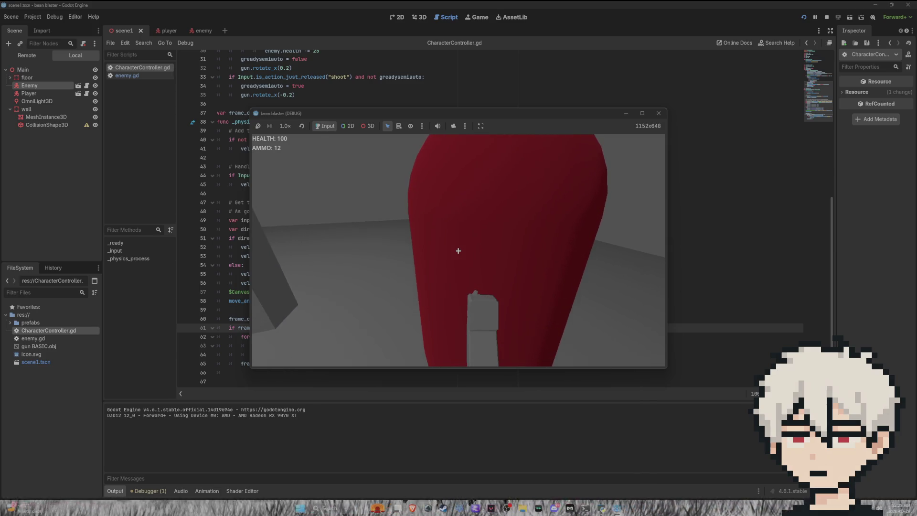
key(F8)
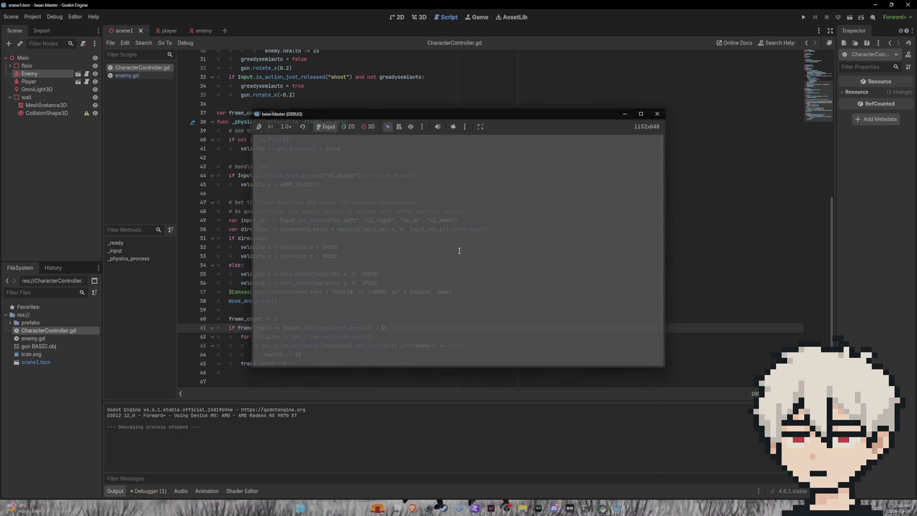
key(BackSpace)
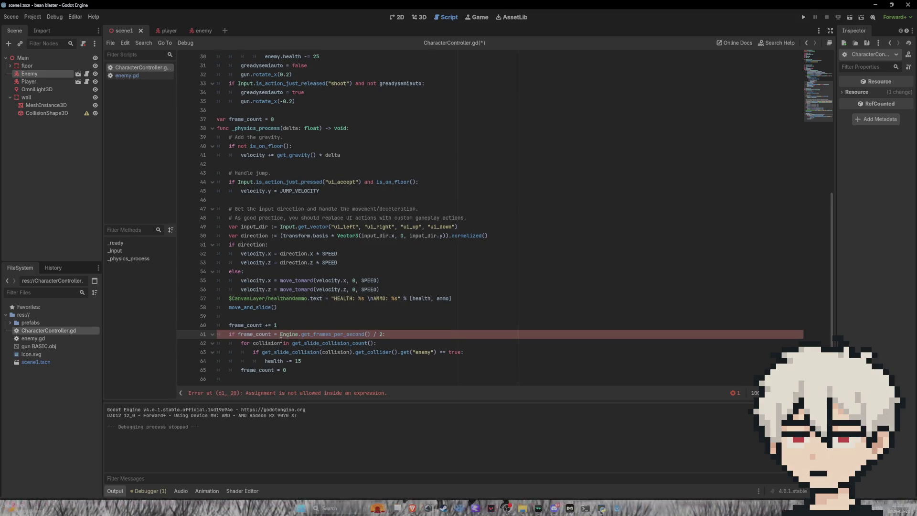
text(>)
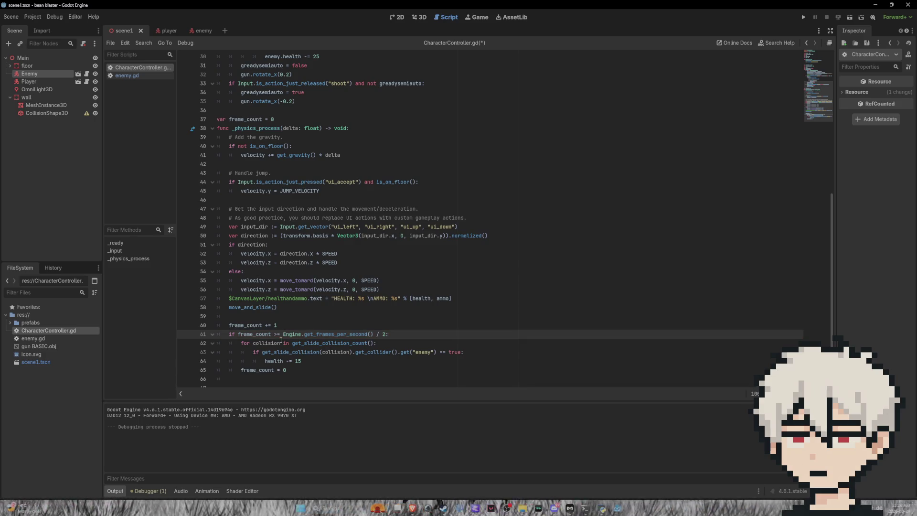
Run the game with the '>=' comparison, turn the player around, and stop it
click(801, 18)
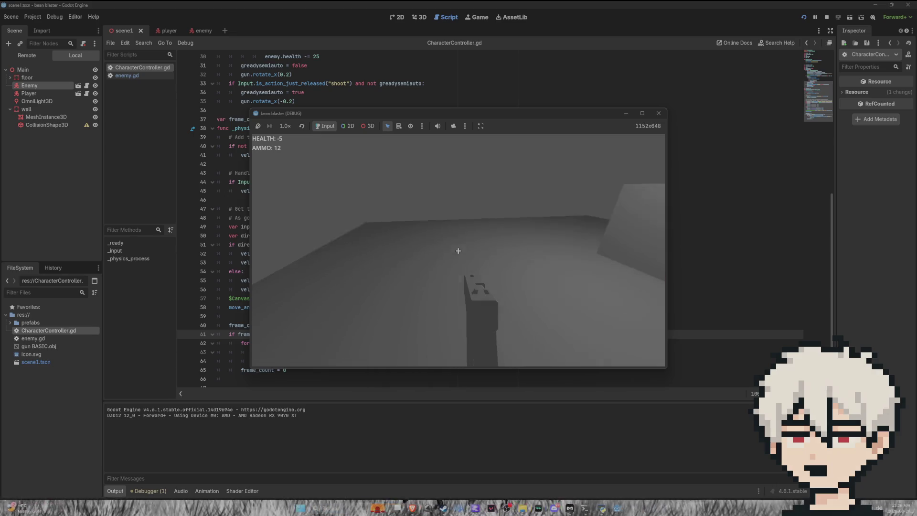
key(w)
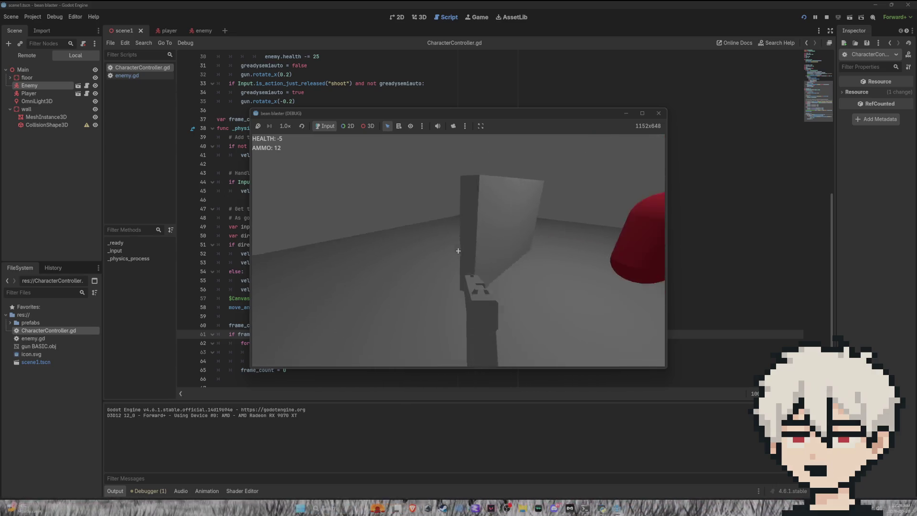
mouse_move(458, 251)
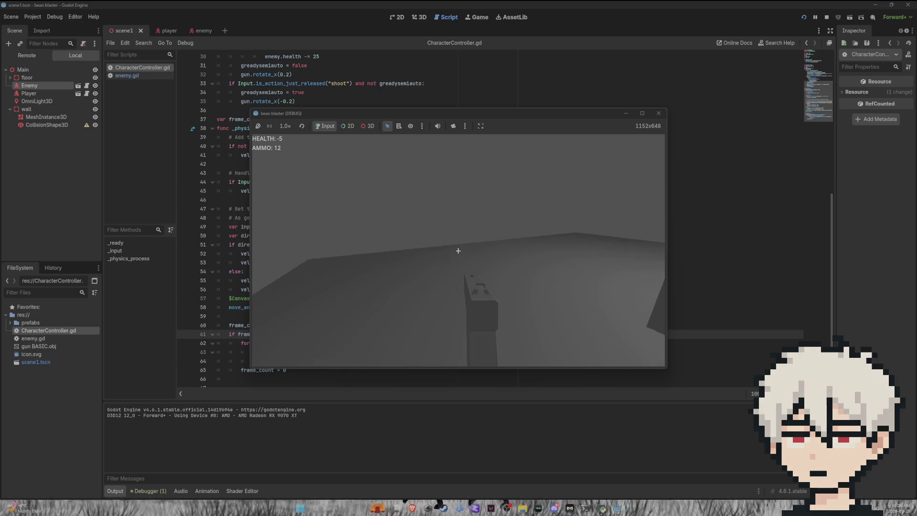
key(F8)
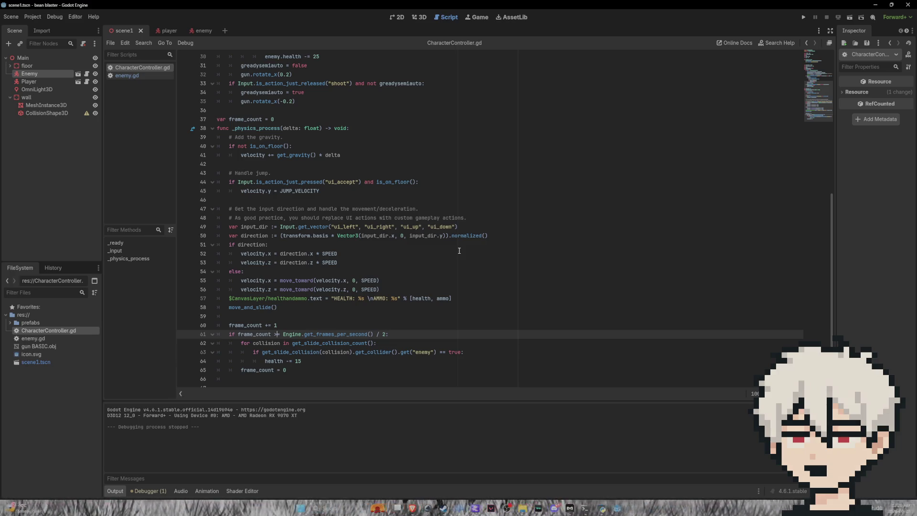
text(>)
click(552, 511)
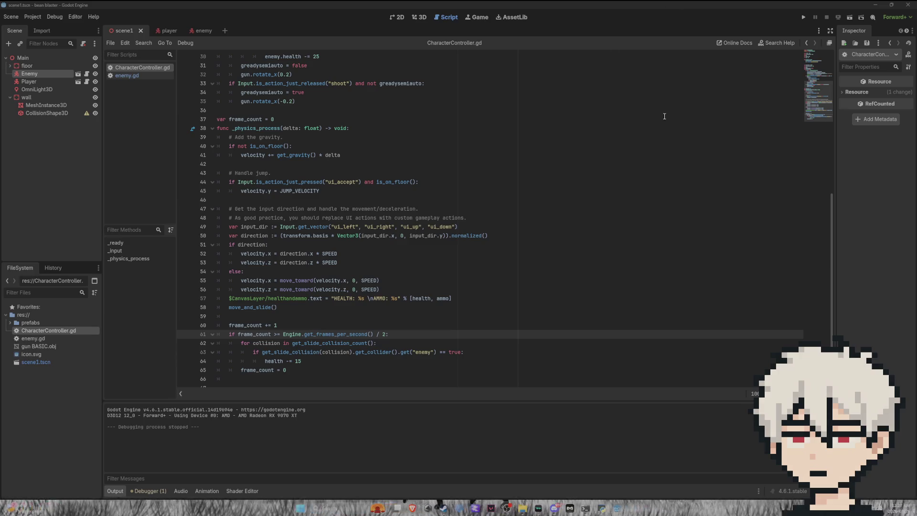
click(864, 197)
Show the level in the 3D view, orbiting and zooming toward the player capsule
click(417, 20)
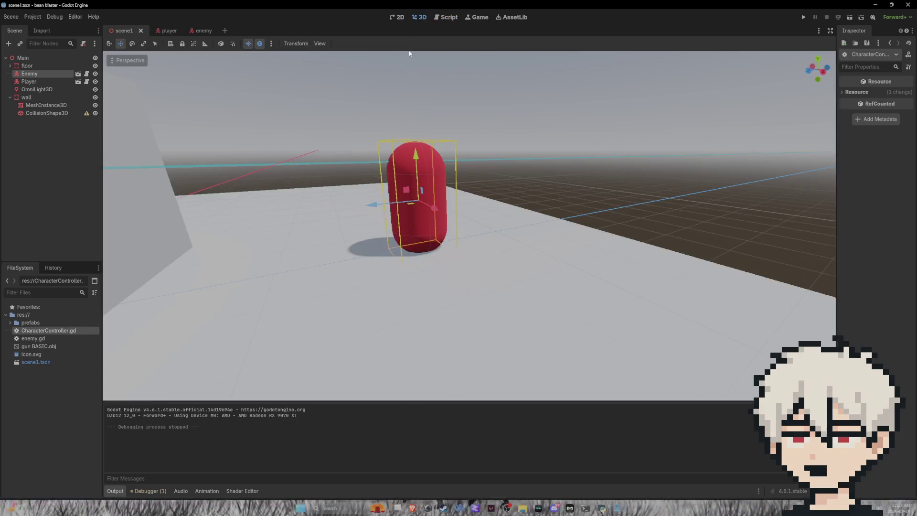
drag(453, 235, 363, 224)
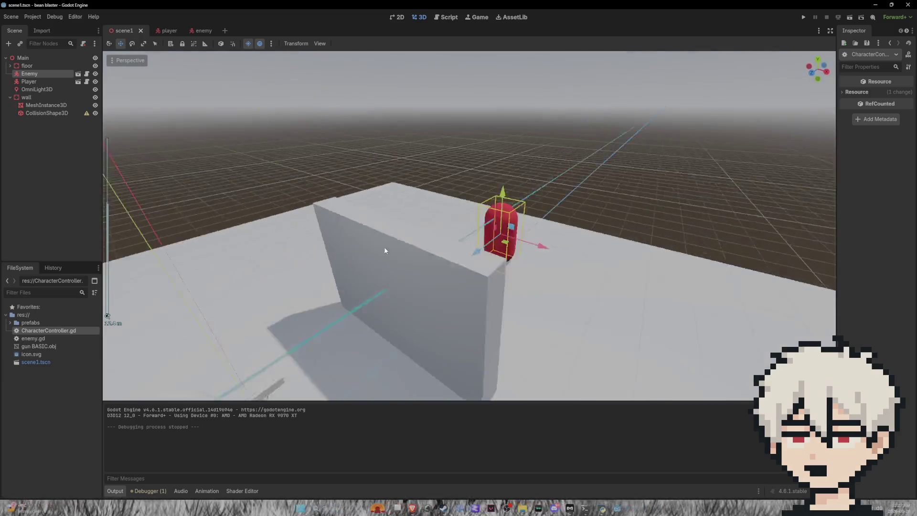
scroll(363, 224, down, 8)
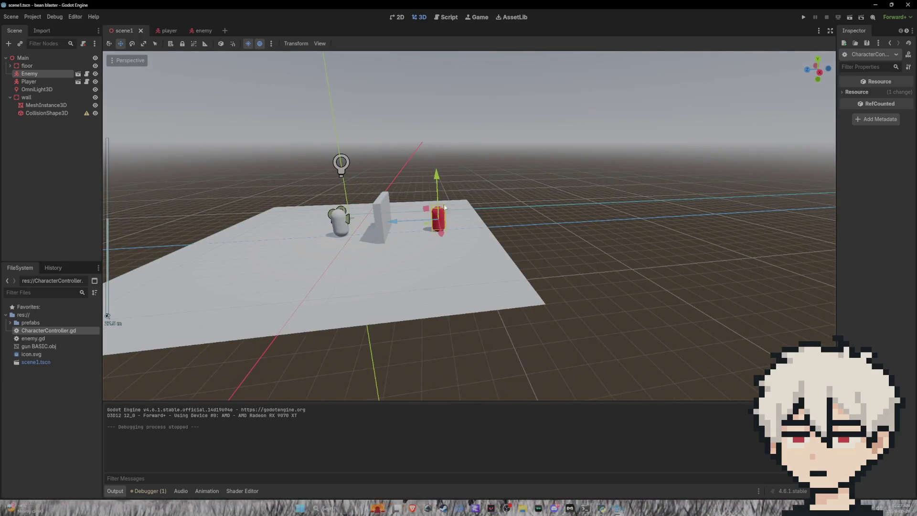
drag(390, 203, 344, 208)
scroll(344, 208, up, 4)
scroll(469, 226, up, 5)
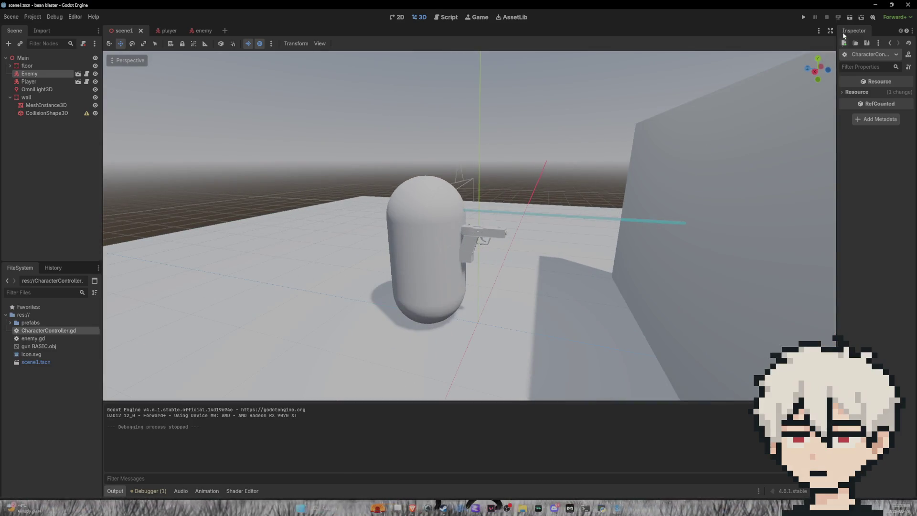
Run the game and walk into the red enemy, so touching it drops health to 70
click(803, 17)
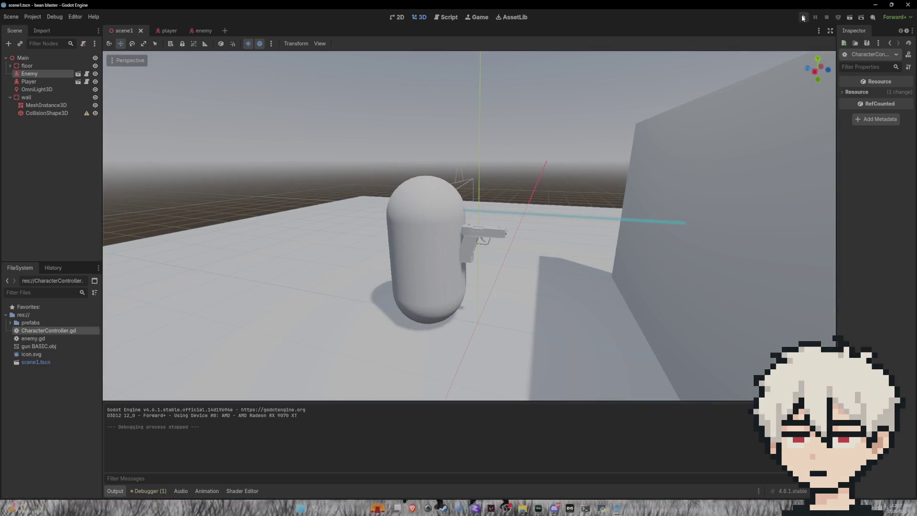
key(w)
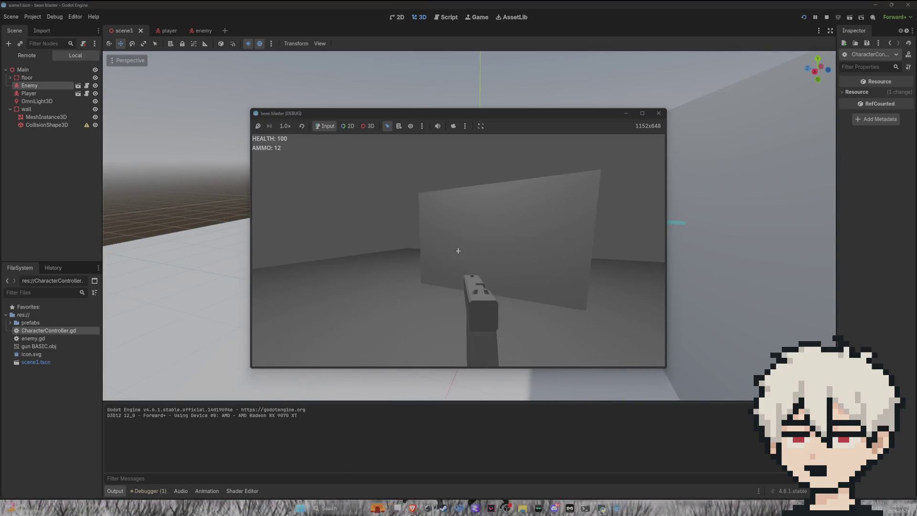
key(s)
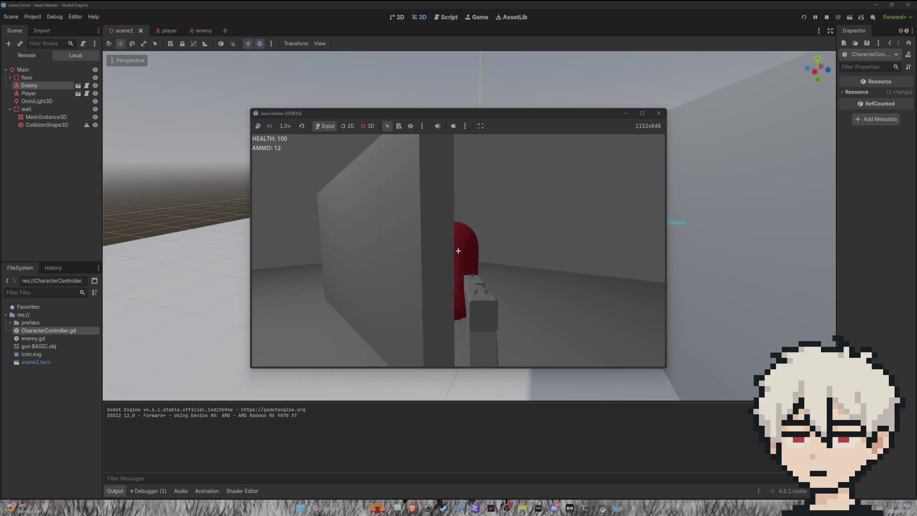
click(459, 251)
click(458, 251)
key(s)
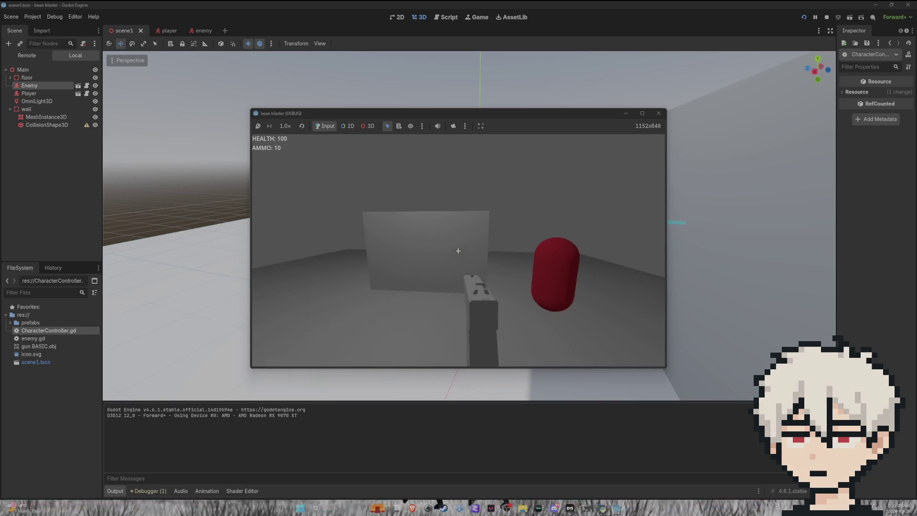
key(w)
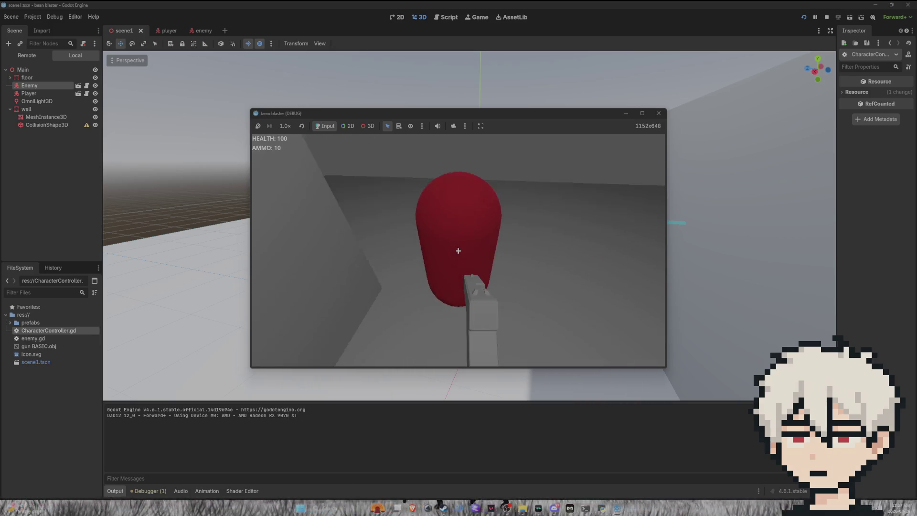
key(s)
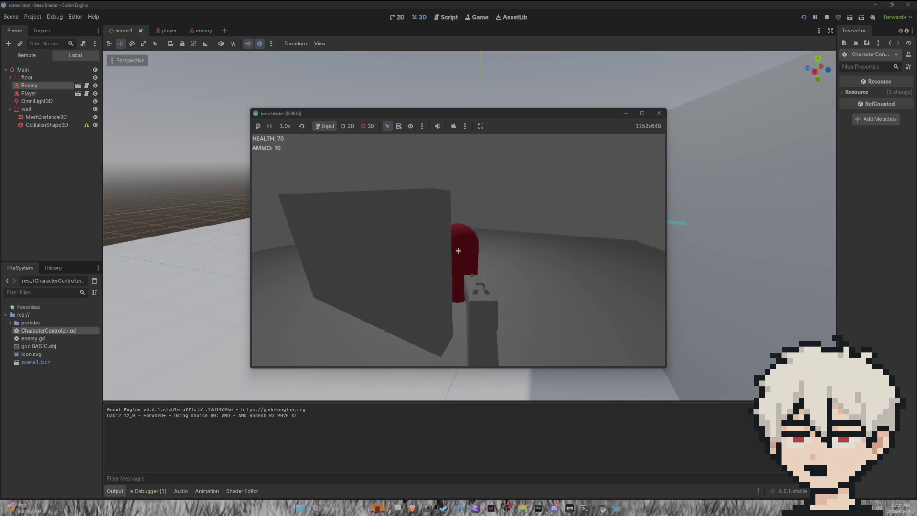
Shoot the enemy until it disappears, leaving 4 ammo, then stop the game with F8
click(458, 251)
click(458, 250)
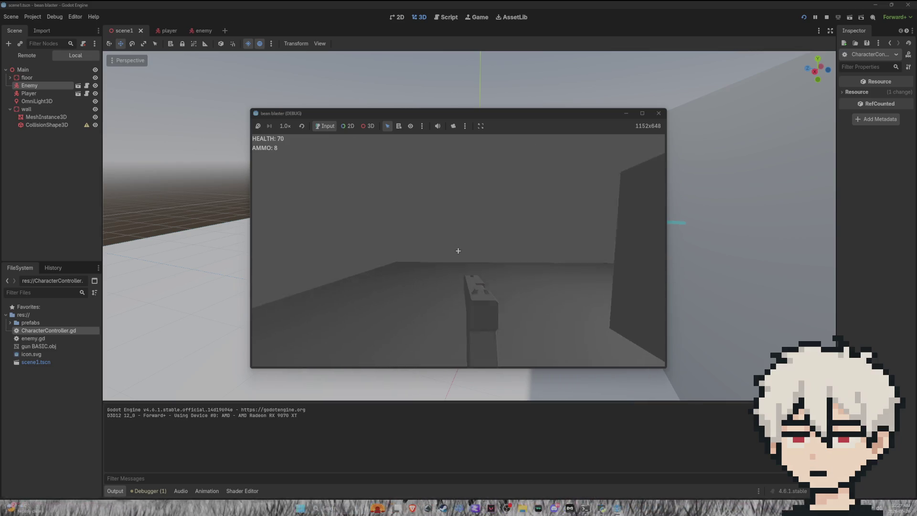
click(458, 251)
click(458, 251)
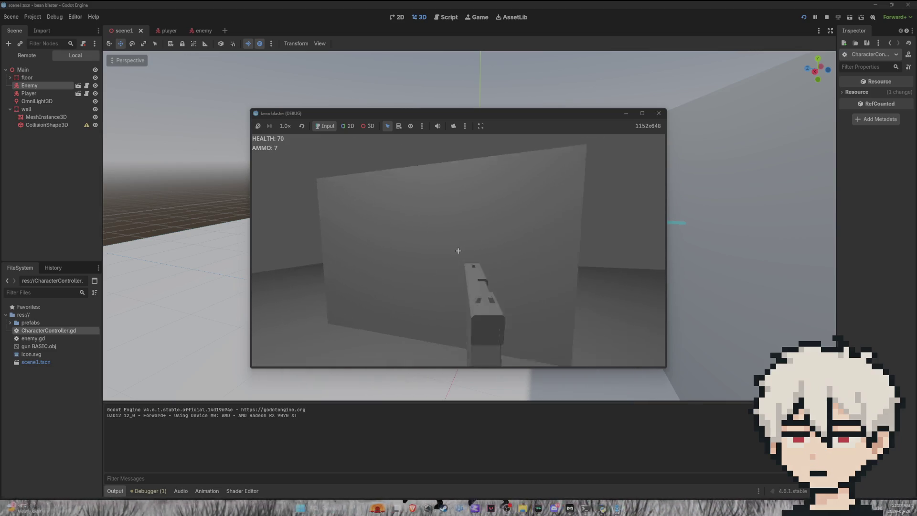
click(458, 251)
click(458, 251)
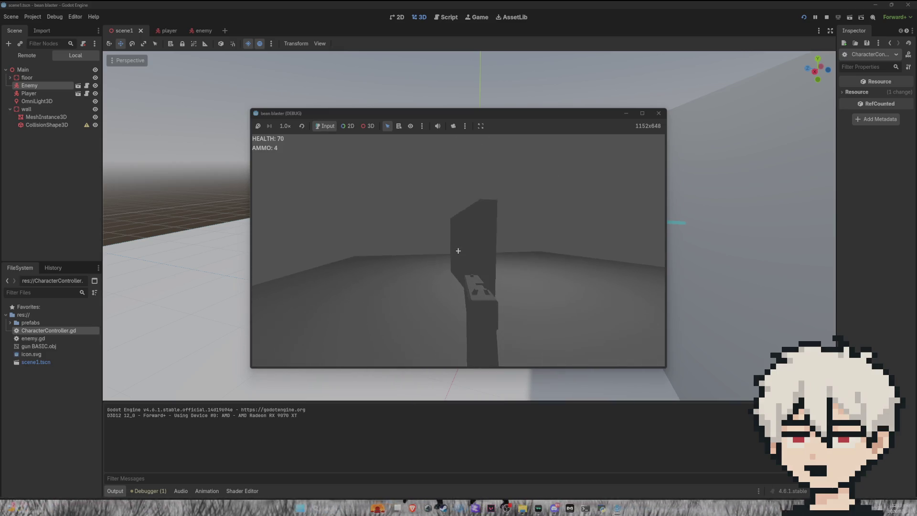
key(F8)
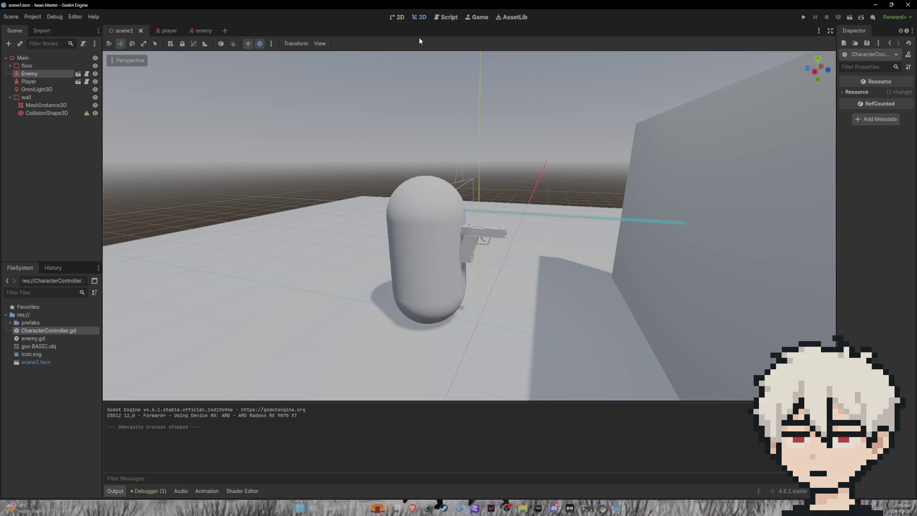
In the enemy scene's enemy.gd, change movement_speed on line 4 from 1.0 to 2.0
click(203, 31)
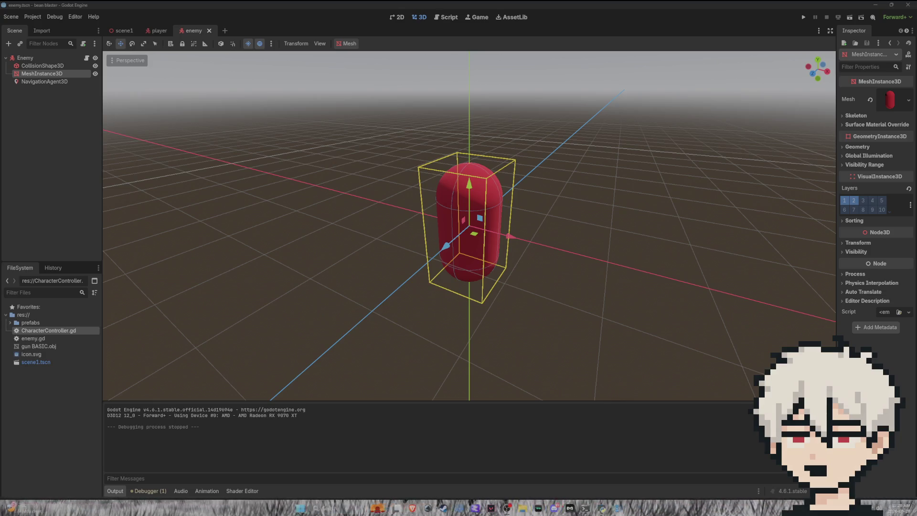
click(447, 15)
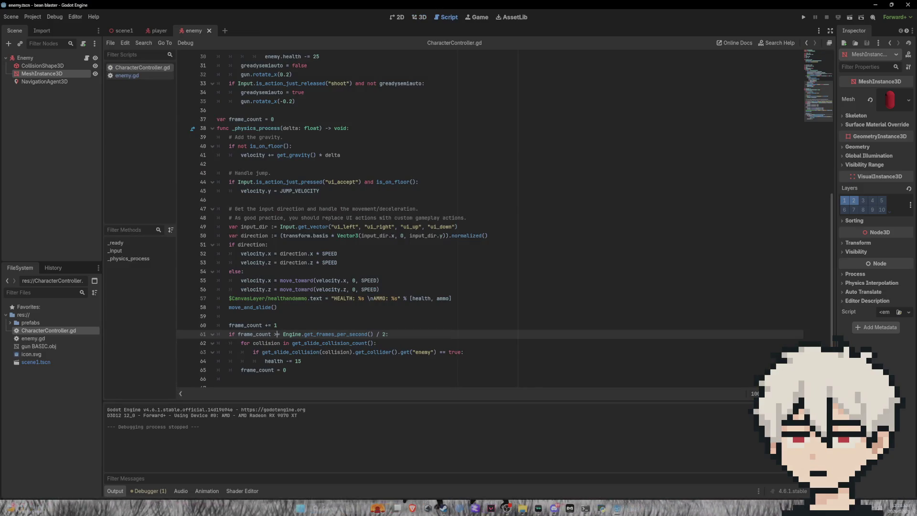
click(134, 77)
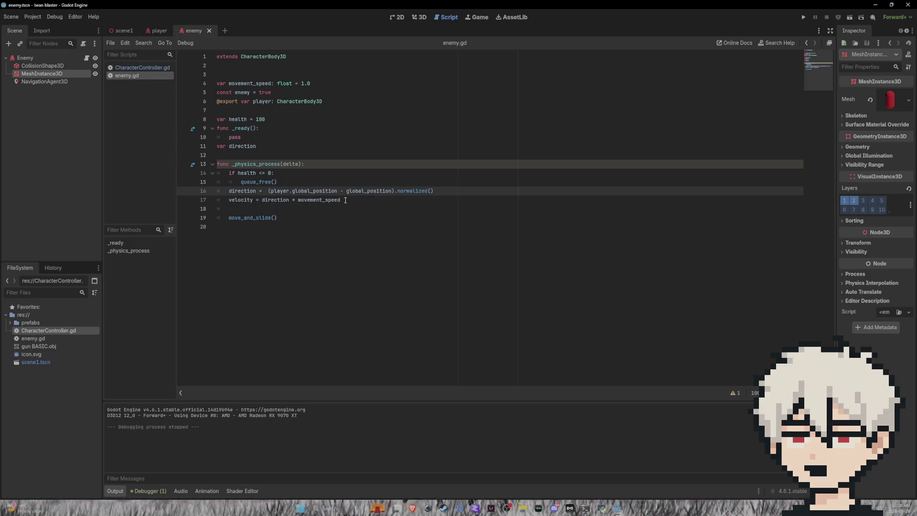
click(306, 83)
key(BackSpace)
text(2)
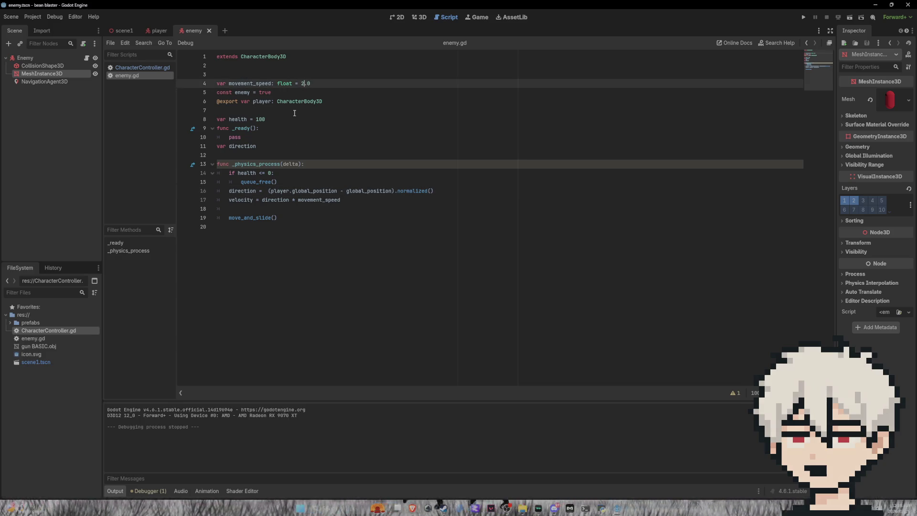
Playtest the enemy at speed 2.0, then raise movement_speed to 2.5
click(803, 16)
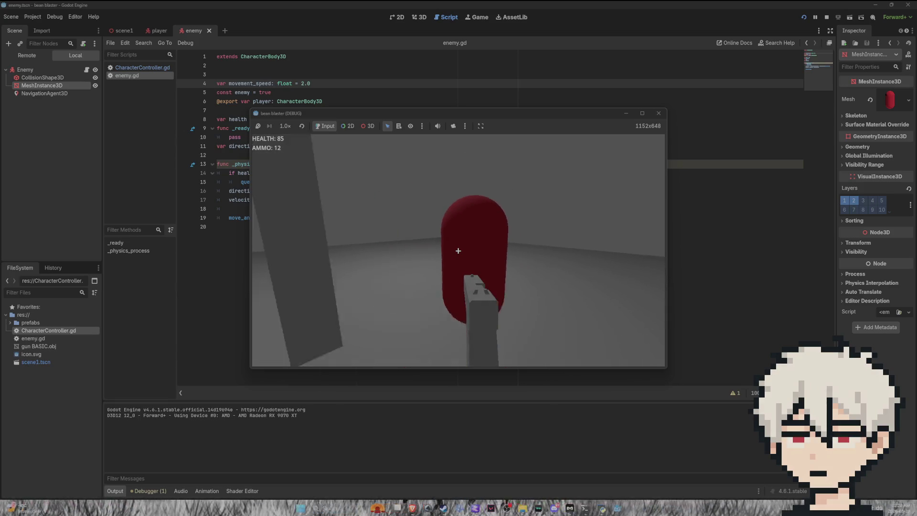
key(F8)
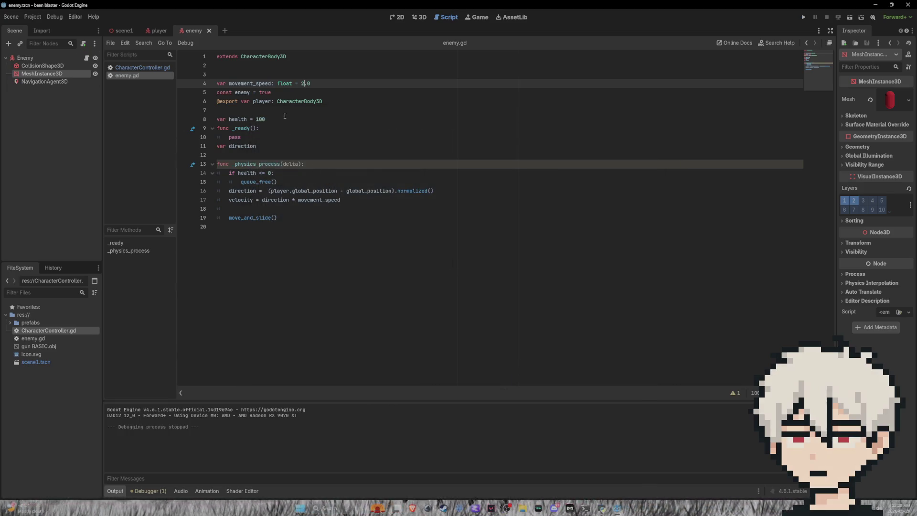
click(359, 87)
text(5)
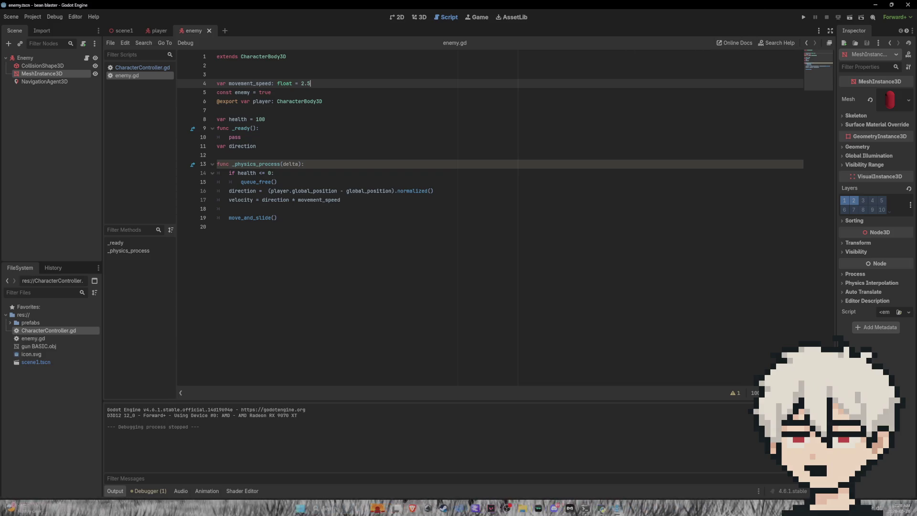
click(160, 30)
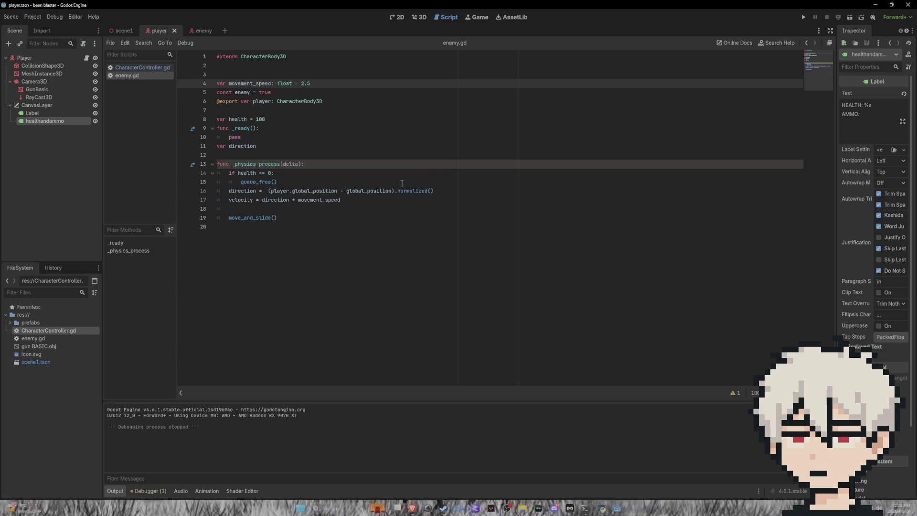
In CharacterController.gd, change the line 61 frame_count check from > to >=
click(152, 67)
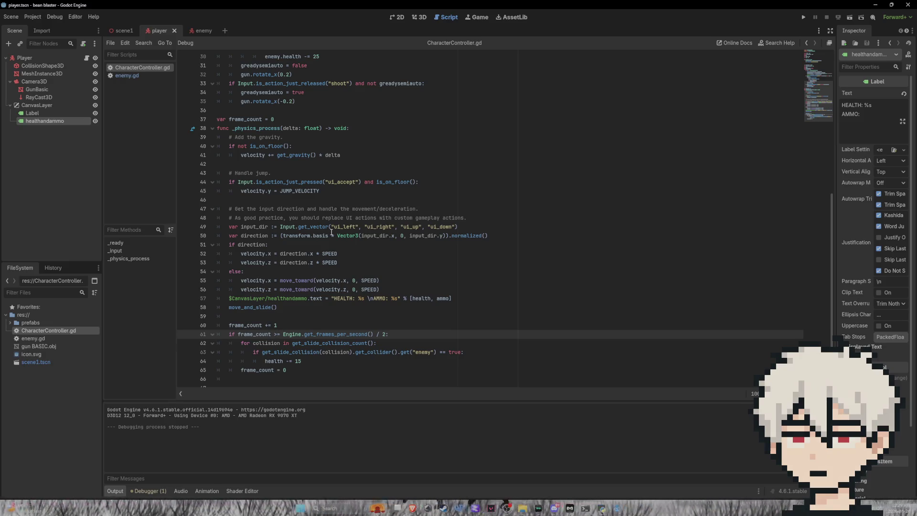
text(=)
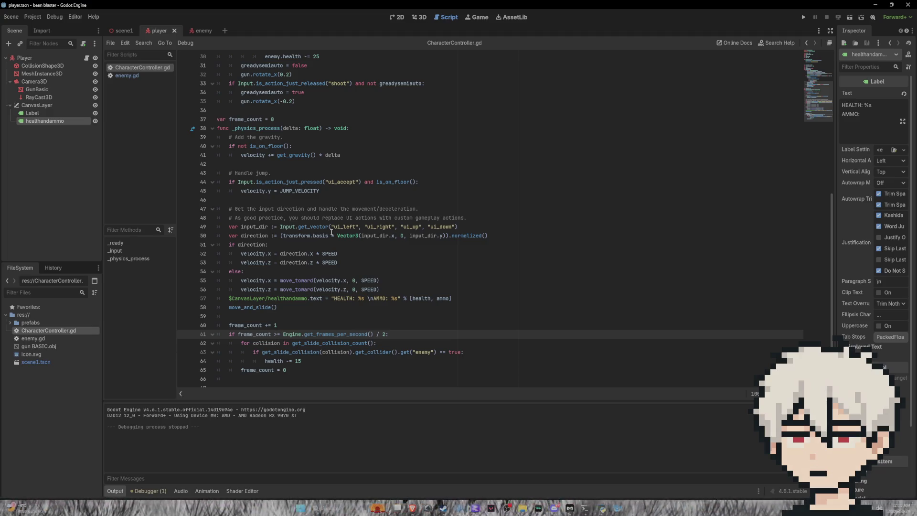
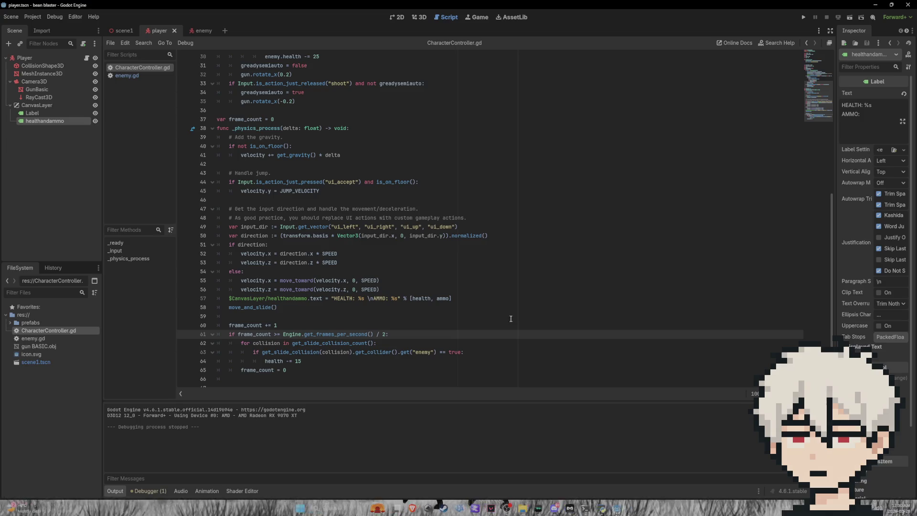
In the arena scene's 3D view, select the omni light and reposition it above the floor
scroll(522, 321, up, 10)
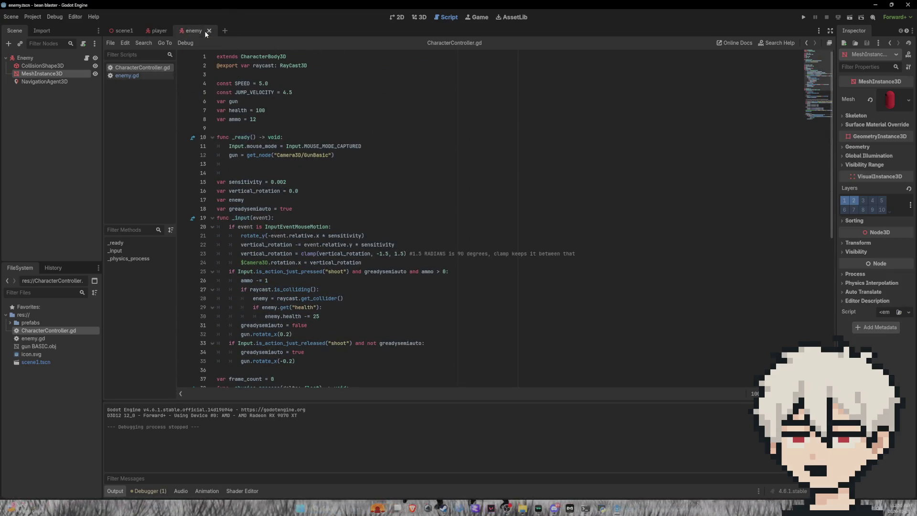
click(121, 29)
click(419, 16)
scroll(476, 198, down, 5)
scroll(476, 198, up, 5)
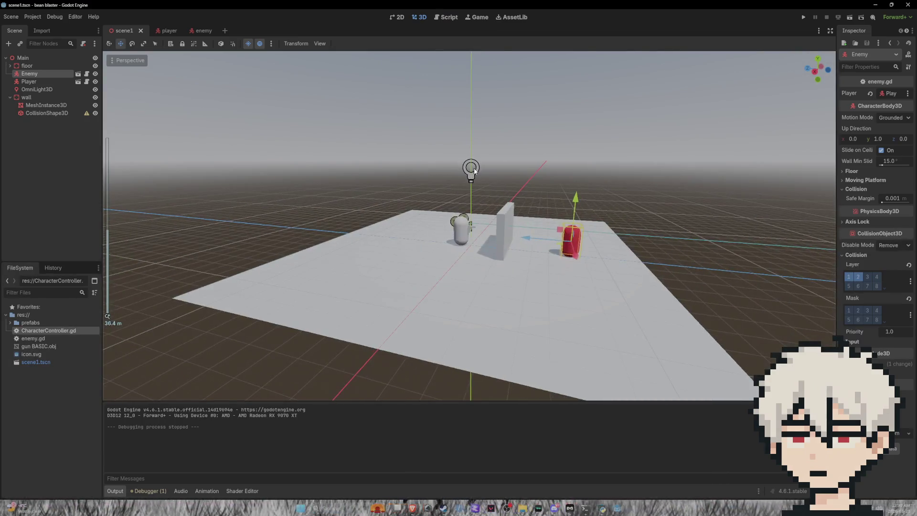
click(471, 164)
scroll(491, 164, down, 5)
scroll(466, 222, up, 4)
drag(416, 273, 304, 305)
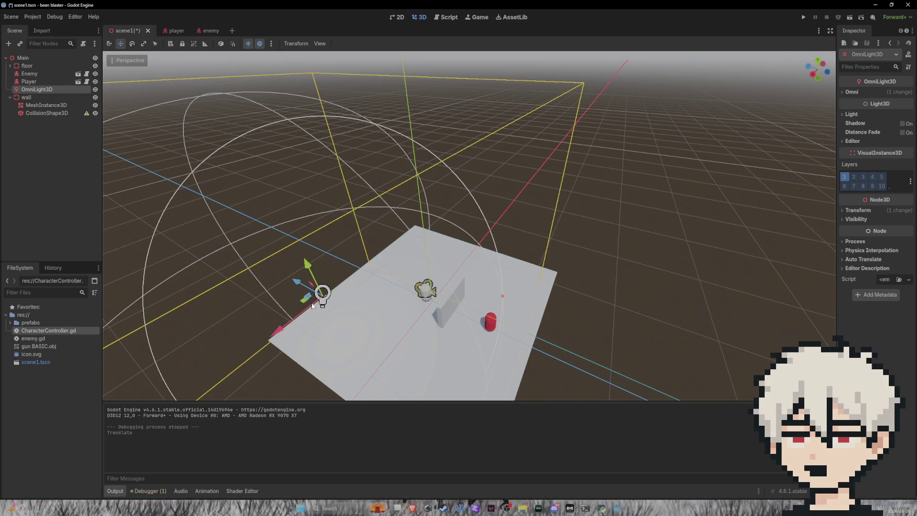
key(f)
scroll(444, 268, down, 4)
mouse_move(450, 254)
mouse_down()
mouse_move(514, 260)
mouse_move(440, 252)
mouse_move(590, 263)
mouse_up()
Paste a first copy of the light as a child and move it left over the floor
key(ctrl+v)
drag(608, 219, 544, 218)
mouse_move(597, 229)
mouse_down()
mouse_move(684, 228)
mouse_move(666, 258)
mouse_up()
scroll(666, 258, up, 2)
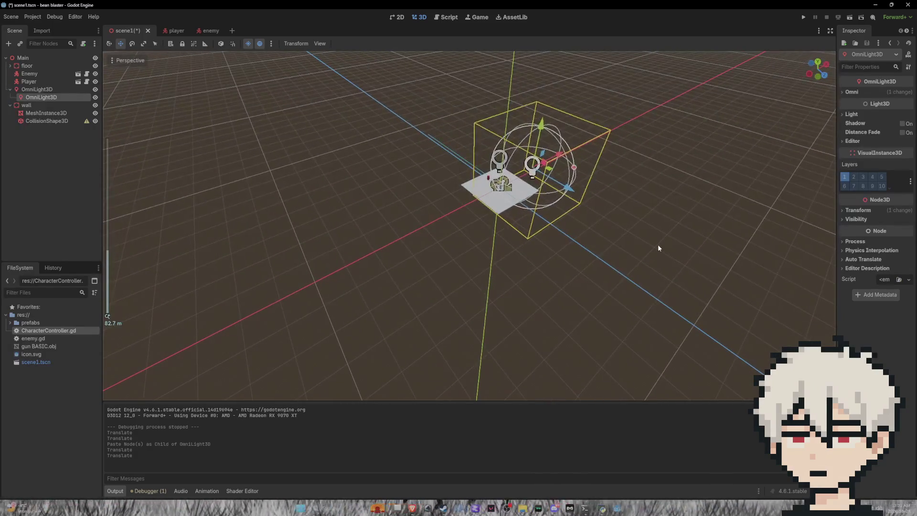
Paste a second light copy, shift it along the depth axis, and raise it high above the floor
key(ctrl+v)
mouse_move(578, 158)
mouse_down()
mouse_move(523, 172)
mouse_move(488, 165)
mouse_up()
scroll(511, 180, down, 2)
scroll(511, 179, up, 8)
key(g)
key(z)
click(511, 158)
mouse_move(508, 157)
mouse_down()
mouse_move(498, 126)
mouse_move(489, 158)
mouse_up()
scroll(489, 158, down, 3)
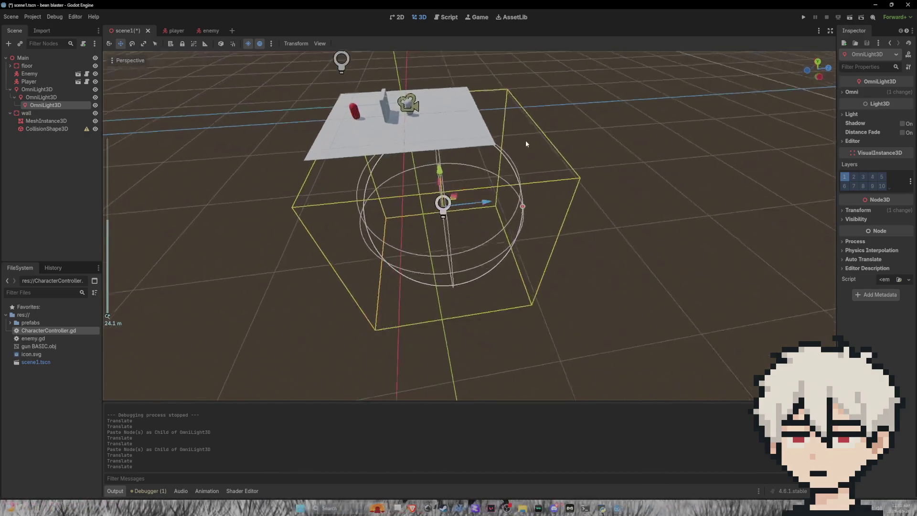
scroll(415, 154, up, 2)
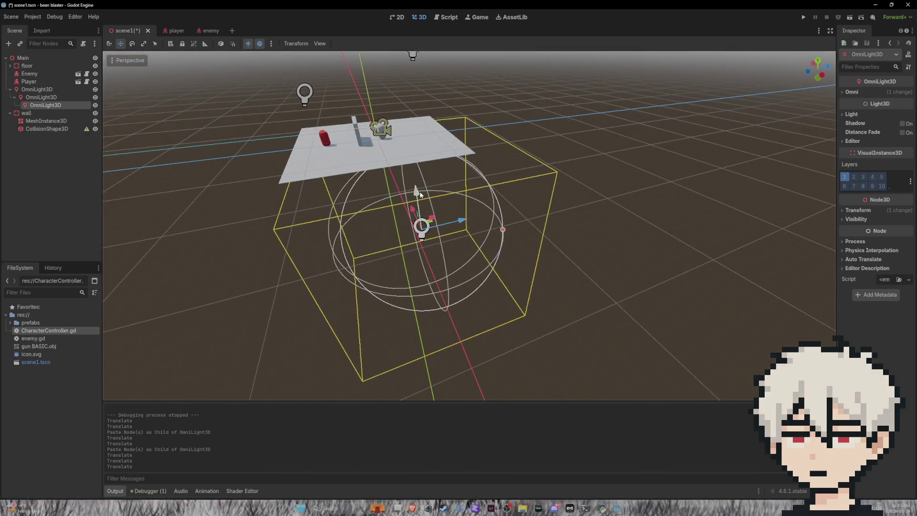
drag(420, 194, 441, 41)
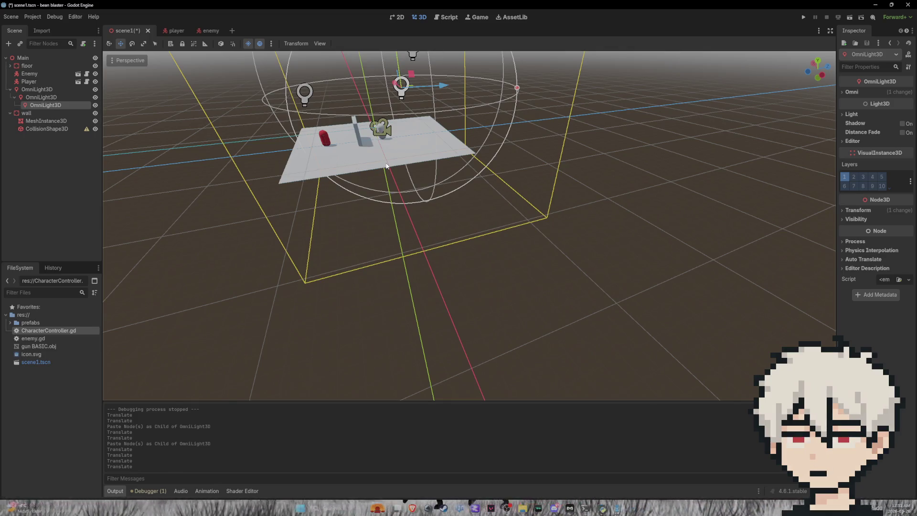
Paste a fourth light as a child and place it above the floor
key(ctrl+v)
scroll(387, 166, down, 5)
mouse_move(382, 90)
mouse_down()
mouse_move(530, 109)
mouse_move(421, 157)
mouse_move(568, 115)
mouse_up()
scroll(568, 115, down, 2)
mouse_move(528, 90)
mouse_down()
mouse_move(415, 189)
mouse_move(559, 176)
mouse_move(569, 205)
mouse_move(585, 203)
mouse_move(545, 218)
mouse_move(549, 127)
mouse_move(563, 119)
mouse_up()
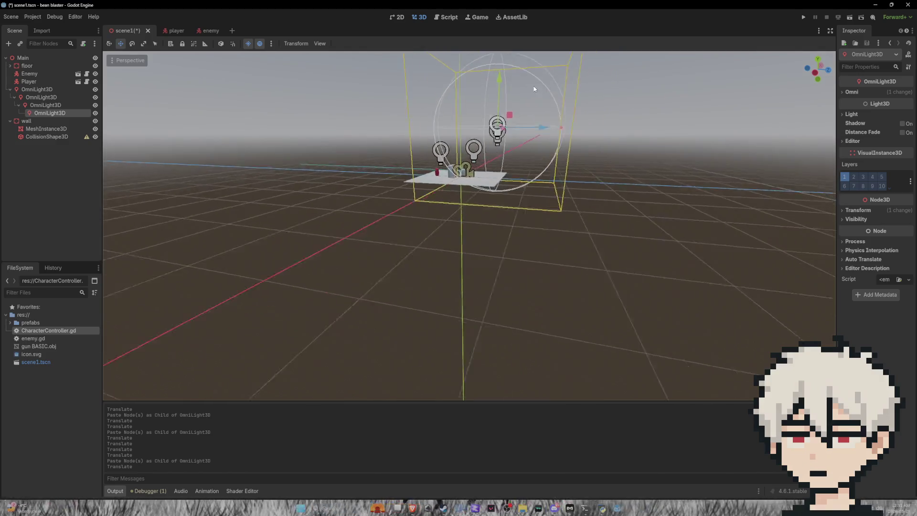
drag(641, 139, 688, 102)
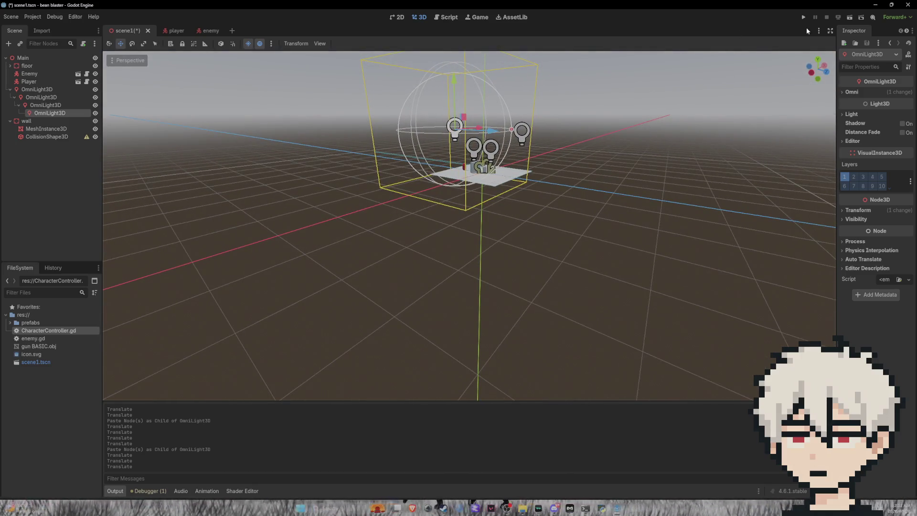
Run the game, walk the player around the cover wall and red enemy, then quit with Escape
click(804, 17)
key(w)
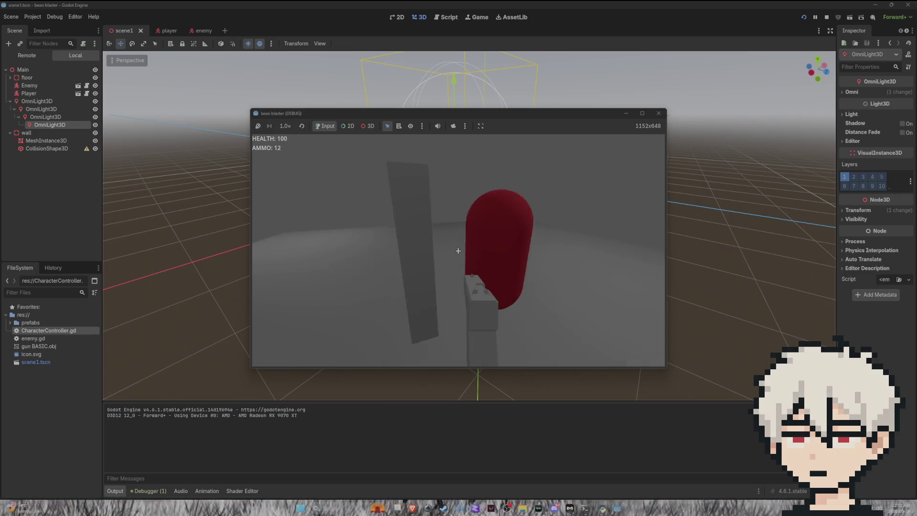
key(w)
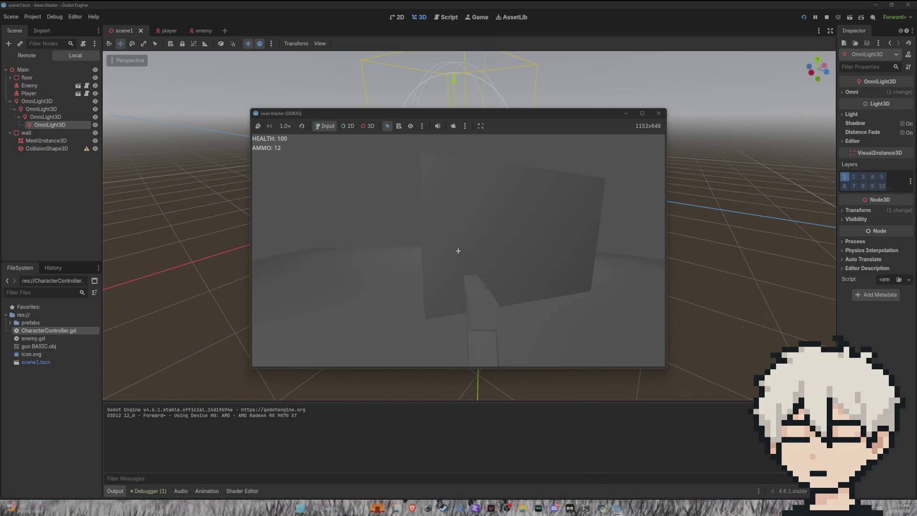
key(w)
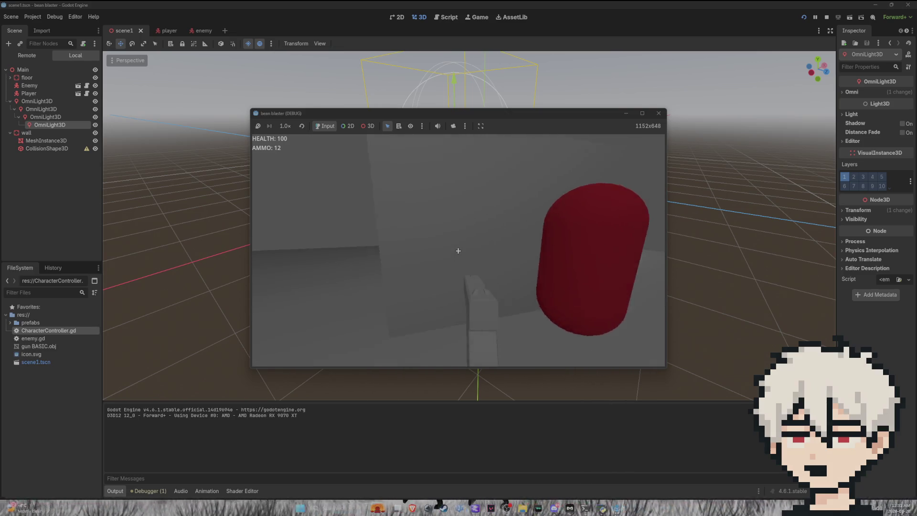
key(w)
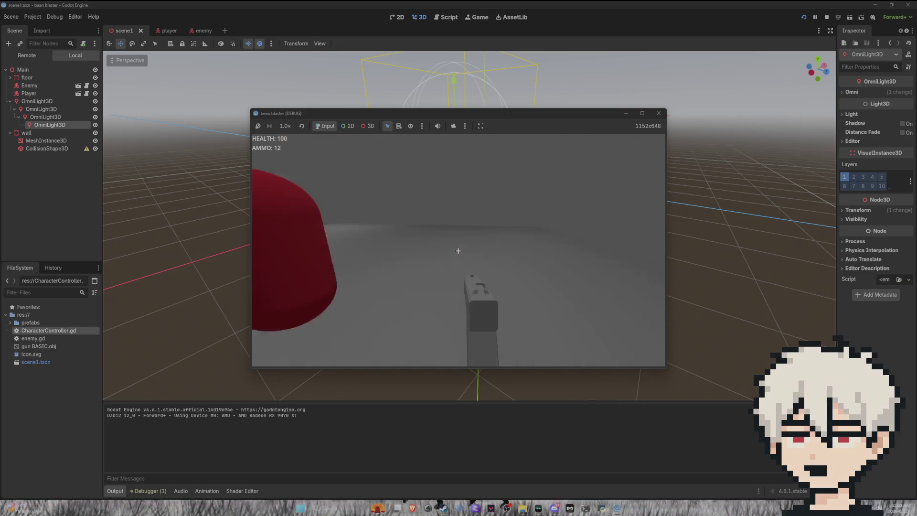
key(w)
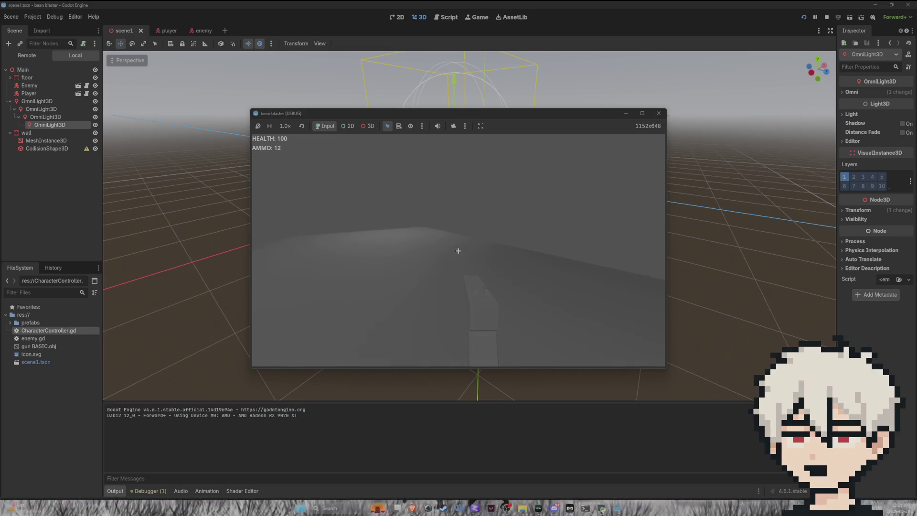
key(w)
key(w)
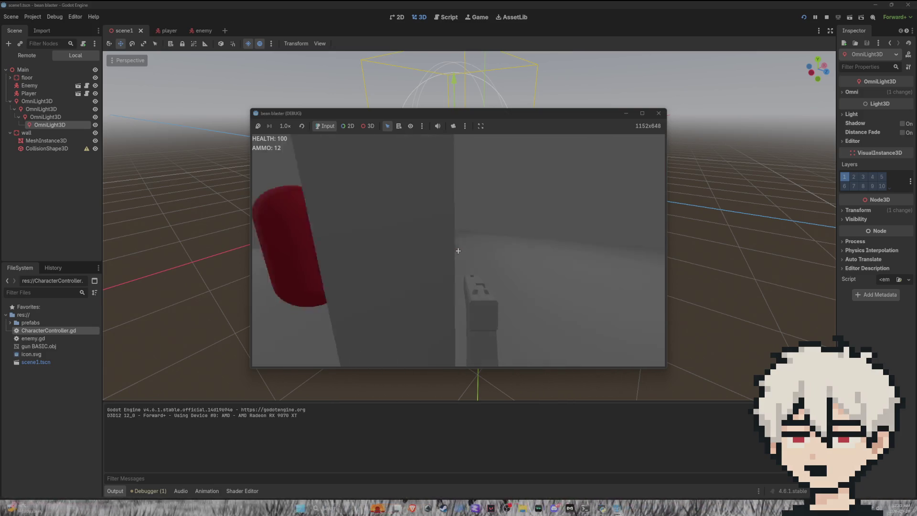
key(w)
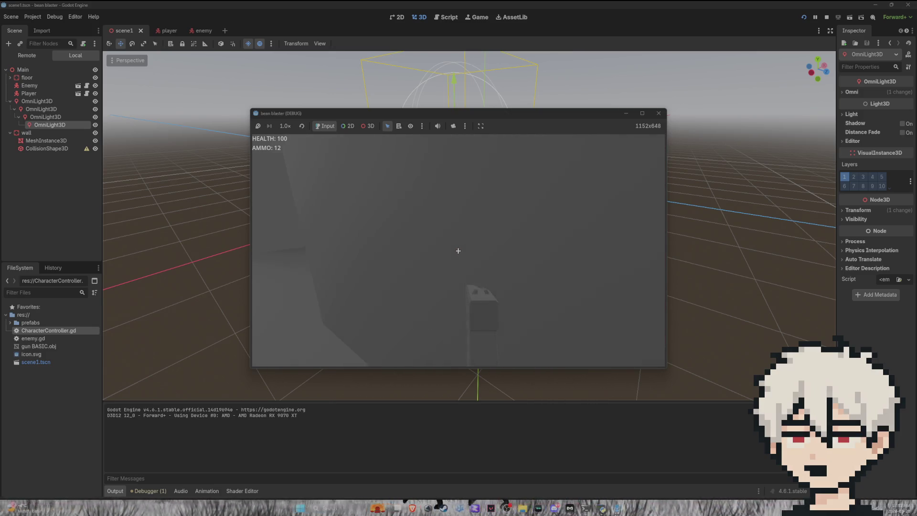
key(w)
key(Escape)
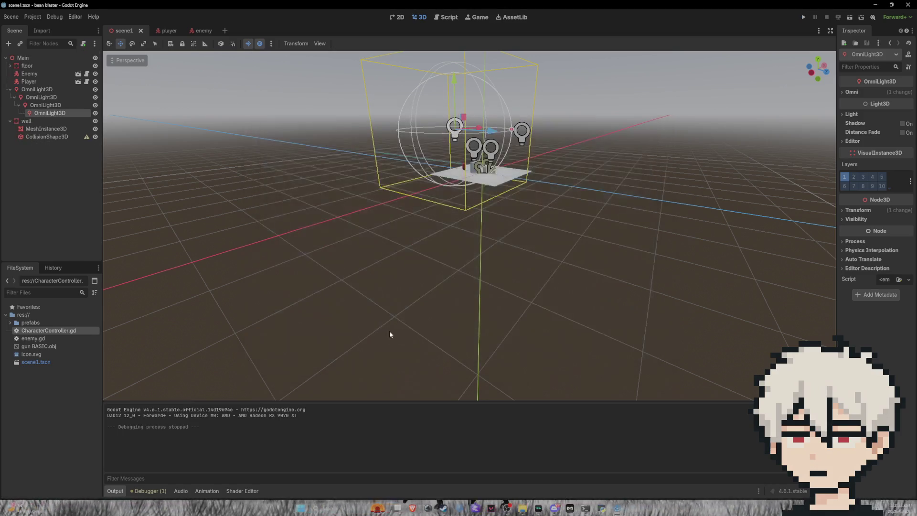
scroll(508, 164, up, 5)
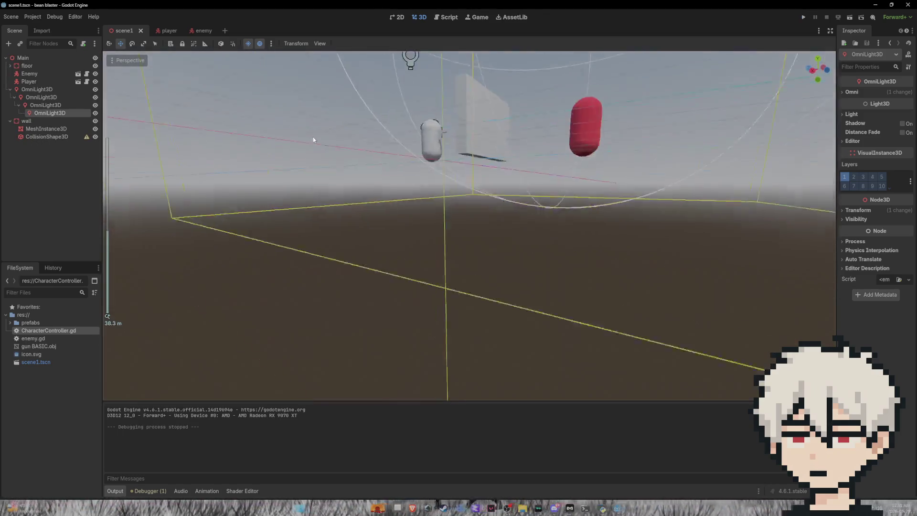
Select the red enemy capsule and switch through the scene tabs back to the enemy scene
scroll(438, 167, down, 4)
click(506, 190)
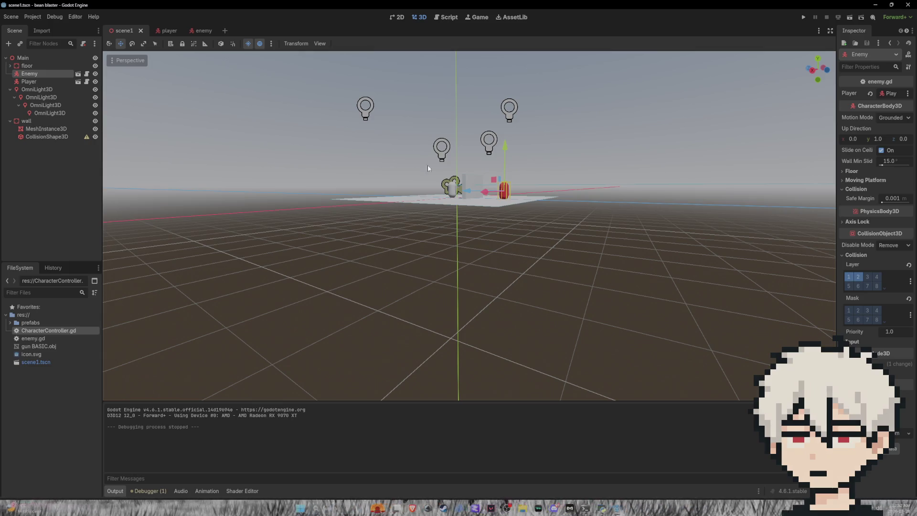
click(203, 31)
click(158, 31)
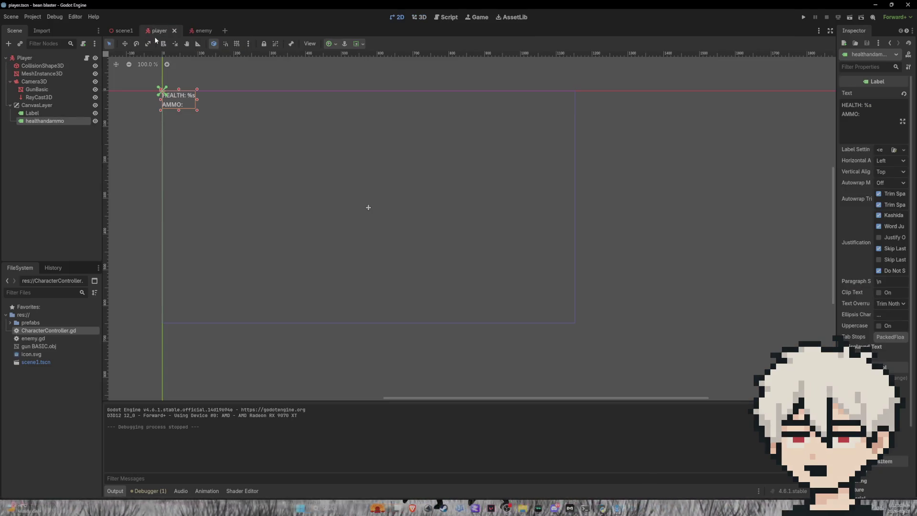
click(194, 36)
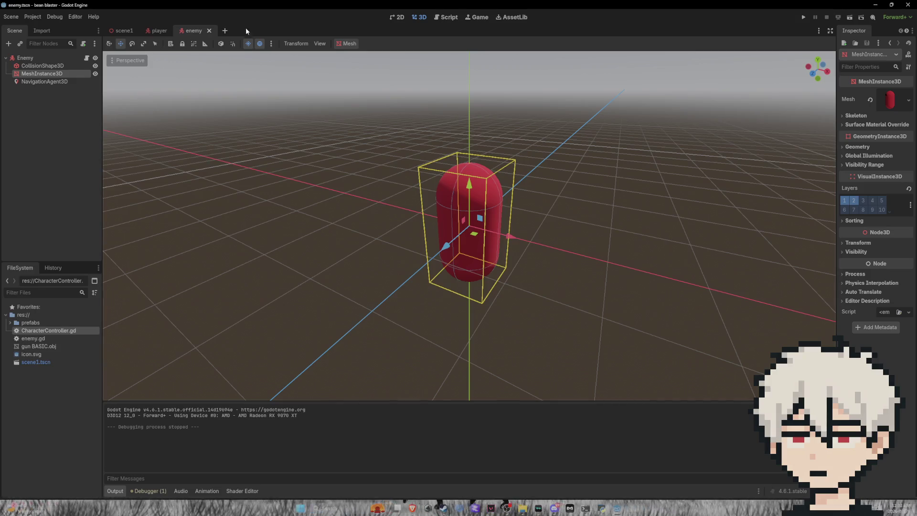
Change const SPEED from 5.0 to 1.0 in CharacterController.gd and go back to the 3D view
click(450, 17)
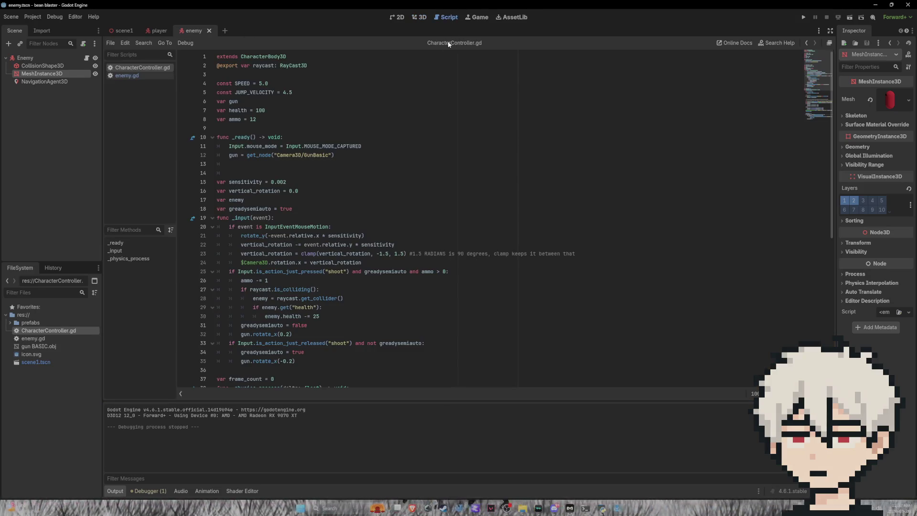
scroll(367, 196, down, 7)
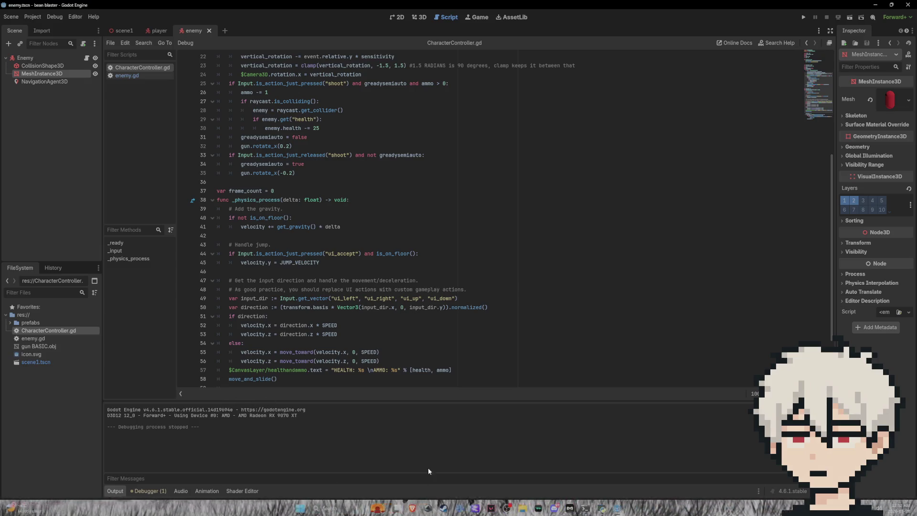
scroll(315, 99, up, 7)
click(262, 84)
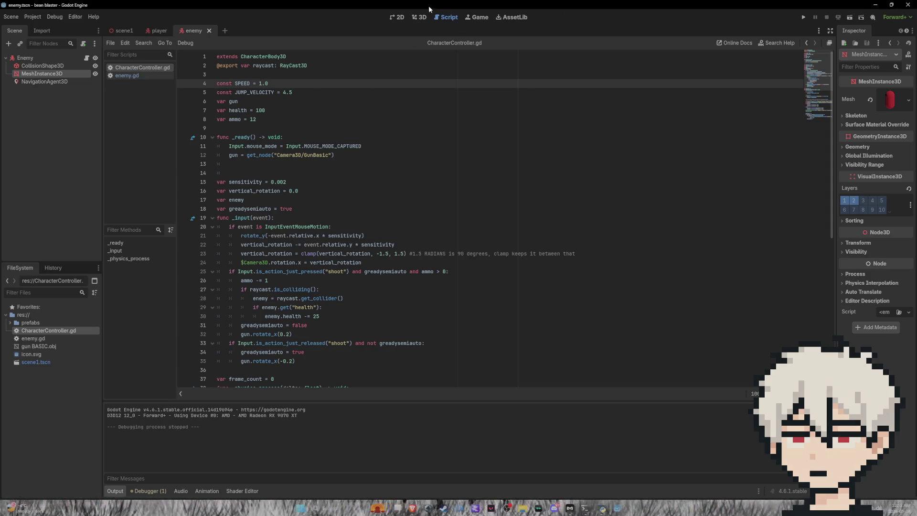
click(420, 17)
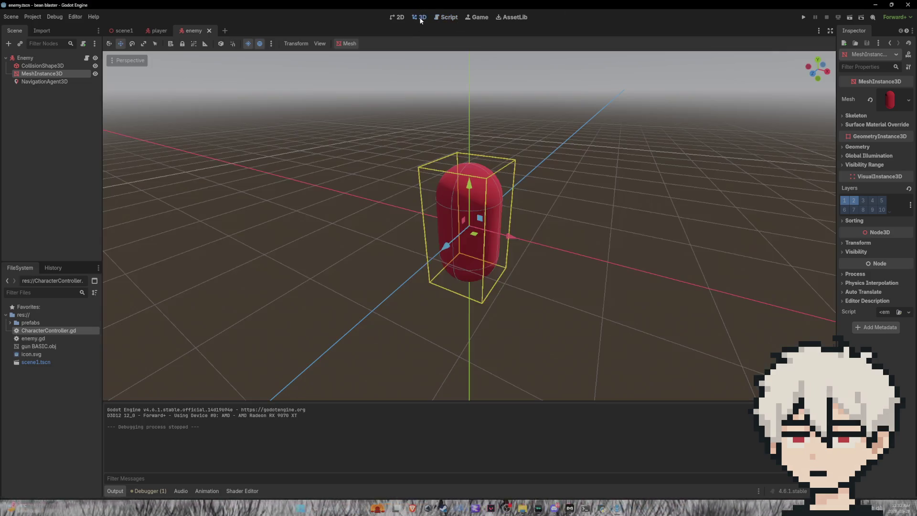
click(803, 17)
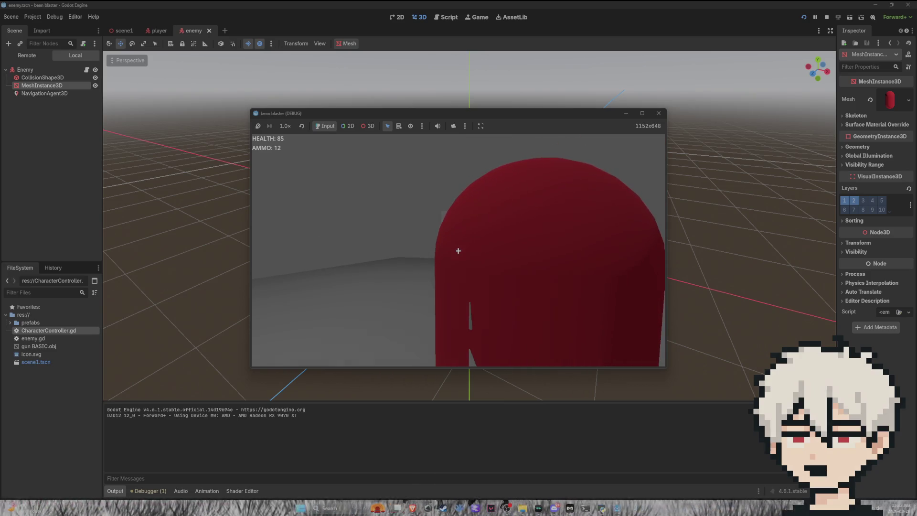
key(Escape)
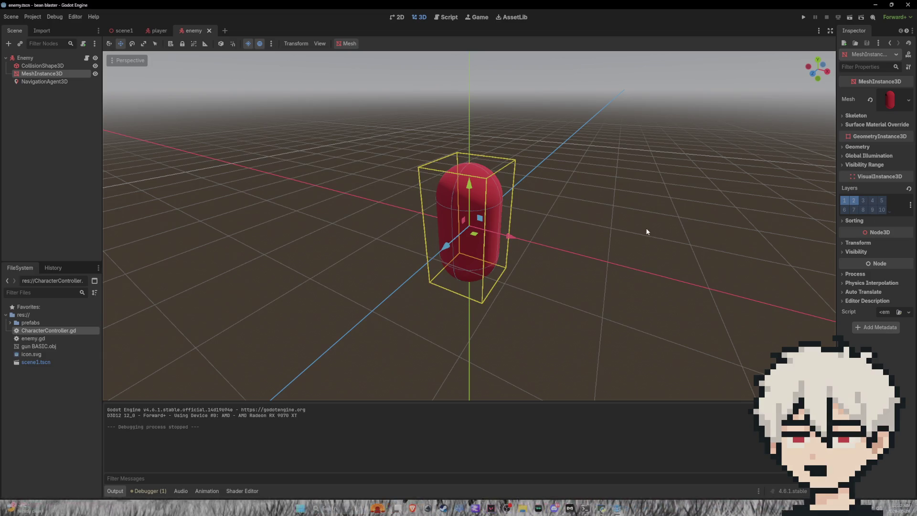
scroll(646, 232, down, 5)
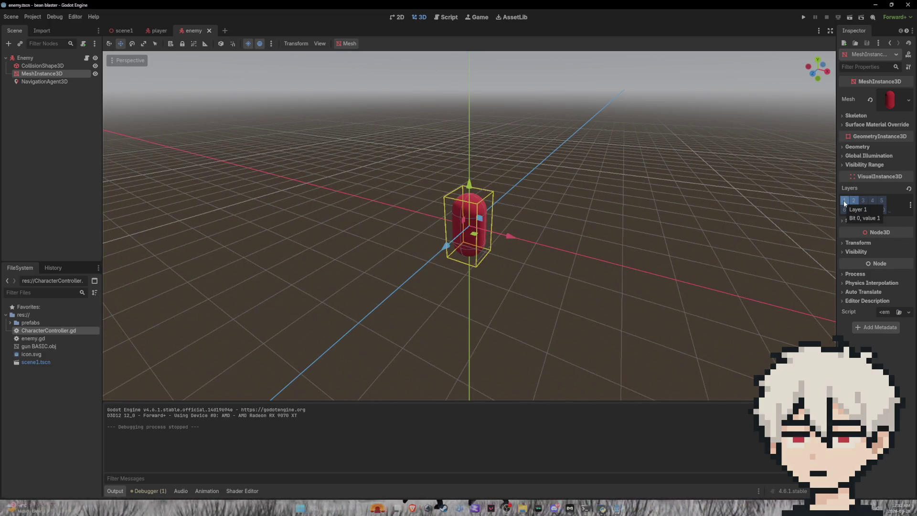
click(156, 32)
In the main arena scene, select the player capsule and adjust its collision layer and mask settings
click(125, 30)
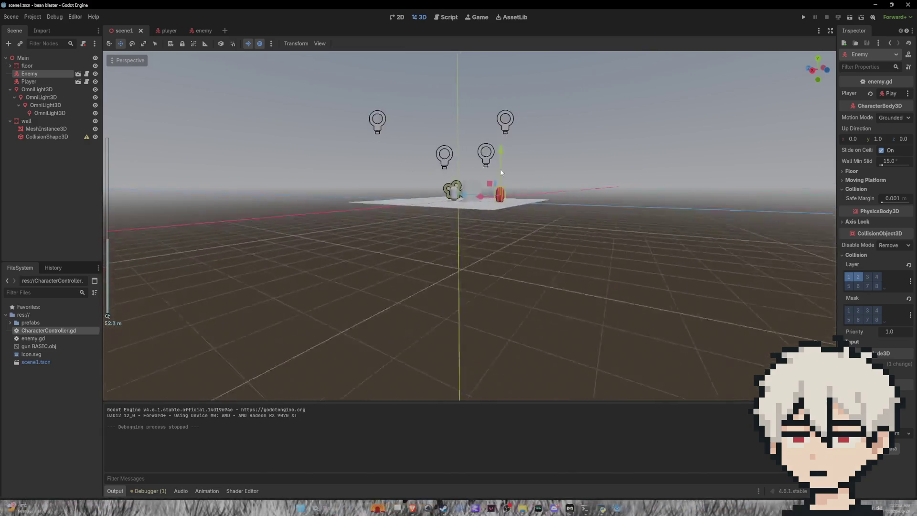
scroll(563, 210, up, 5)
drag(563, 210, 576, 220)
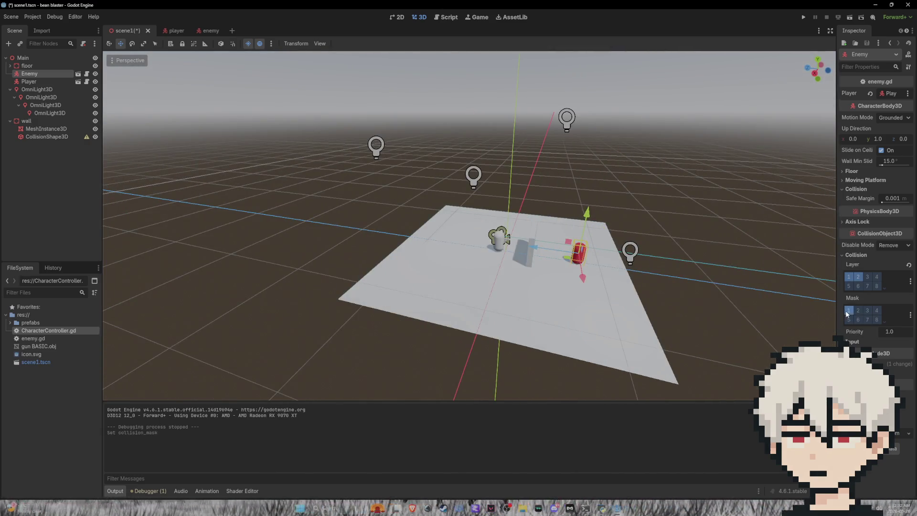
mouse_move(715, 261)
mouse_down()
mouse_move(746, 270)
mouse_move(752, 261)
mouse_move(735, 260)
mouse_up()
scroll(735, 261, down, 2)
scroll(565, 231, up, 8)
mouse_move(565, 231)
mouse_down()
mouse_move(530, 204)
mouse_move(535, 225)
mouse_move(509, 203)
mouse_up()
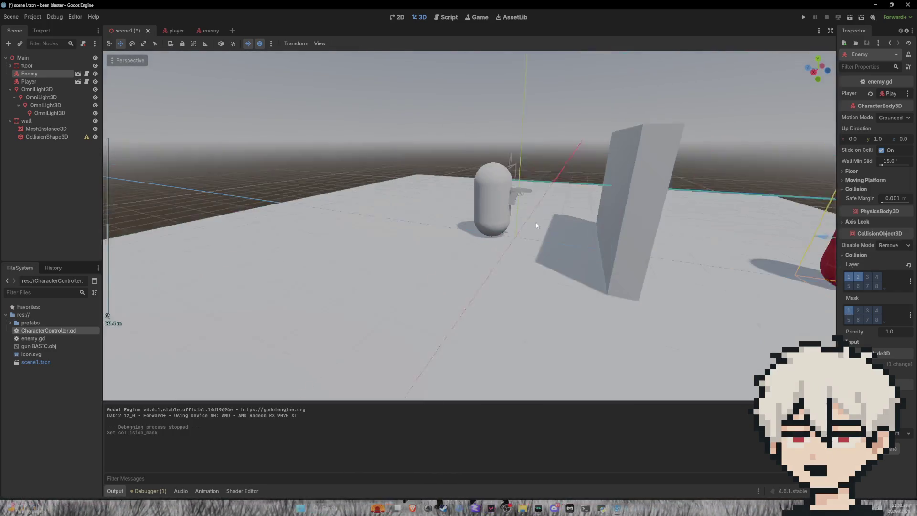
click(509, 203)
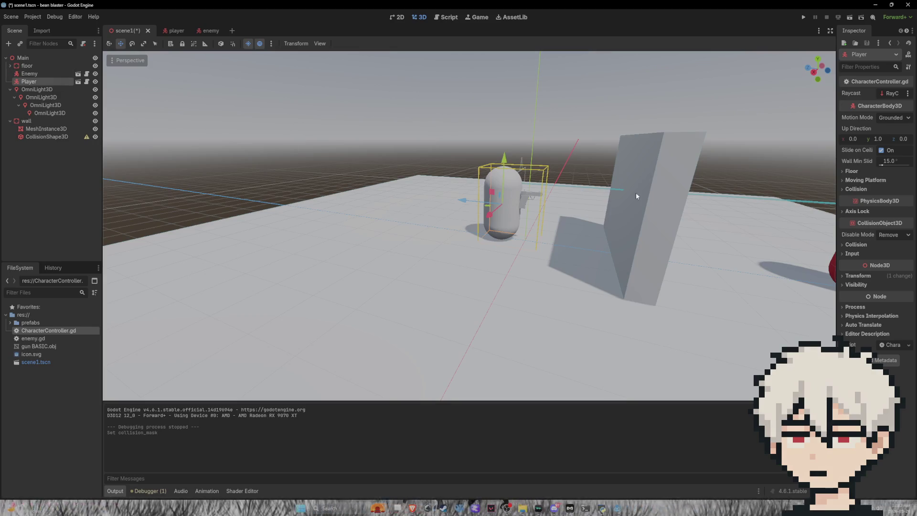
click(856, 244)
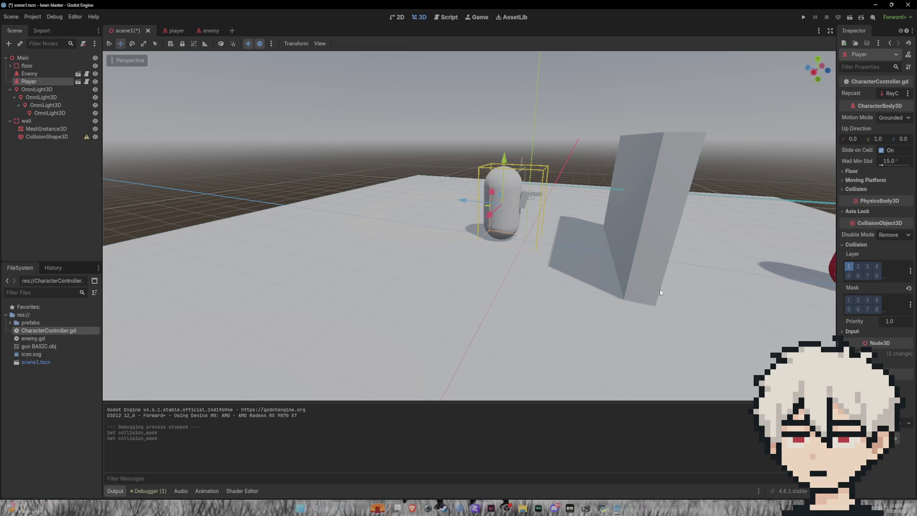
Save the arena, run a quick playtest, stop the debug session, and deselect everything
key(ctrl+s)
click(803, 17)
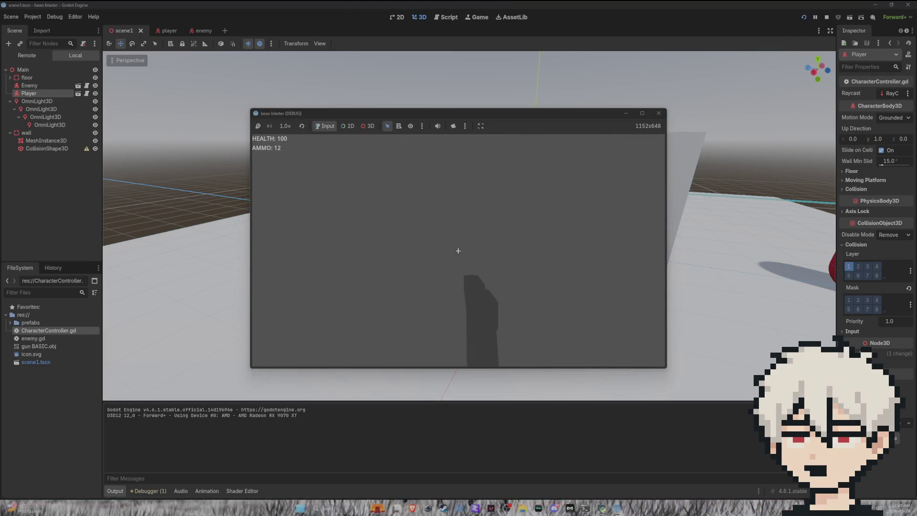
key(F8)
click(849, 299)
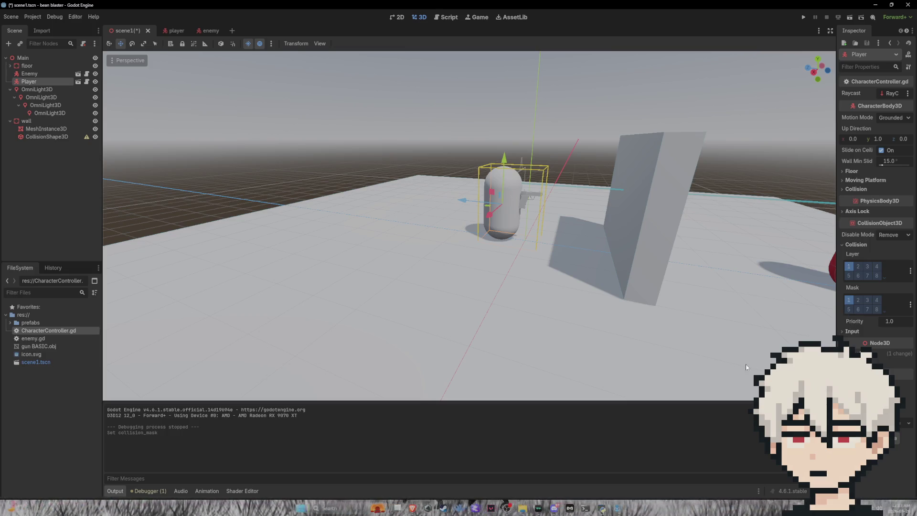
click(669, 316)
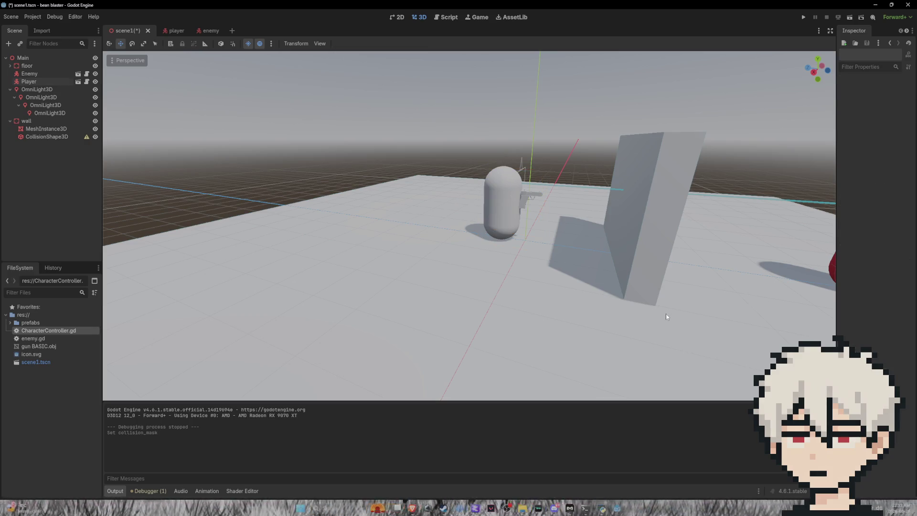
Select the floor and wall nodes together and enable collision mask layer 3 on them
click(38, 65)
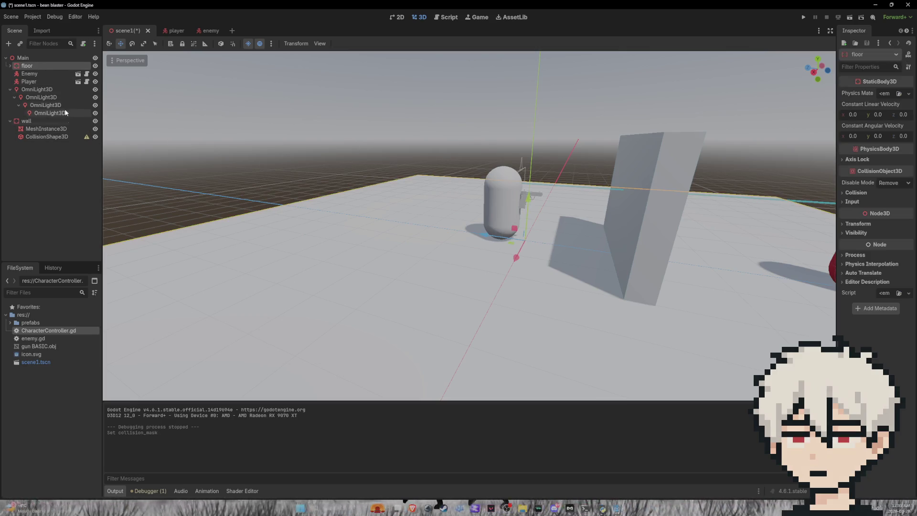
shift+click(39, 118)
click(34, 122)
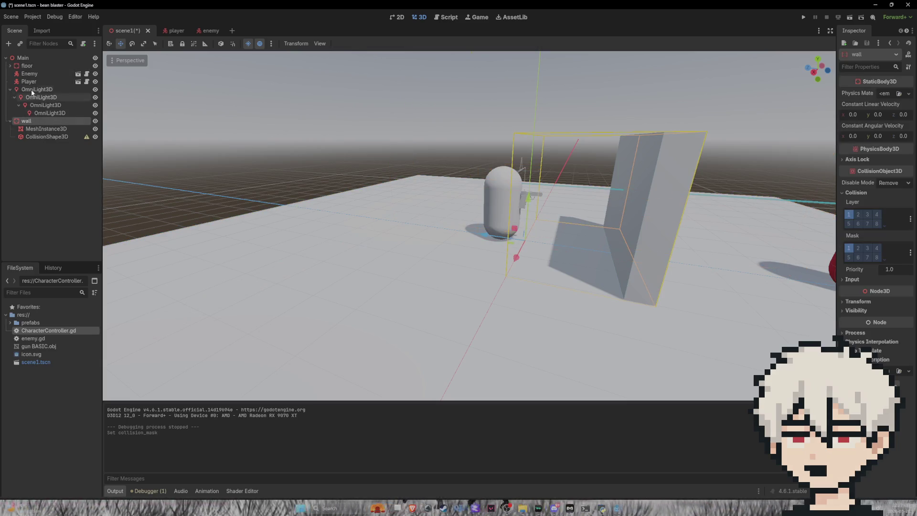
ctrl+click(33, 66)
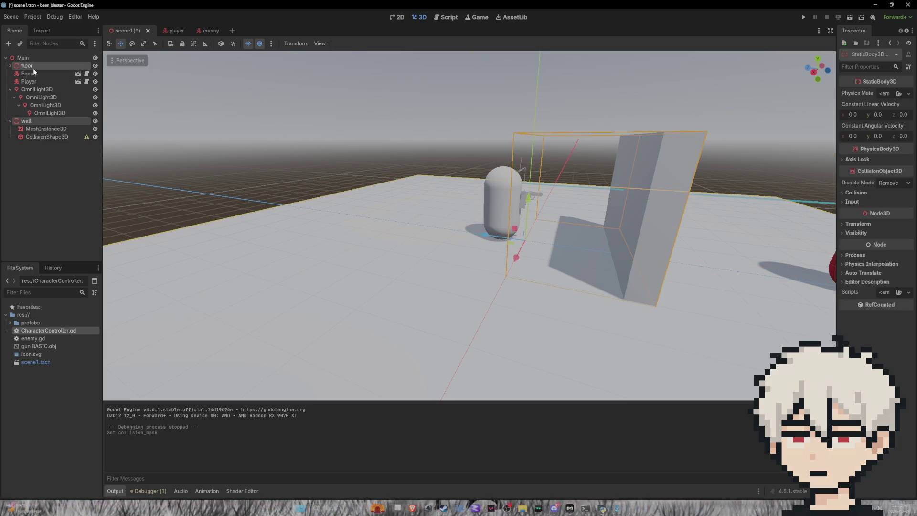
click(856, 193)
click(868, 248)
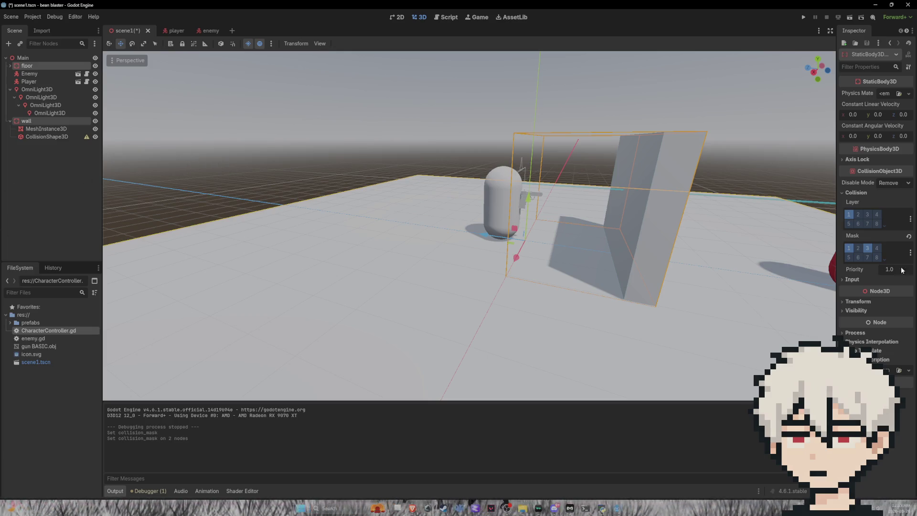
Name 3D physics layer 3 'walls and objects' in the project settings
click(867, 262)
click(495, 194)
text(walls and obje)
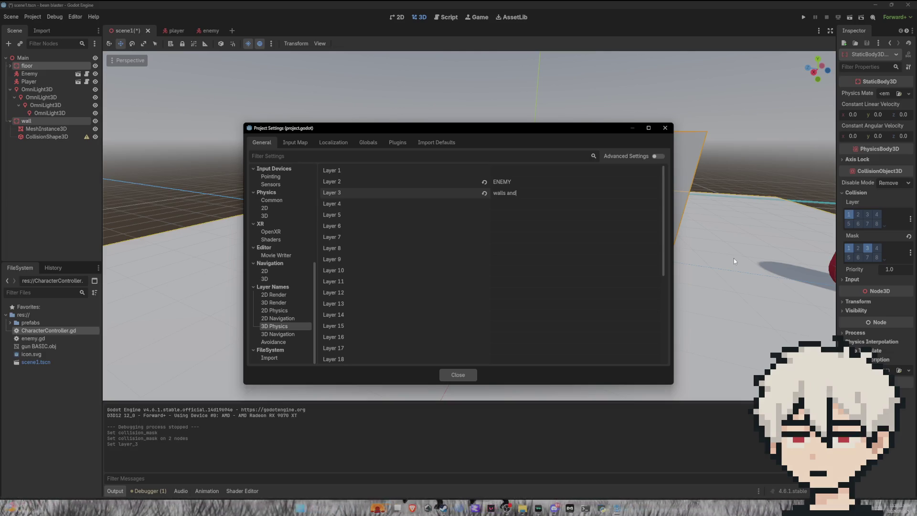
text(cts)
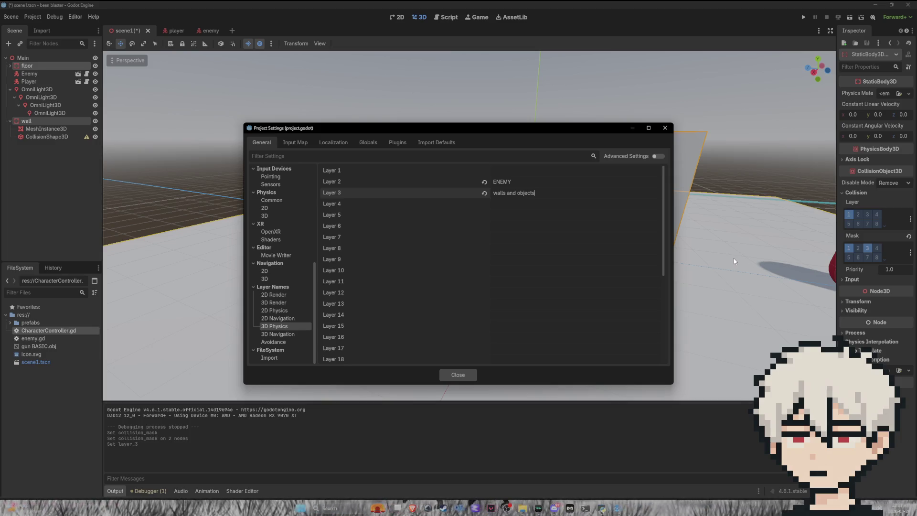
click(473, 378)
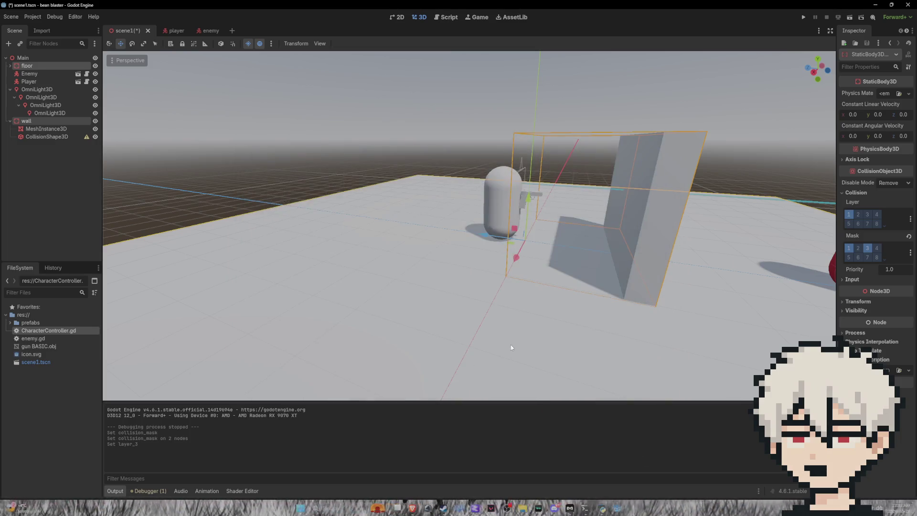
Clear the floor and wall selection and select the red Enemy
click(300, 162)
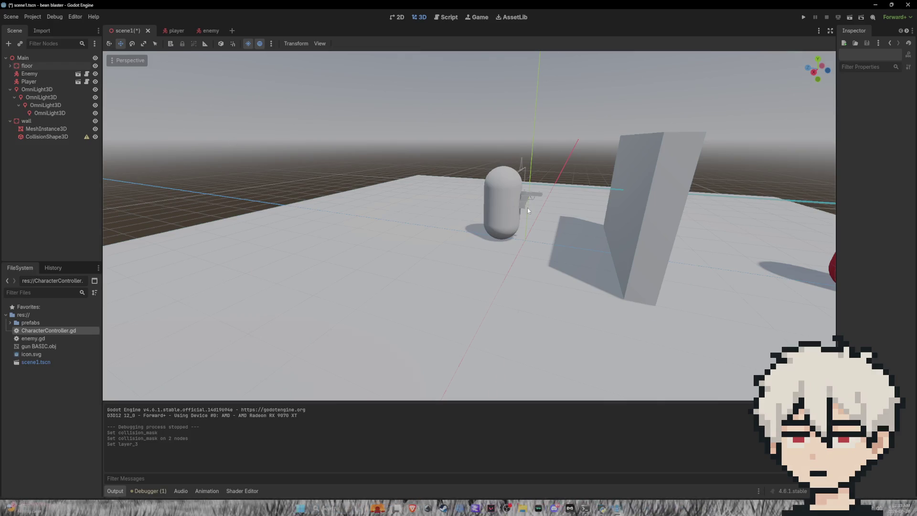
scroll(573, 215, down, 10)
click(572, 243)
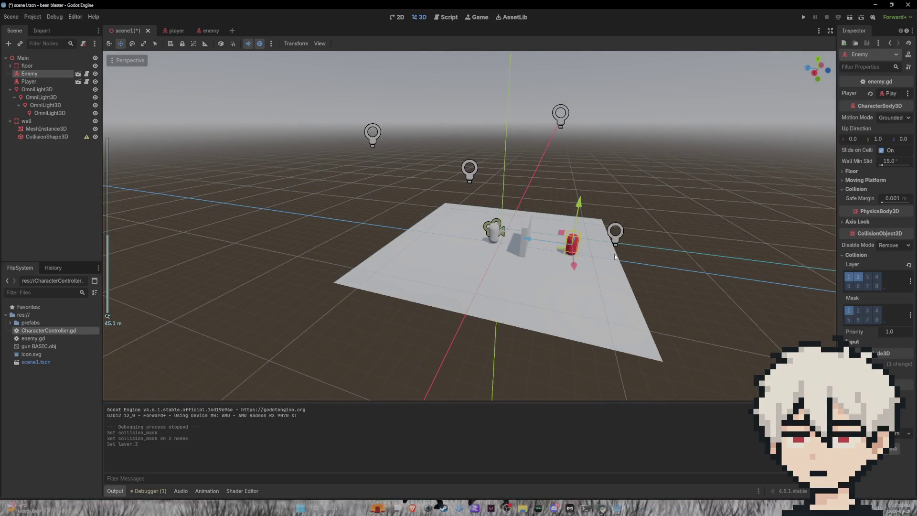
Switch the Enemy's collision mask from layer 1 to layer 3 and save the level scene
click(849, 311)
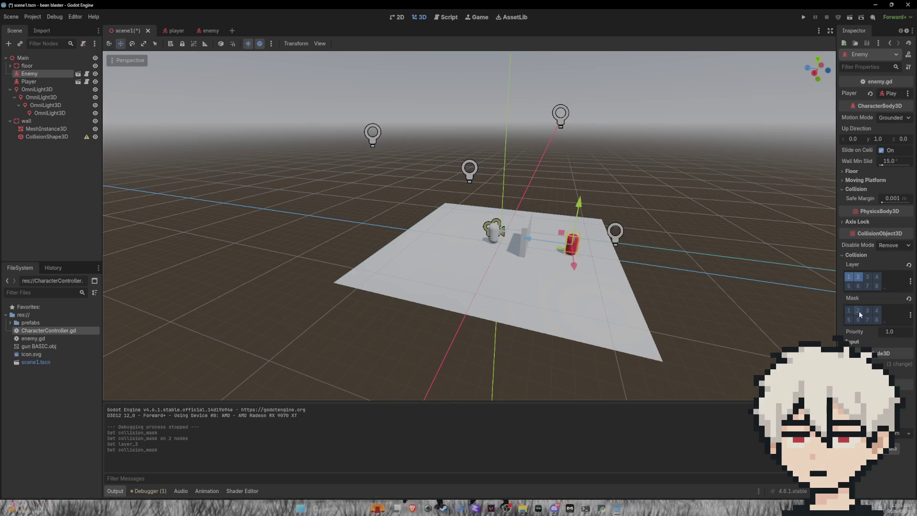
click(867, 310)
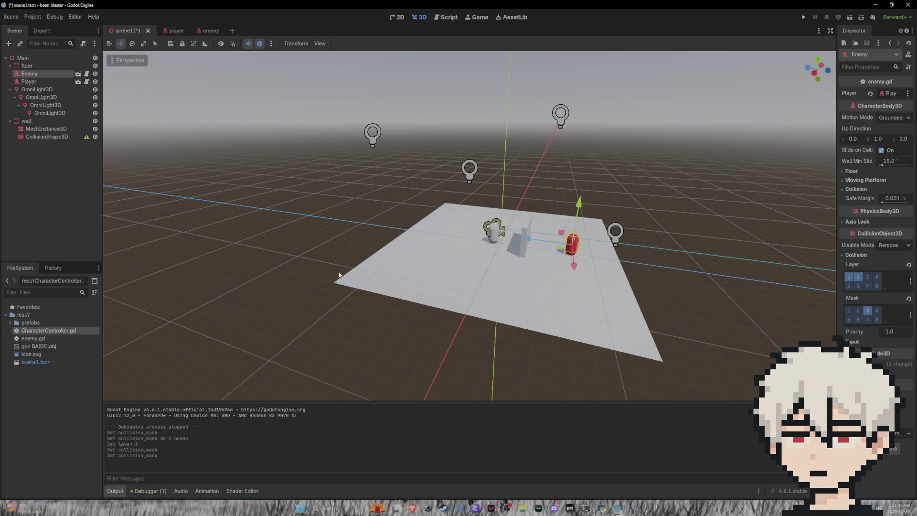
key(ctrl+s)
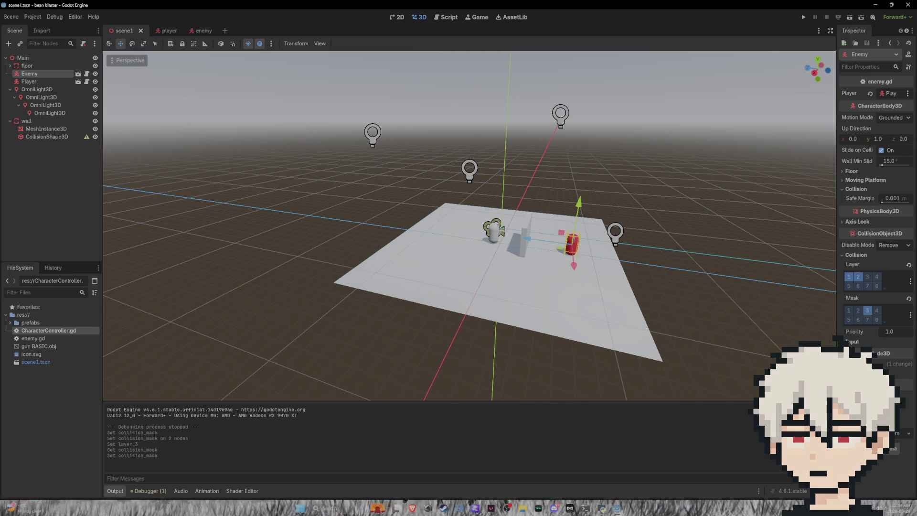
click(196, 31)
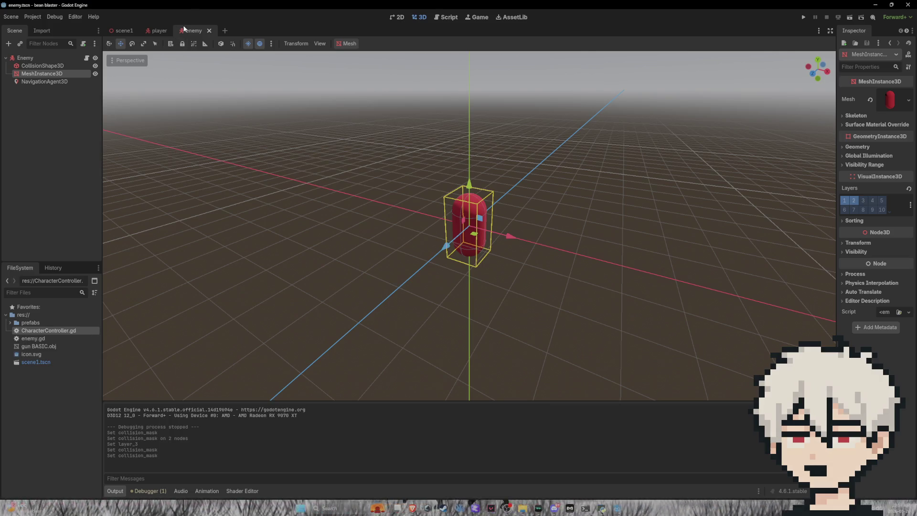
click(155, 30)
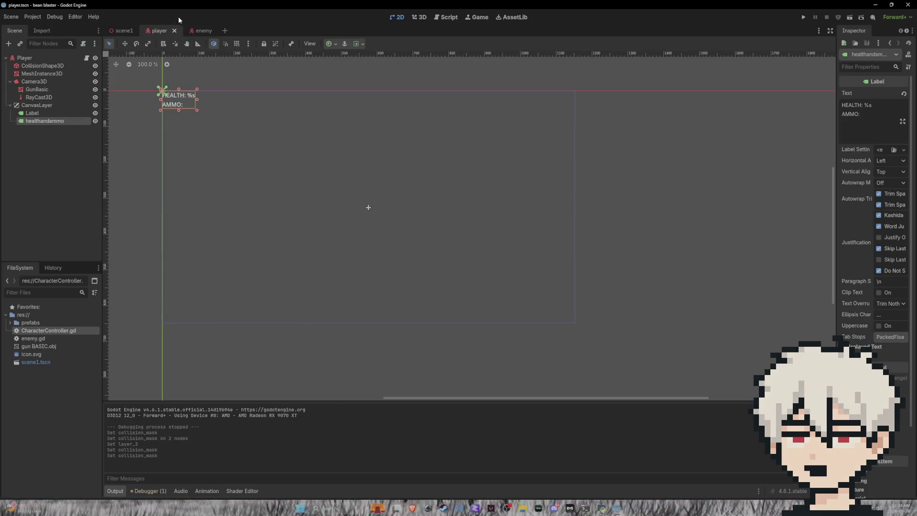
click(199, 30)
click(120, 31)
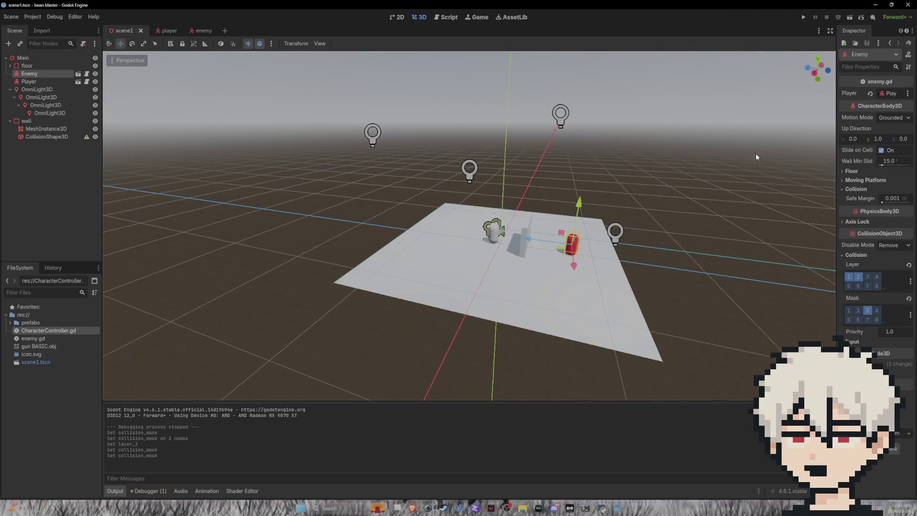
click(803, 18)
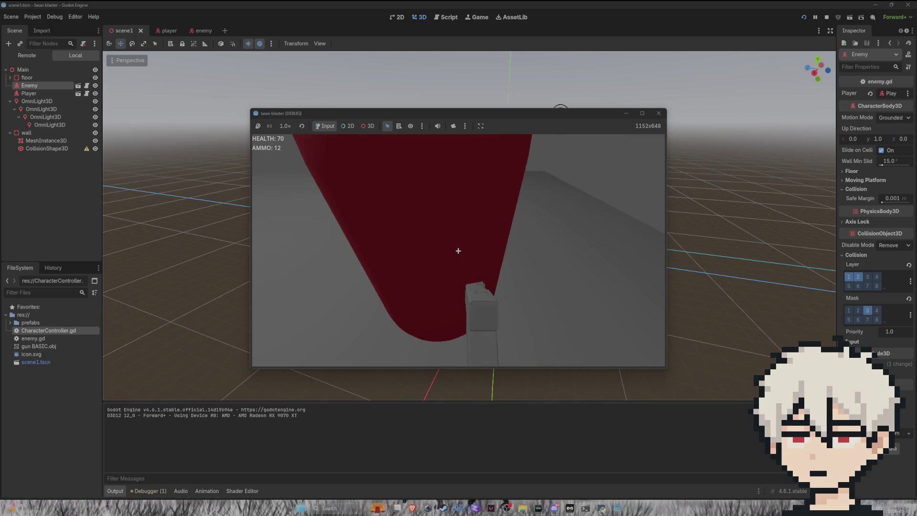
key(F8)
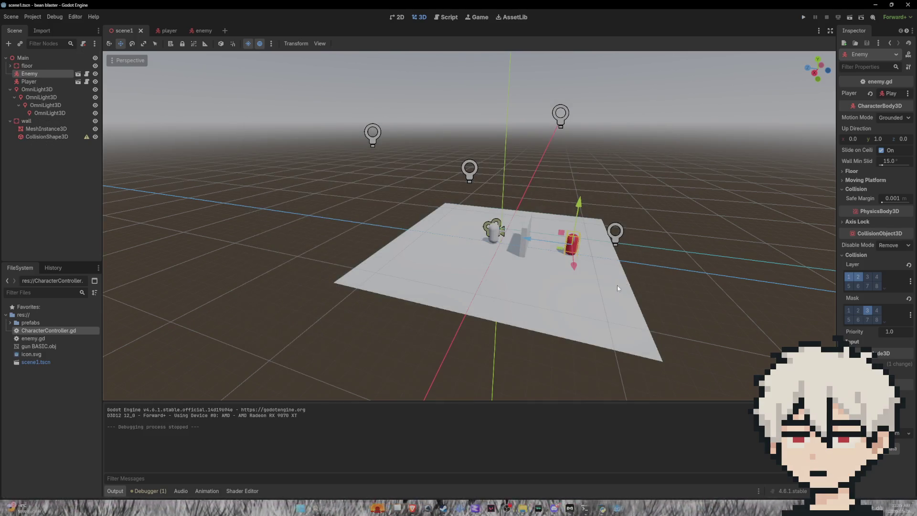
scroll(614, 247, down, 2)
scroll(615, 247, up, 4)
mouse_move(615, 246)
mouse_down()
mouse_move(655, 236)
mouse_move(626, 260)
mouse_move(636, 243)
mouse_move(656, 245)
mouse_up()
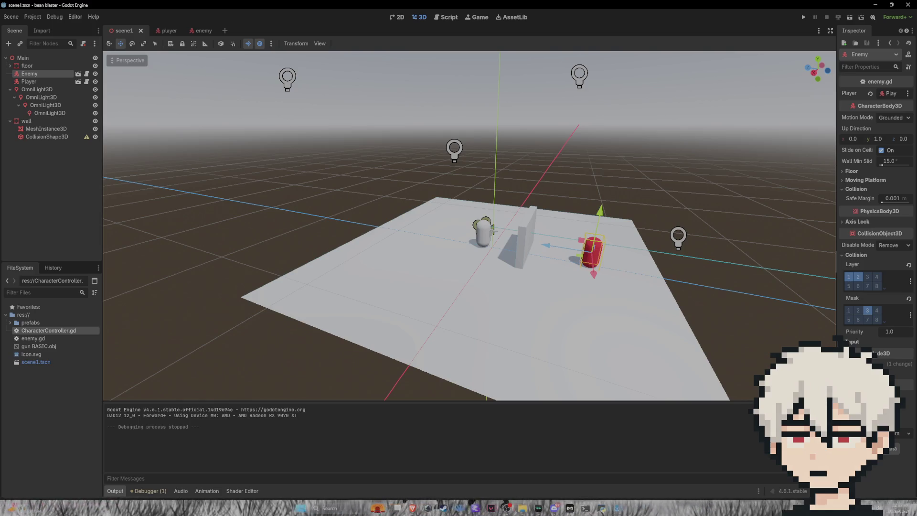
click(868, 311)
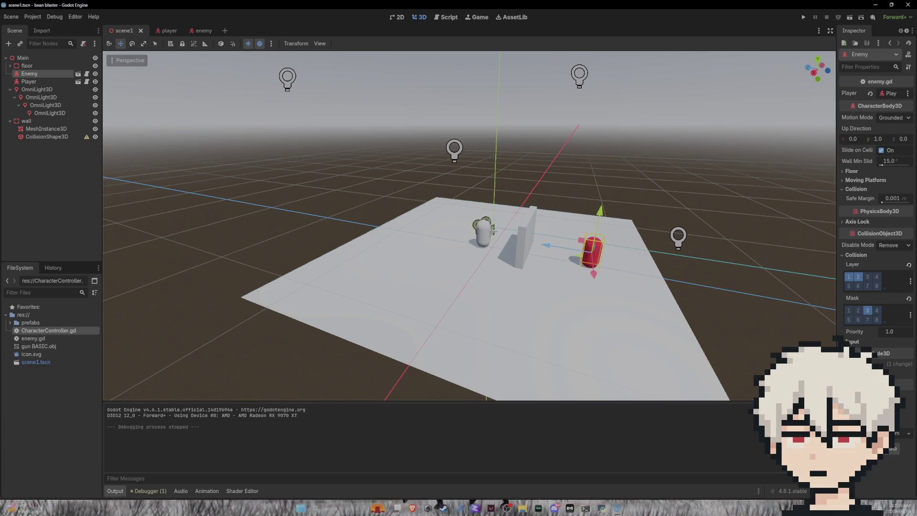
In enemy.gd, add 'velocity.y -= 1' on line 18 before move_and_slide() and save
click(201, 31)
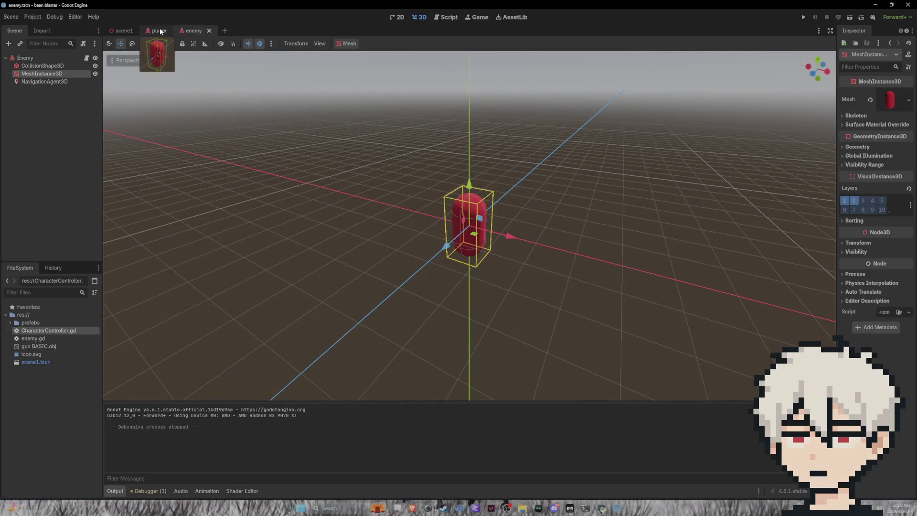
click(442, 16)
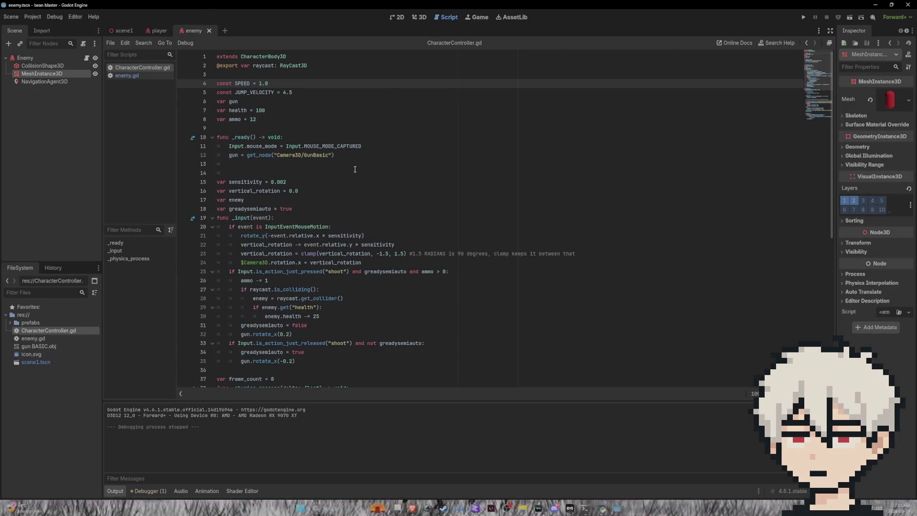
scroll(377, 192, down, 2)
scroll(379, 193, down, 6)
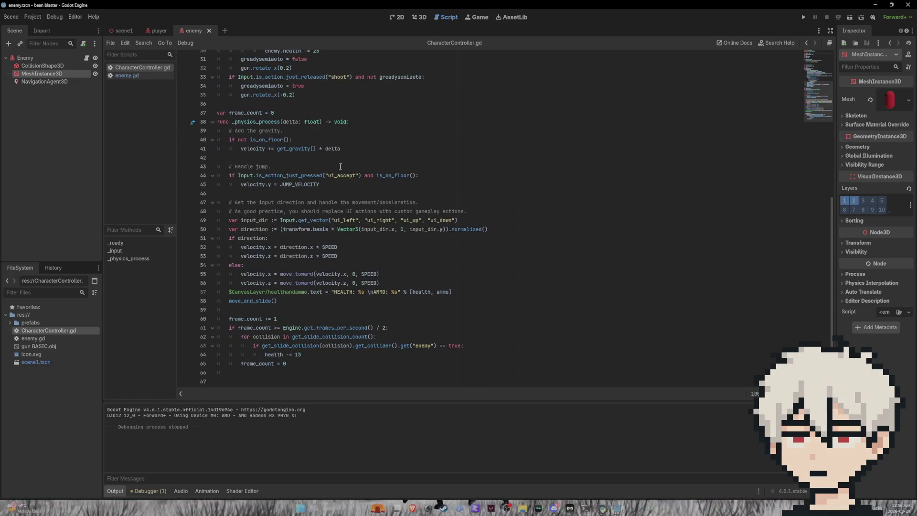
click(132, 75)
click(266, 209)
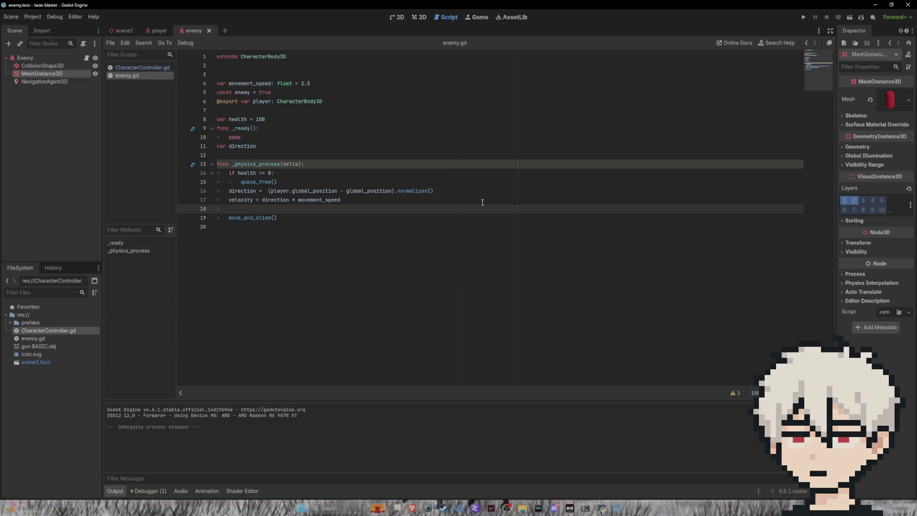
text(velocity)
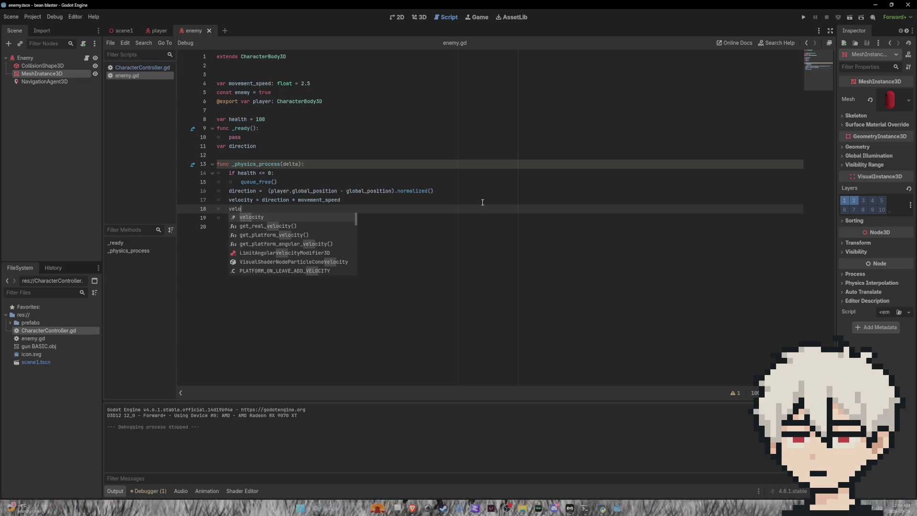
text(.y -=)
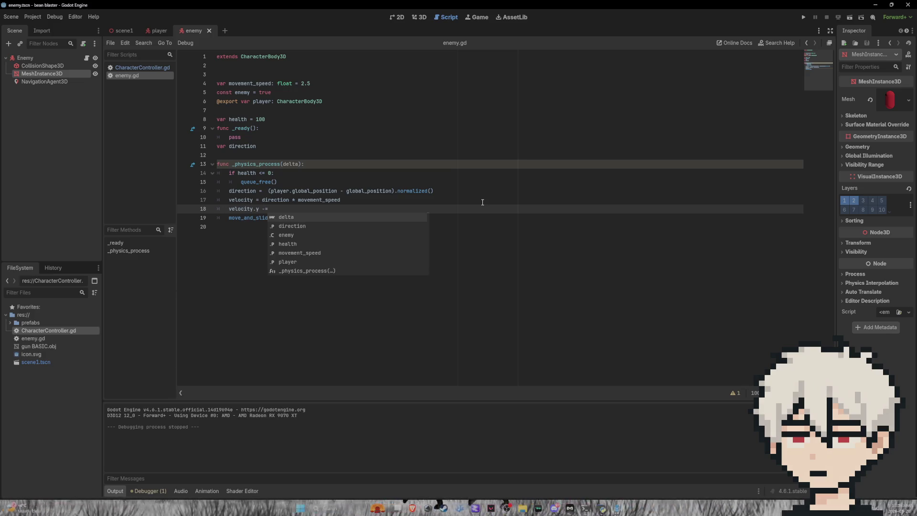
text( 1)
key(ctrl+s)
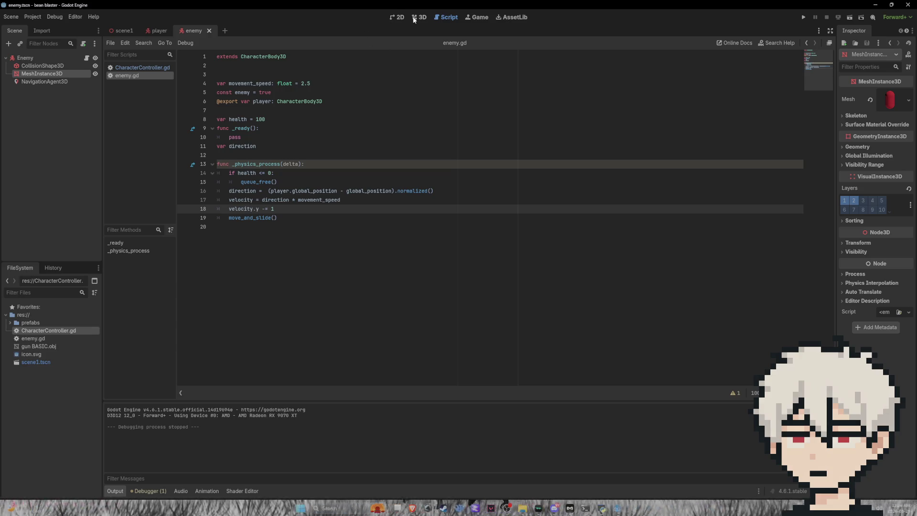
click(417, 17)
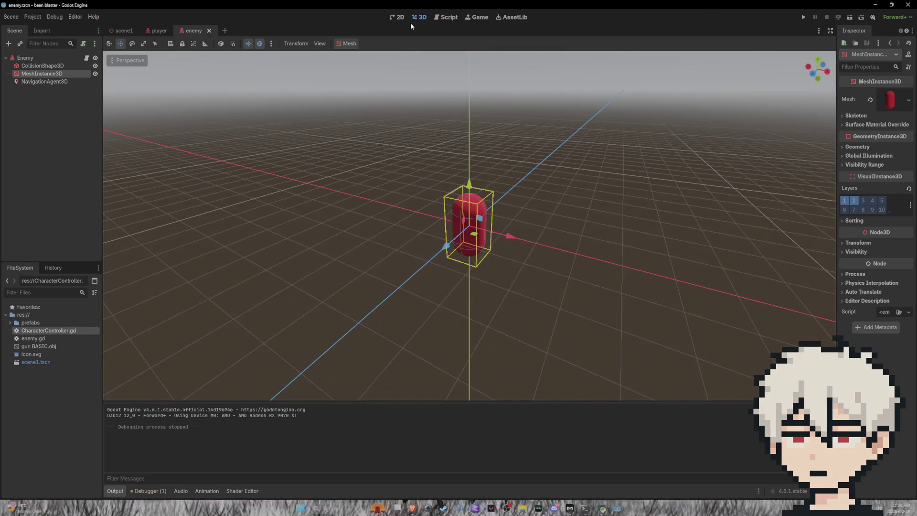
Move through the player and enemy scene tabs to reach the scene1 level
click(159, 31)
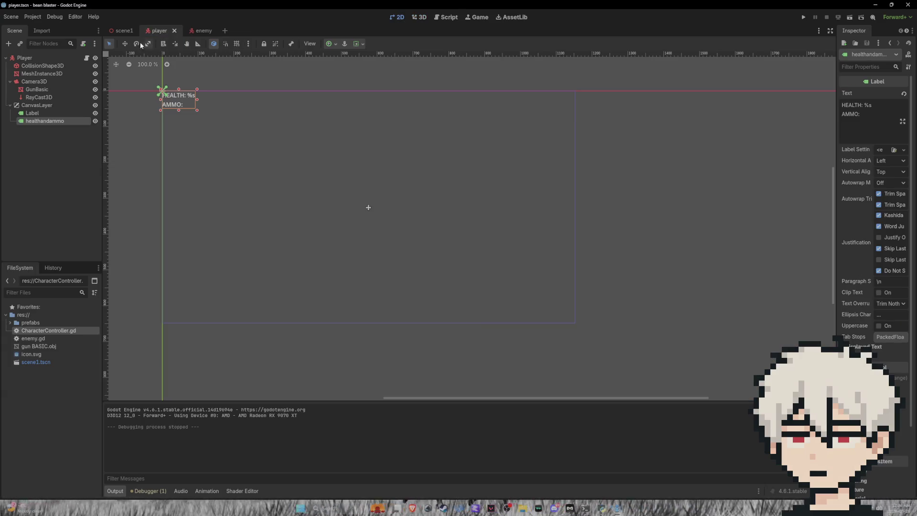
click(193, 32)
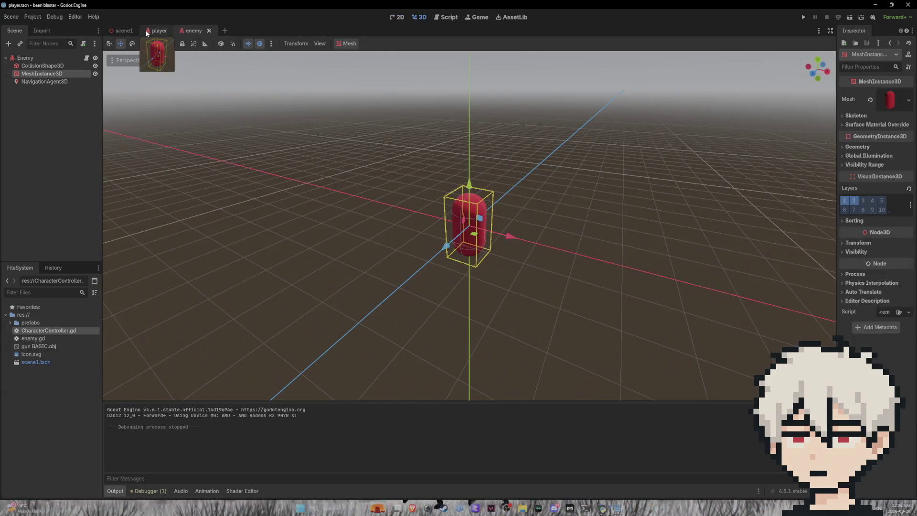
click(141, 31)
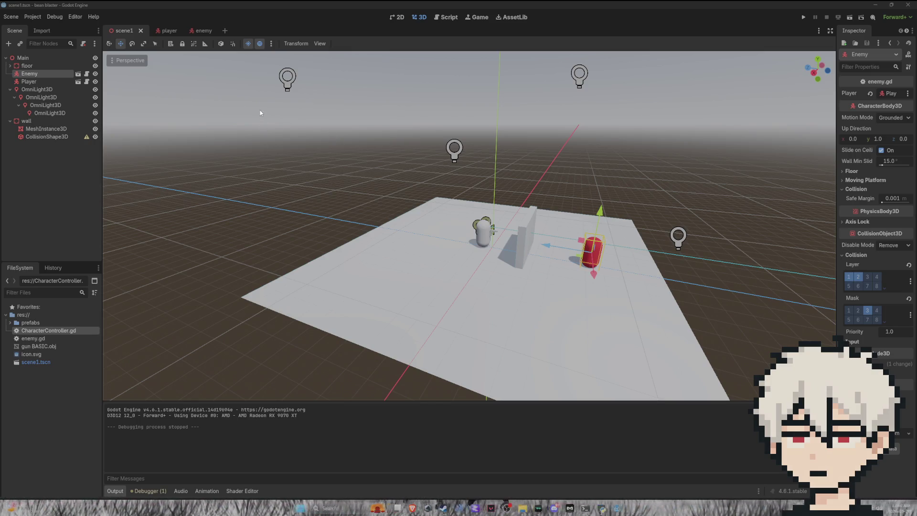
Lower the innermost nested light and the second light in the chain toward the floor
scroll(287, 115, up, 3)
scroll(333, 113, down, 6)
scroll(332, 113, up, 5)
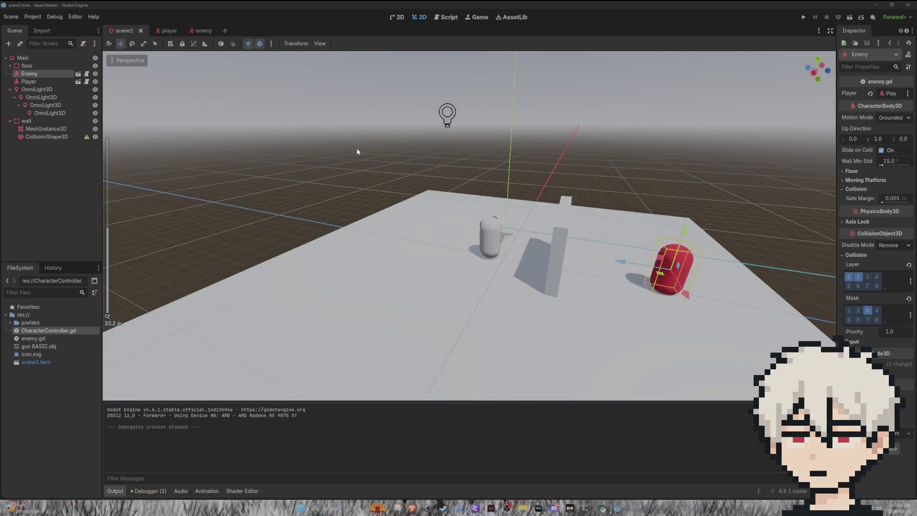
scroll(358, 152, down, 3)
mouse_move(365, 137)
mouse_down()
mouse_move(410, 129)
mouse_move(380, 128)
mouse_up()
scroll(556, 134, down, 2)
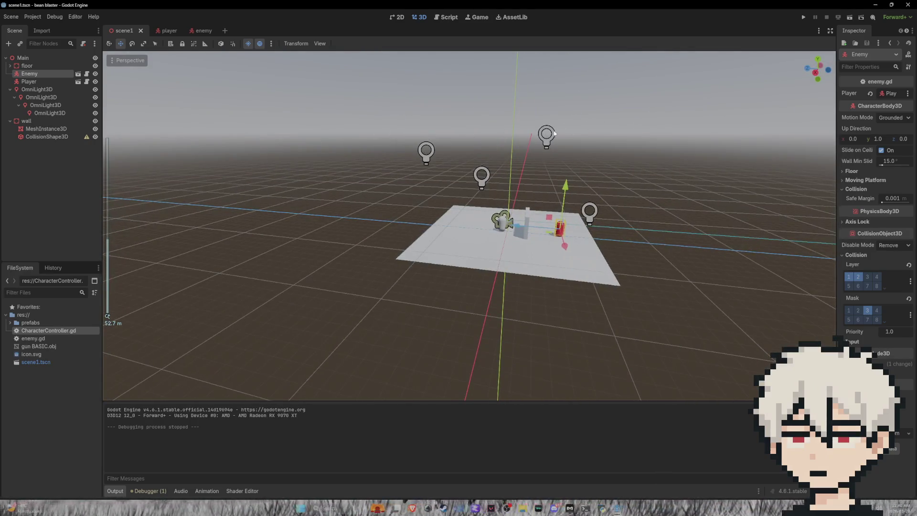
click(555, 134)
click(549, 142)
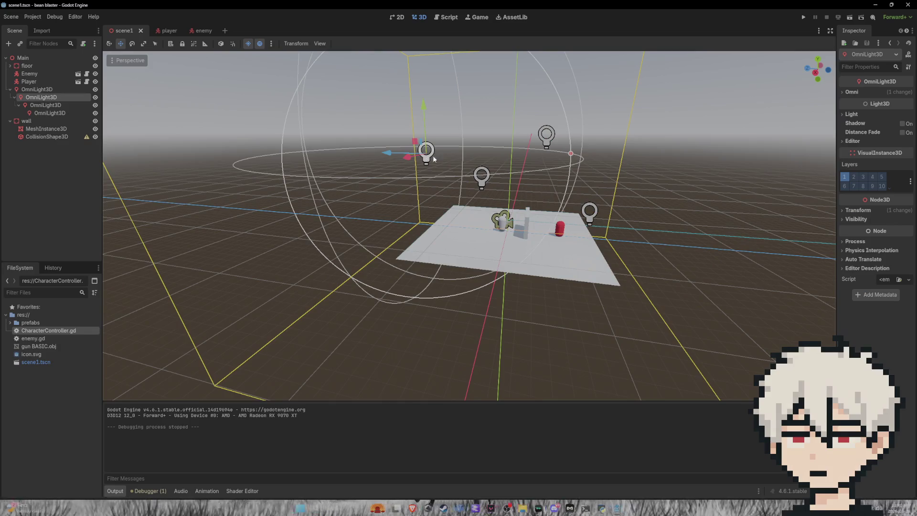
click(549, 140)
click(53, 106)
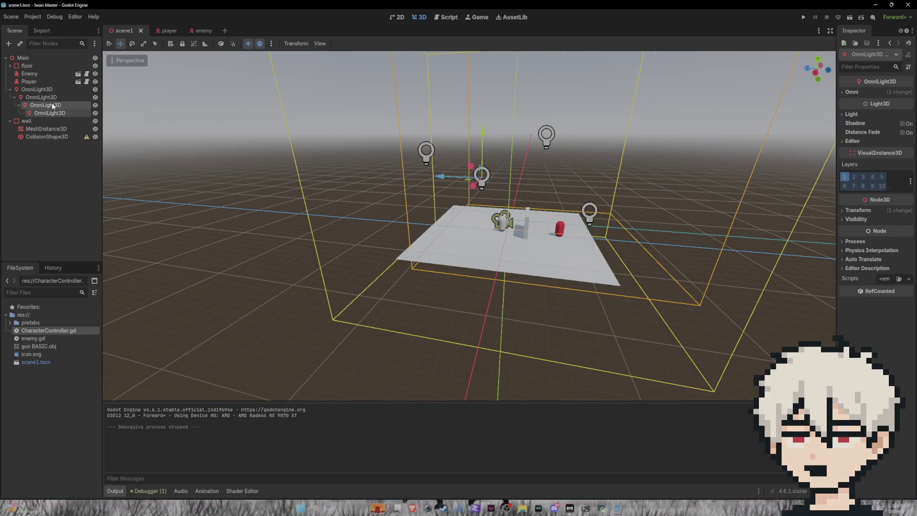
mouse_move(482, 137)
mouse_down()
mouse_move(482, 168)
mouse_move(483, 150)
mouse_up()
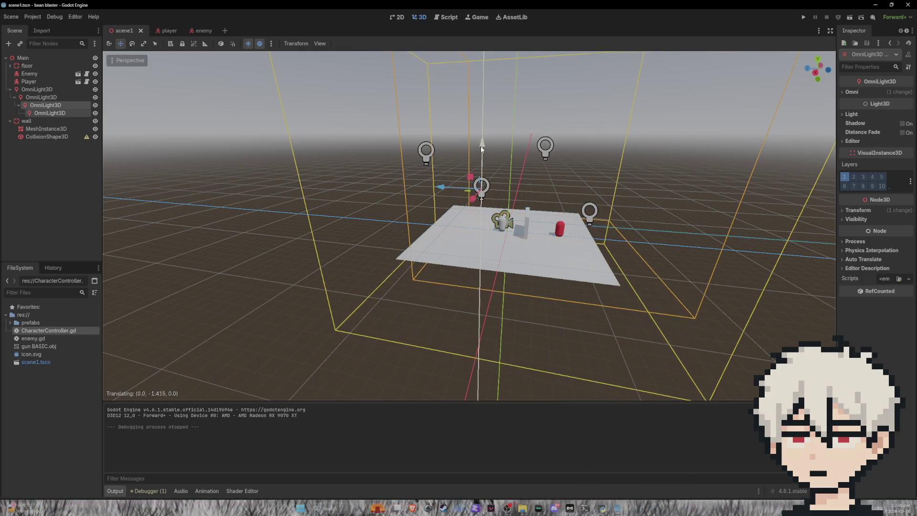
click(427, 152)
drag(426, 121, 427, 170)
Move the innermost light up one level in the Scene tree and raise OmniLight3D2 higher
click(53, 106)
drag(53, 108, 46, 94)
click(140, 123)
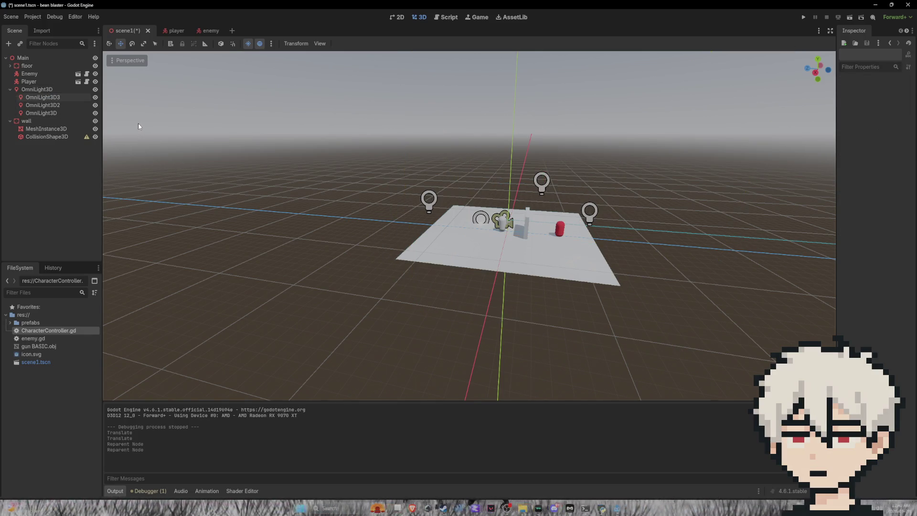
click(480, 219)
drag(481, 193, 475, 116)
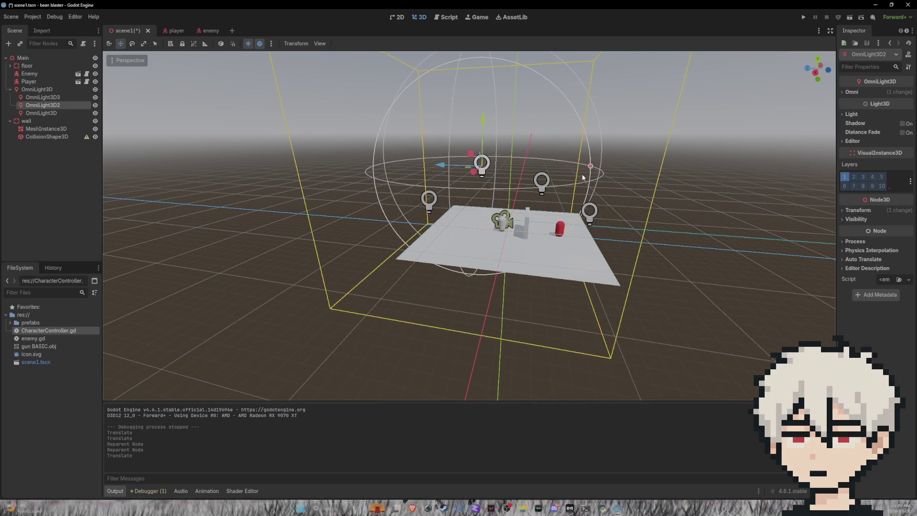
drag(563, 167, 613, 207)
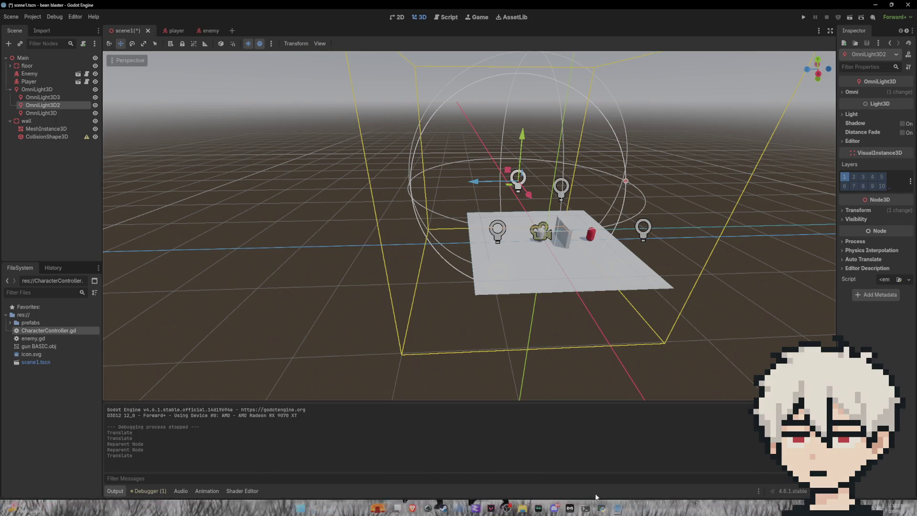
click(443, 507)
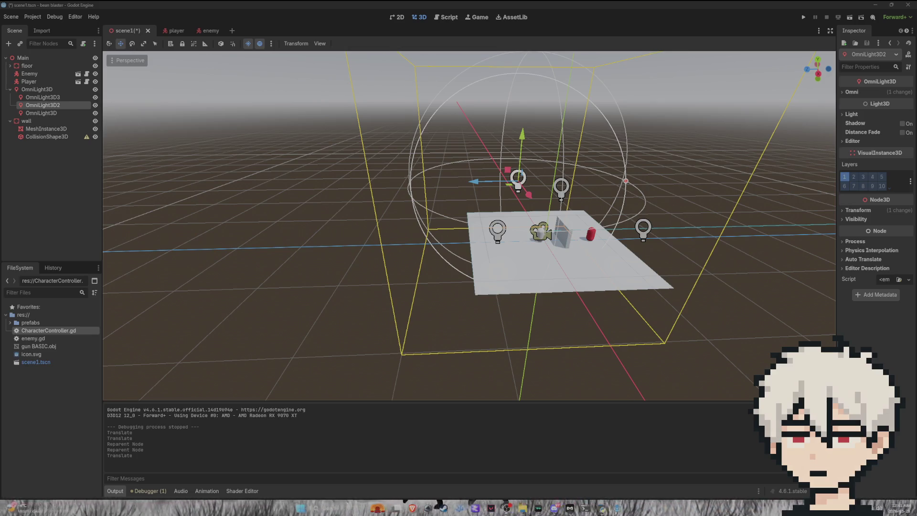
Orbit and zoom the viewport to inspect the floating lights from near floor level
mouse_move(488, 64)
mouse_down()
mouse_move(534, 153)
mouse_move(807, 161)
mouse_move(563, 124)
mouse_up()
scroll(563, 124, up, 5)
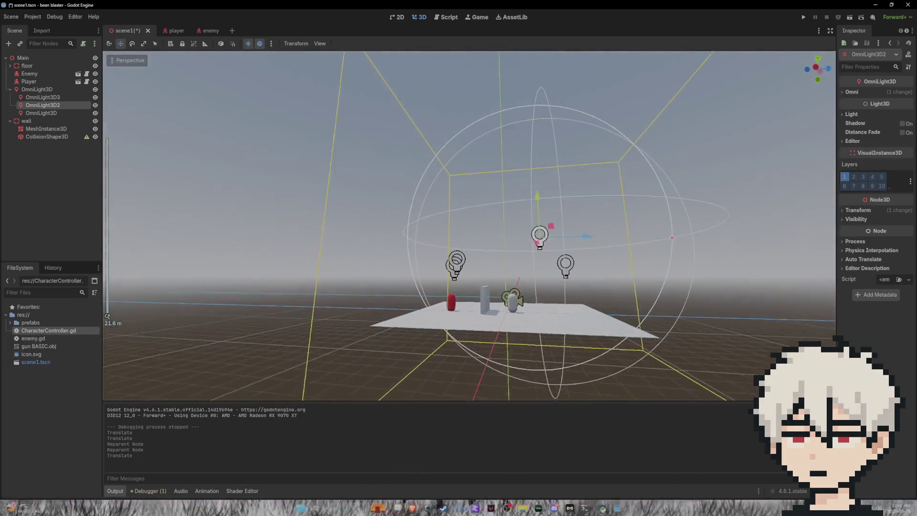
scroll(469, 225, up, 10)
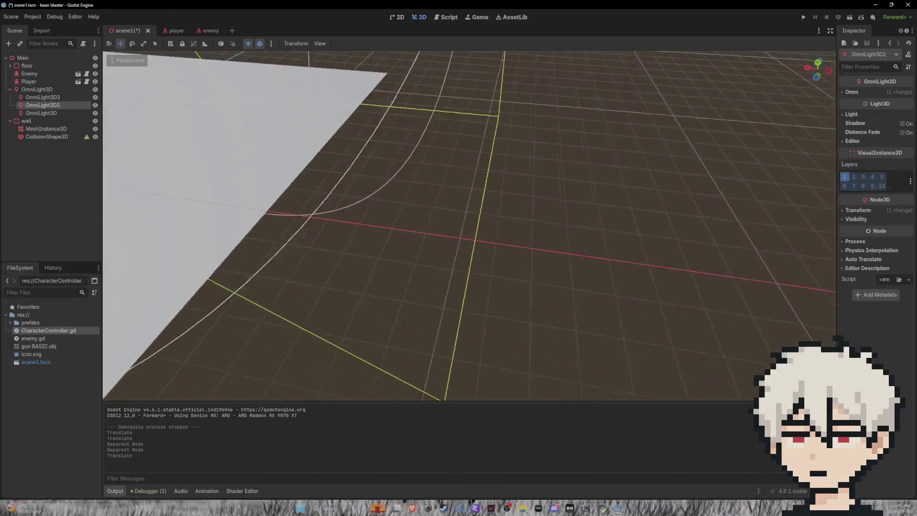
scroll(469, 225, down, 5)
mouse_move(469, 226)
mouse_down()
mouse_move(700, 148)
mouse_move(679, 153)
mouse_move(678, 191)
mouse_move(535, 181)
mouse_move(621, 167)
mouse_move(616, 177)
mouse_move(626, 169)
mouse_move(573, 182)
mouse_move(564, 211)
mouse_move(525, 212)
mouse_move(501, 194)
mouse_up()
scroll(700, 147, up, 3)
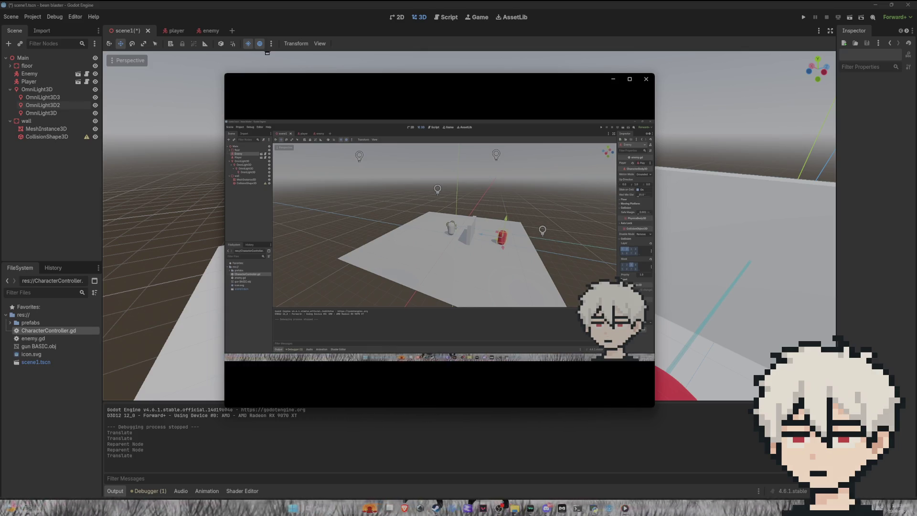
Review the recorded clip between 0:01:22 and 0:01:32, then close Media Player
drag(282, 372, 359, 373)
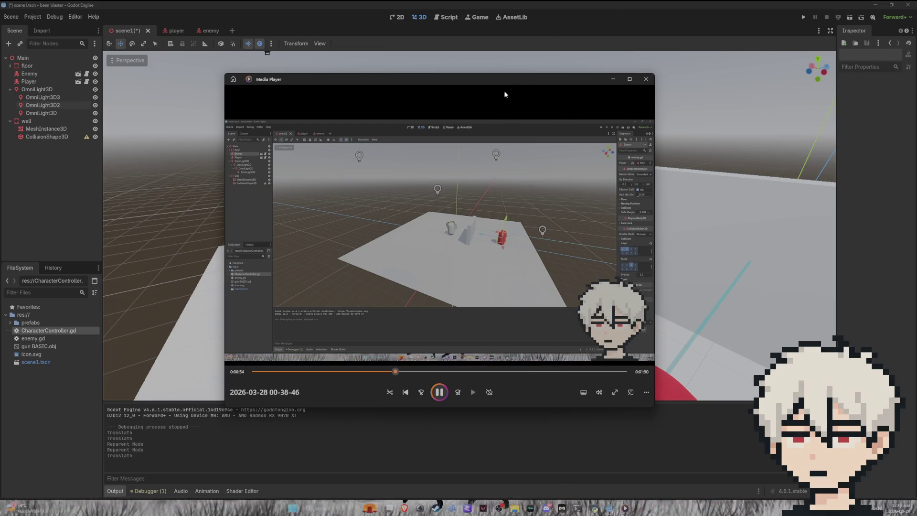
click(492, 371)
click(465, 372)
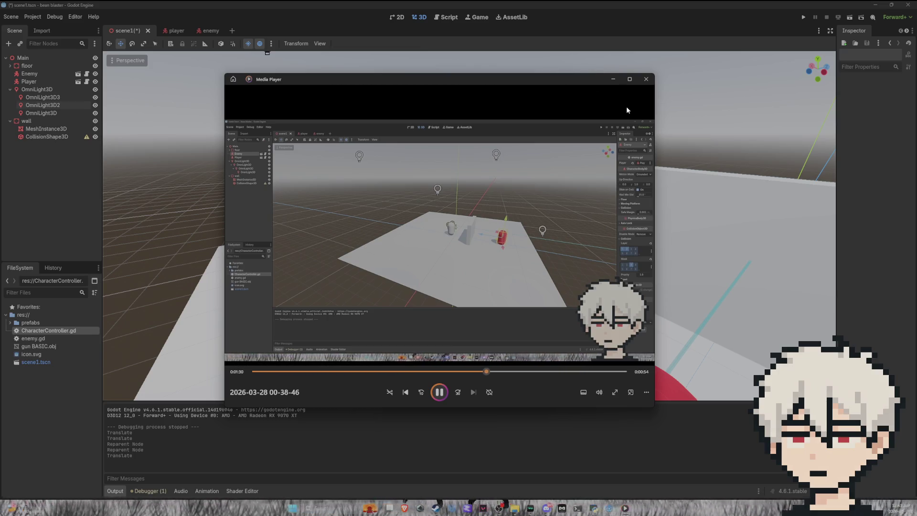
click(648, 78)
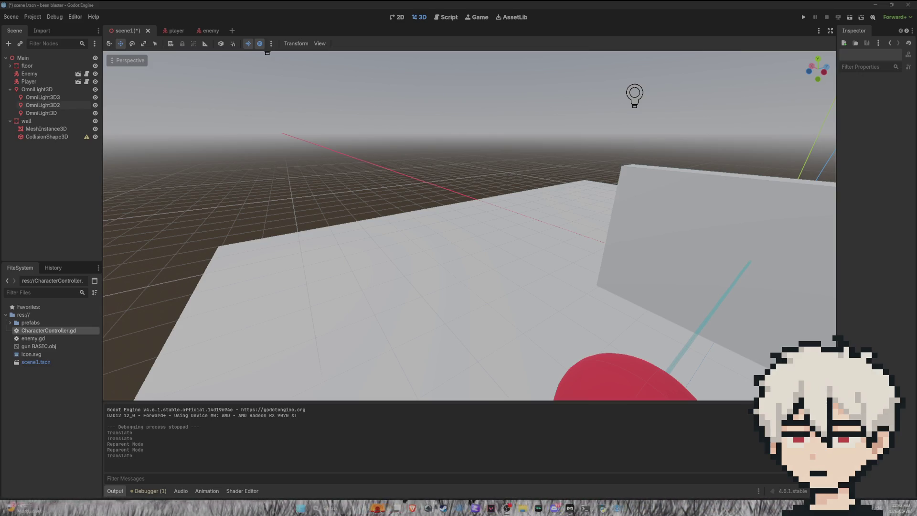
Zoom the 3D viewport to inspect the arena, then save scene1 with Ctrl+S
scroll(382, 123, down, 10)
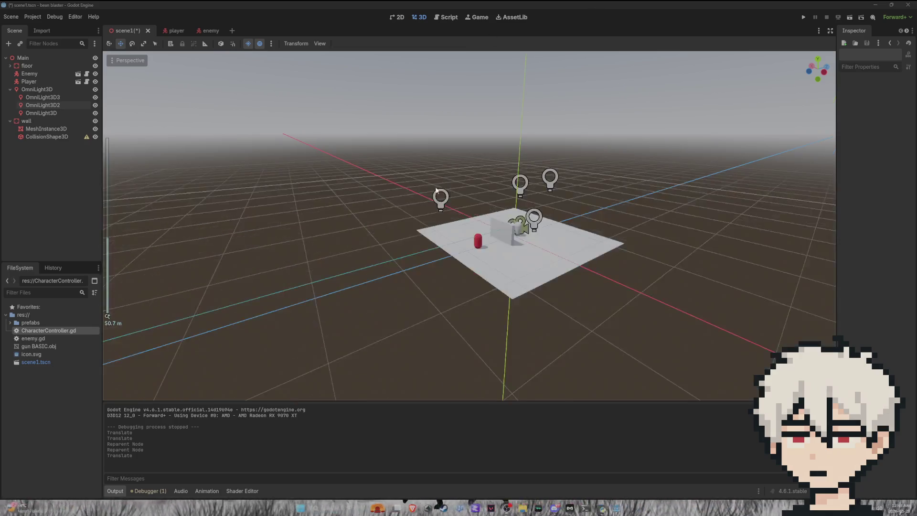
scroll(382, 123, up, 4)
scroll(470, 225, up, 5)
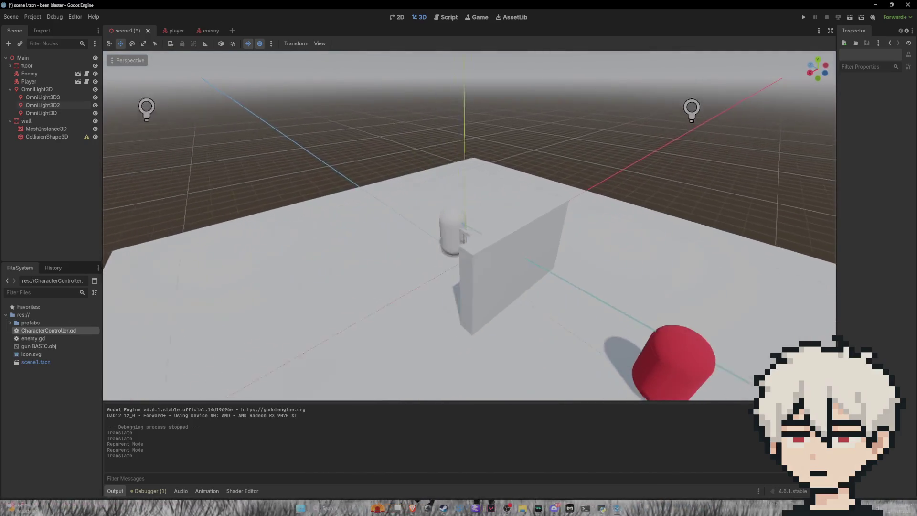
scroll(469, 226, up, 5)
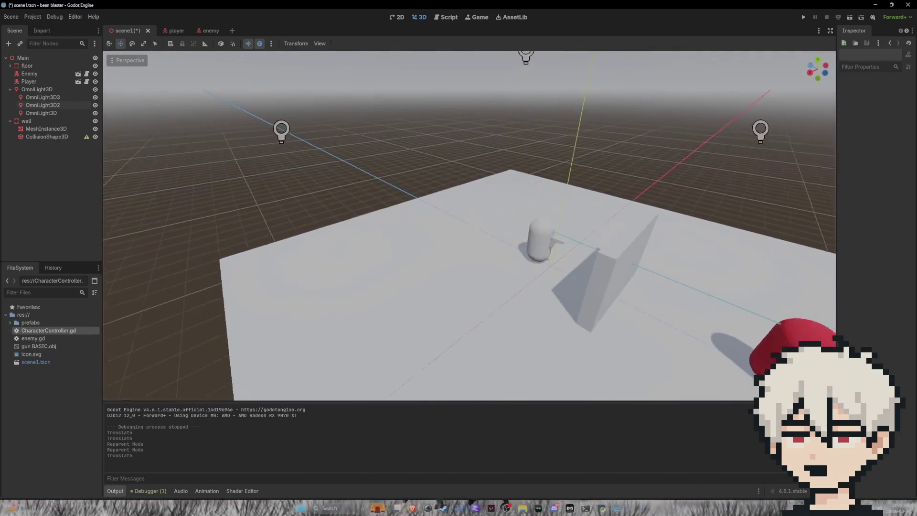
scroll(360, 75, up, 5)
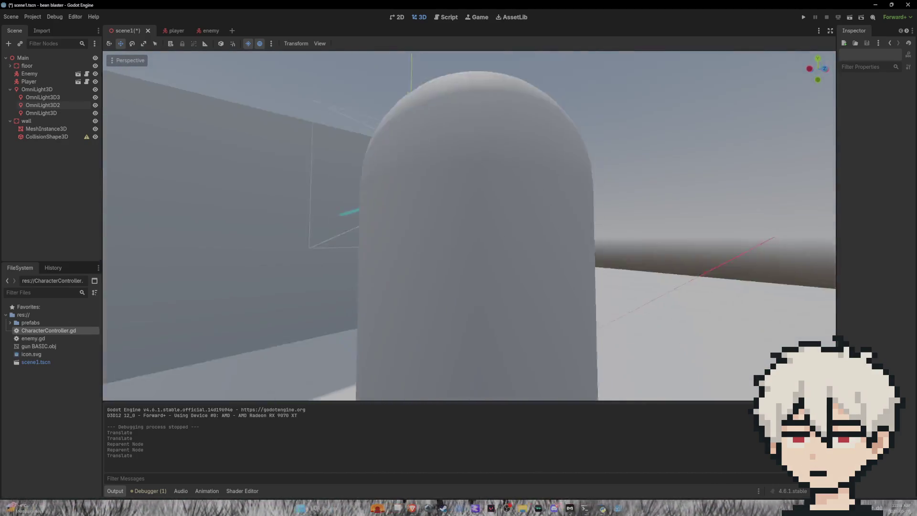
scroll(360, 75, up, 5)
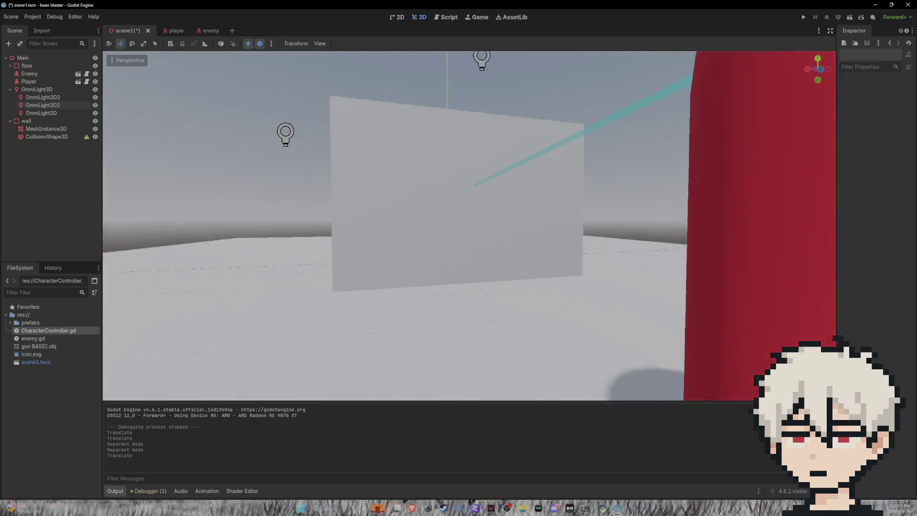
scroll(460, 200, down, 10)
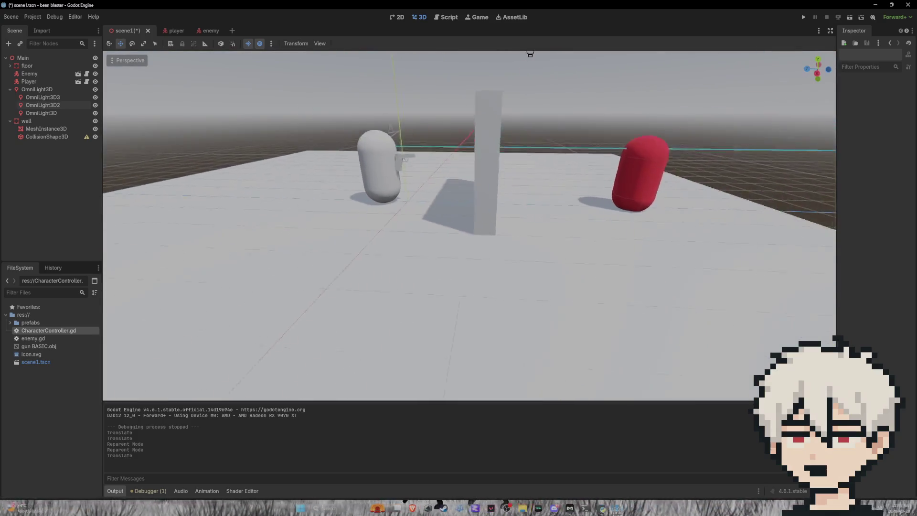
key(ctrl+s)
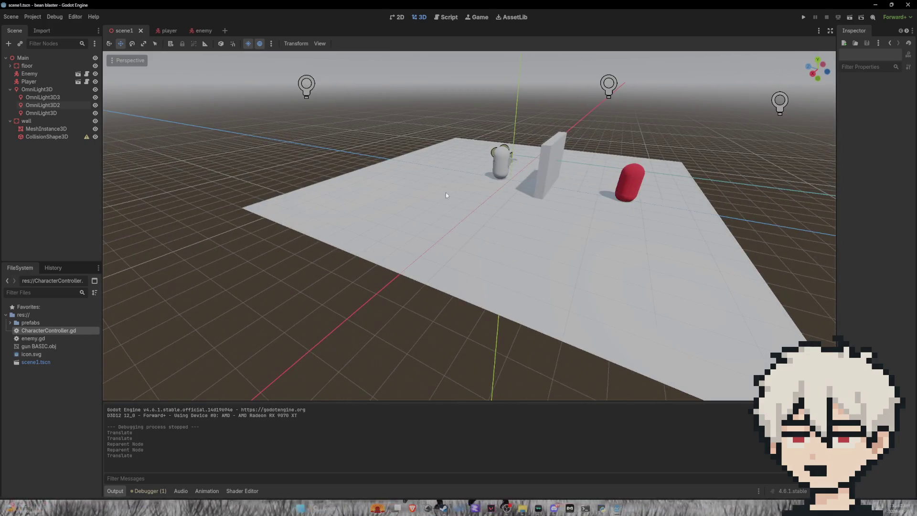
Playtest the game, shooting the red enemy four times and walking forward, then stop it
click(802, 19)
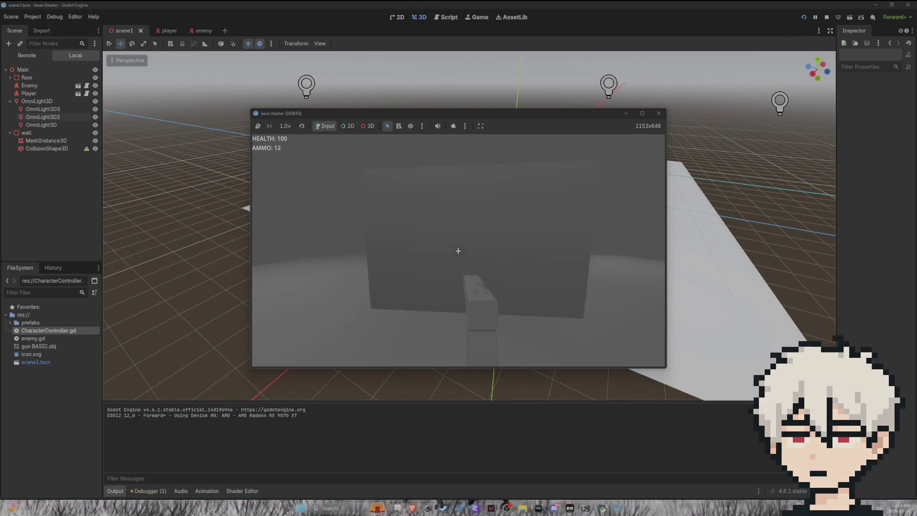
click(458, 250)
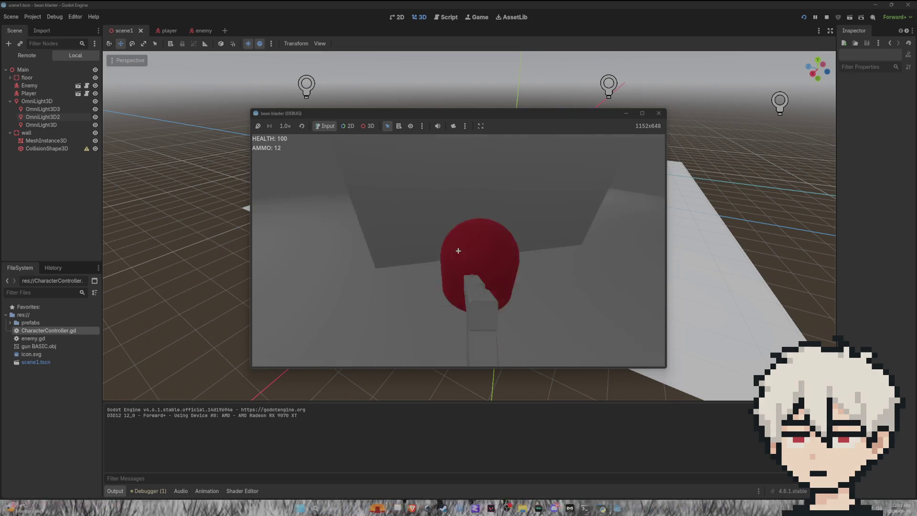
click(458, 251)
click(459, 251)
click(458, 251)
click(458, 251)
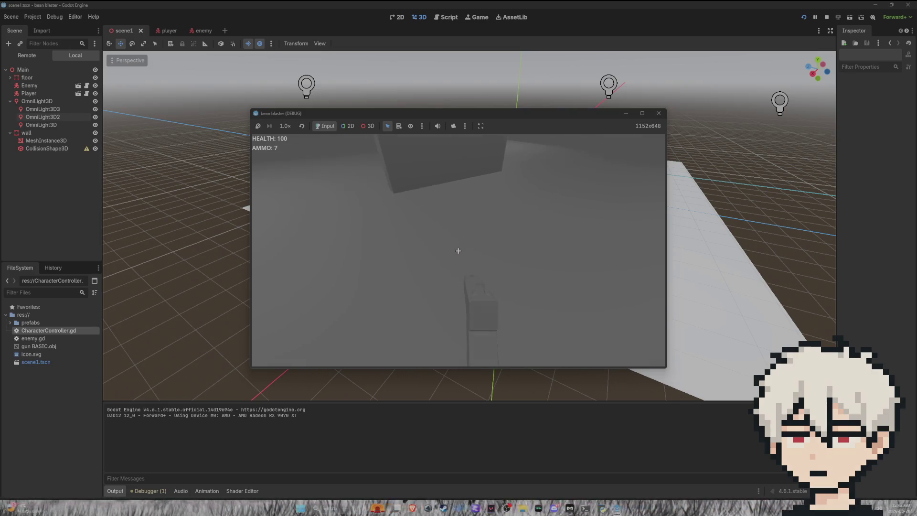
key(w)
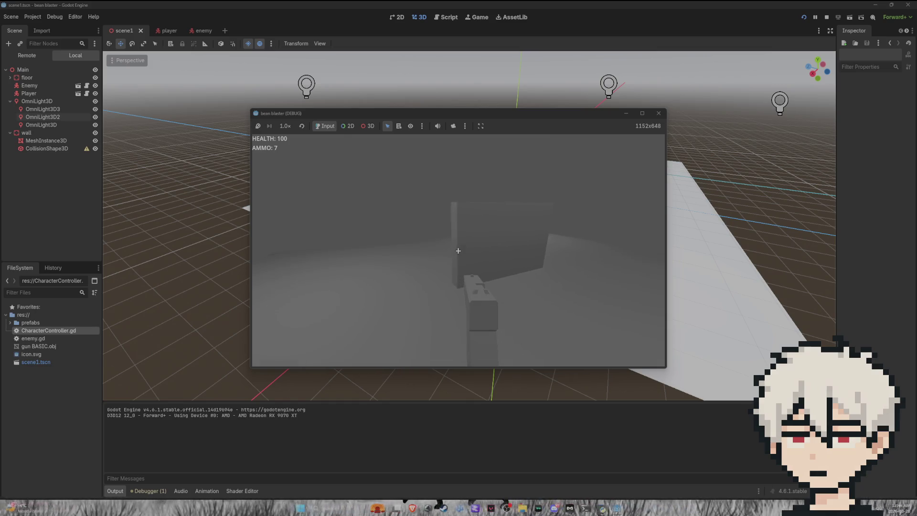
key(F8)
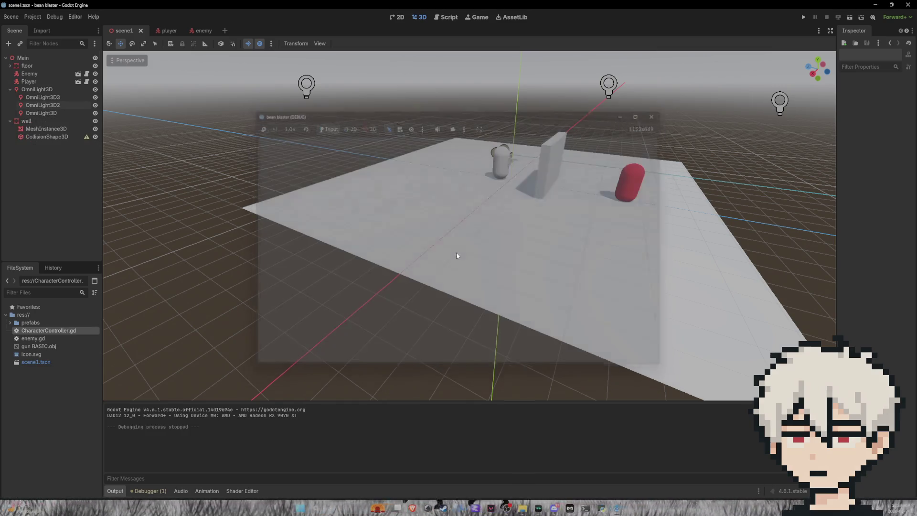
Undo the last light move and the light's reparenting under OmniLight3D2, then view enemy.gd
key(ctrl+z)
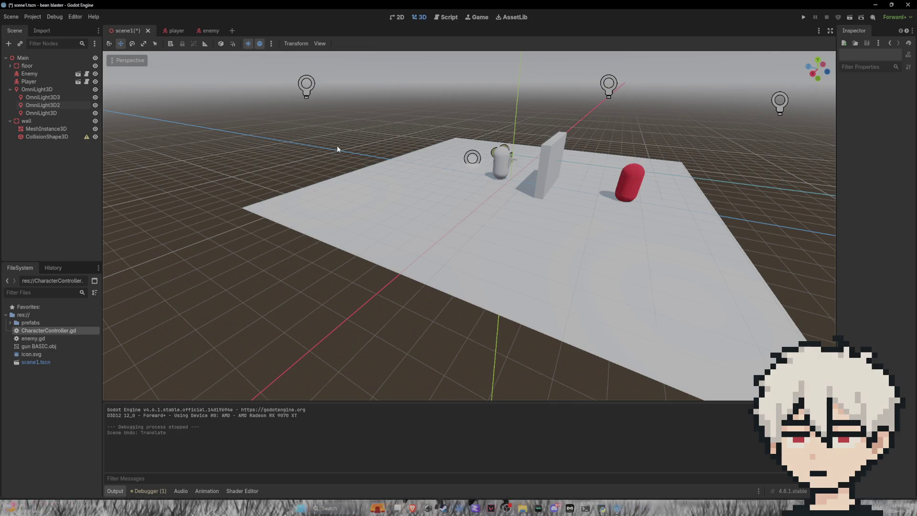
key(ctrl+z)
click(449, 17)
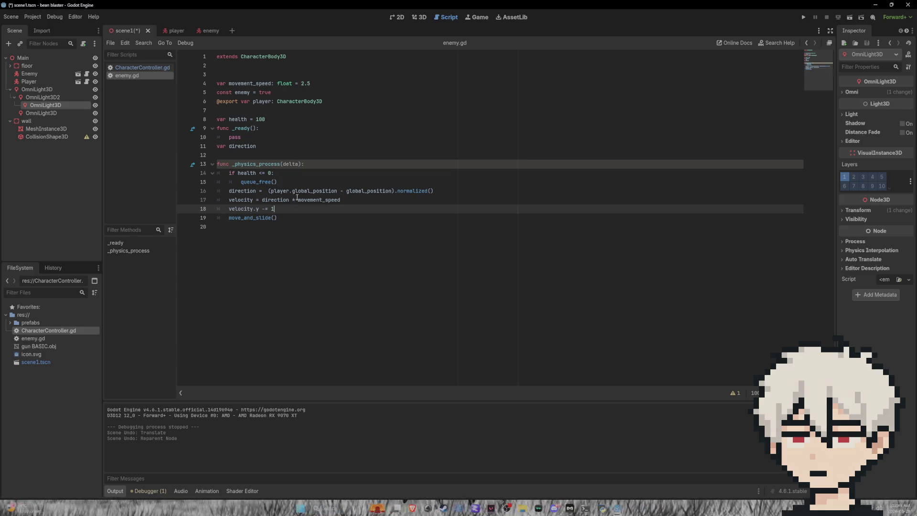
Comment out line 18 of enemy.gd as #velocity.y -= 1 and enable light layer 3
drag(280, 209, 230, 207)
click(231, 207)
text(#)
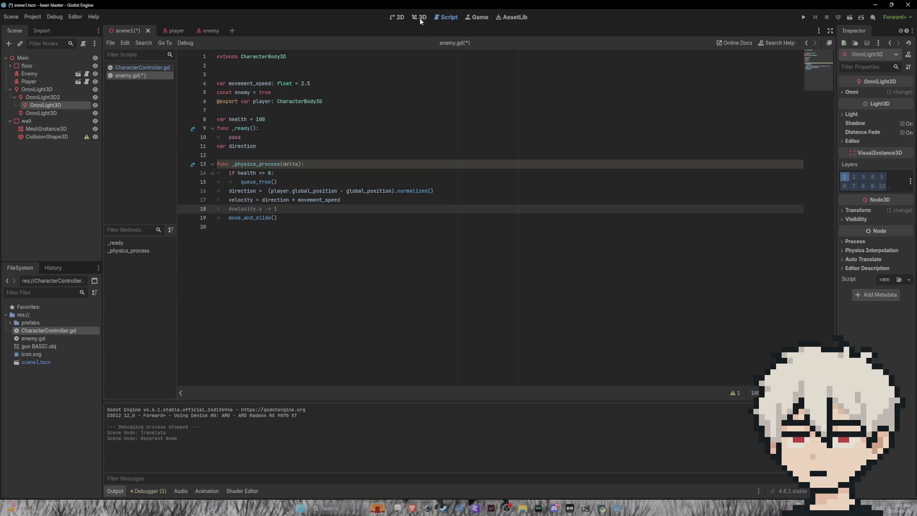
click(863, 177)
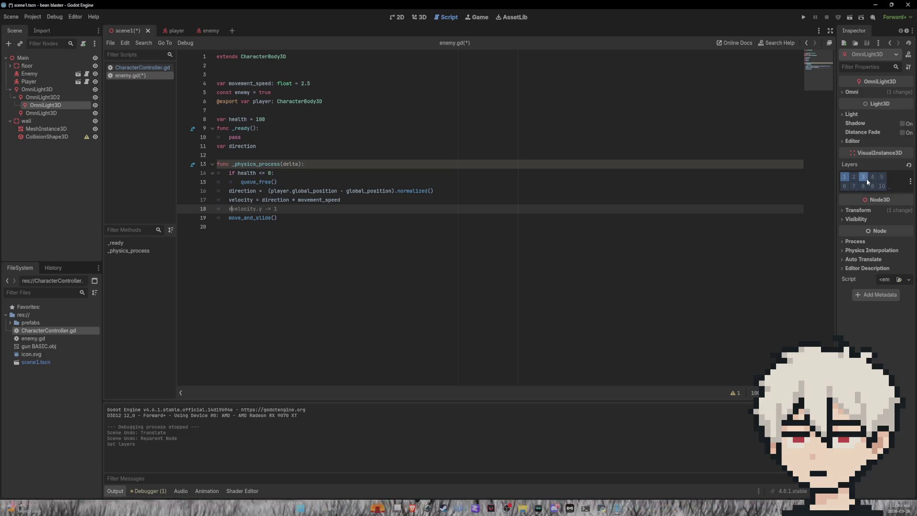
click(421, 18)
Select the floor body and put it on collision layer 3, keeping mask 3 enabled
click(642, 187)
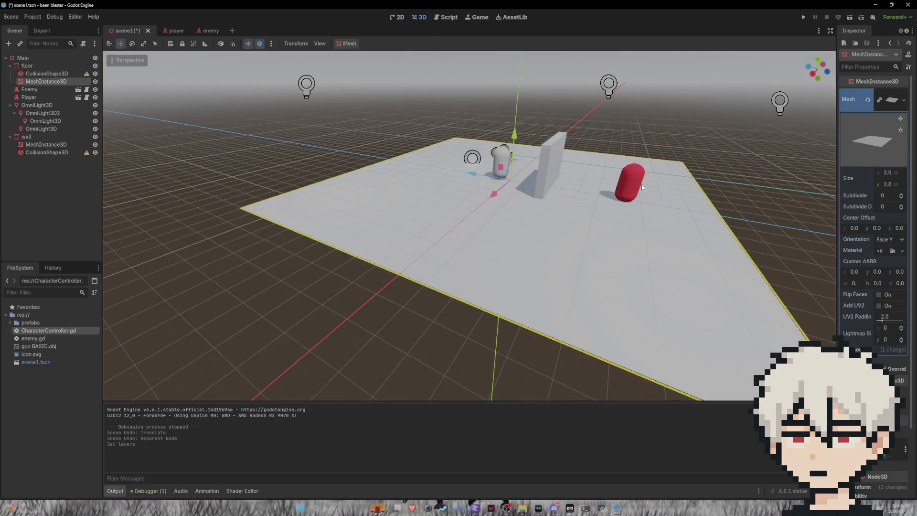
click(504, 157)
click(633, 183)
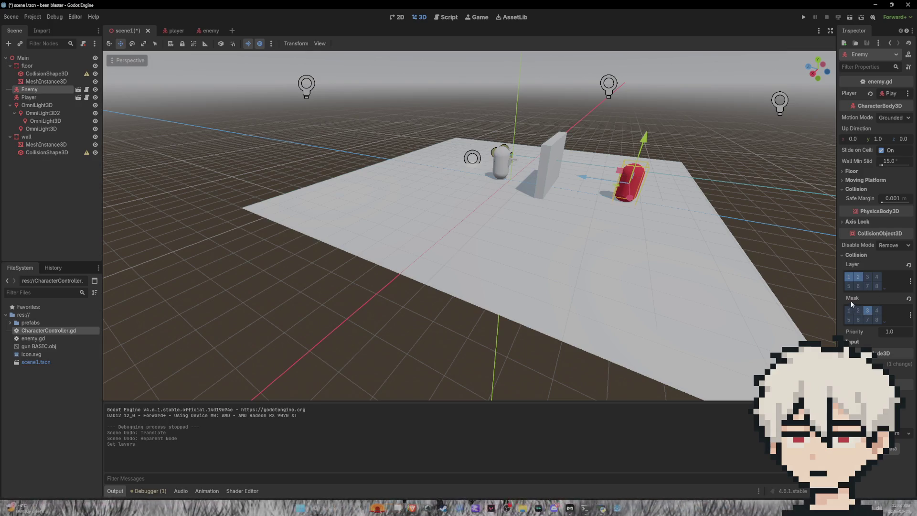
click(645, 260)
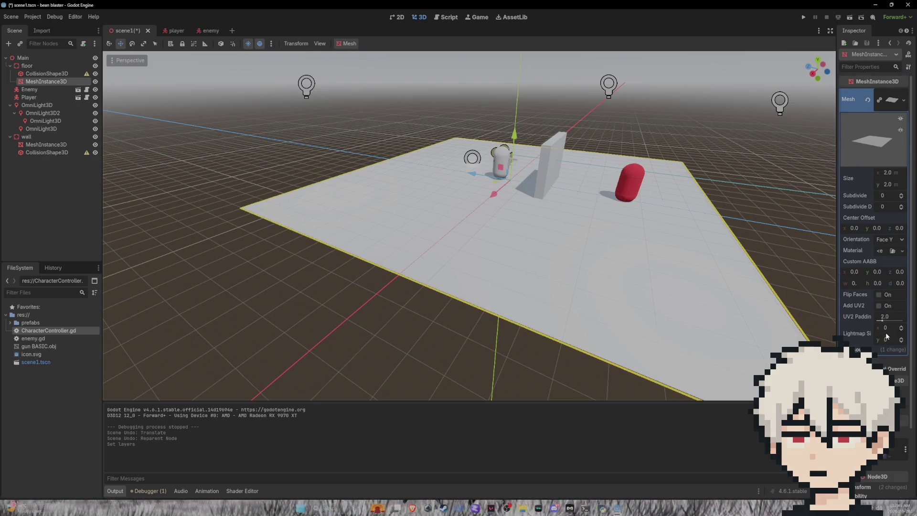
scroll(886, 335, down, 3)
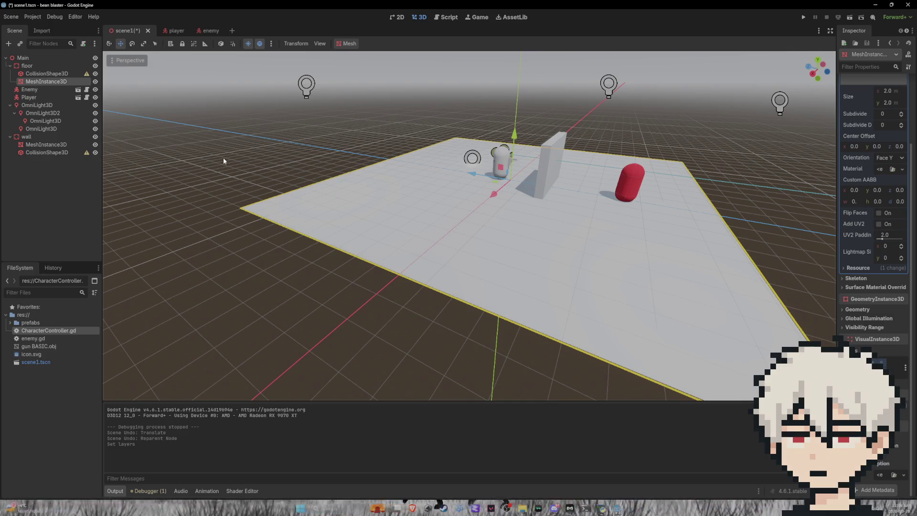
click(53, 74)
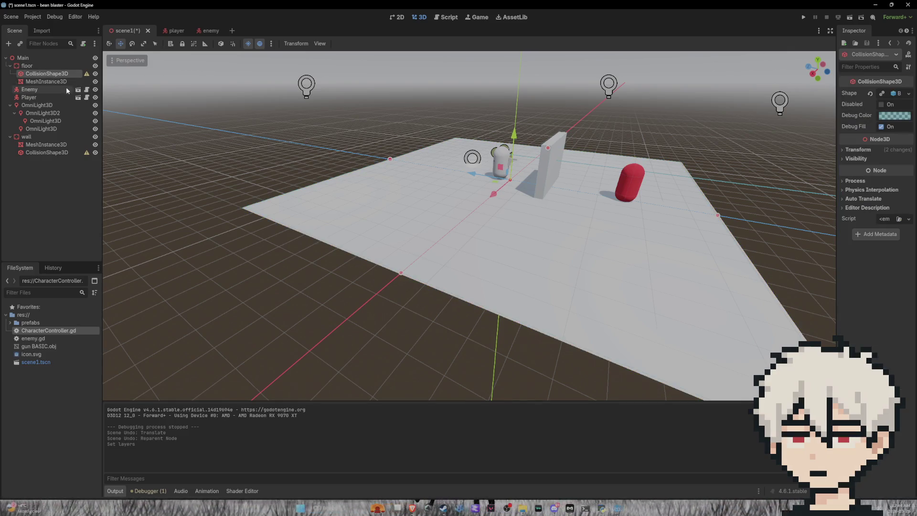
click(41, 67)
click(856, 194)
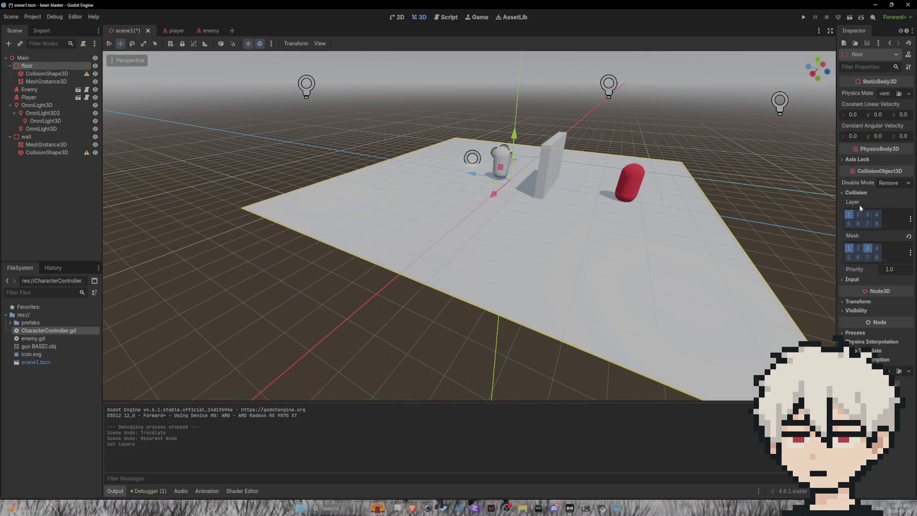
click(867, 248)
click(868, 214)
click(868, 248)
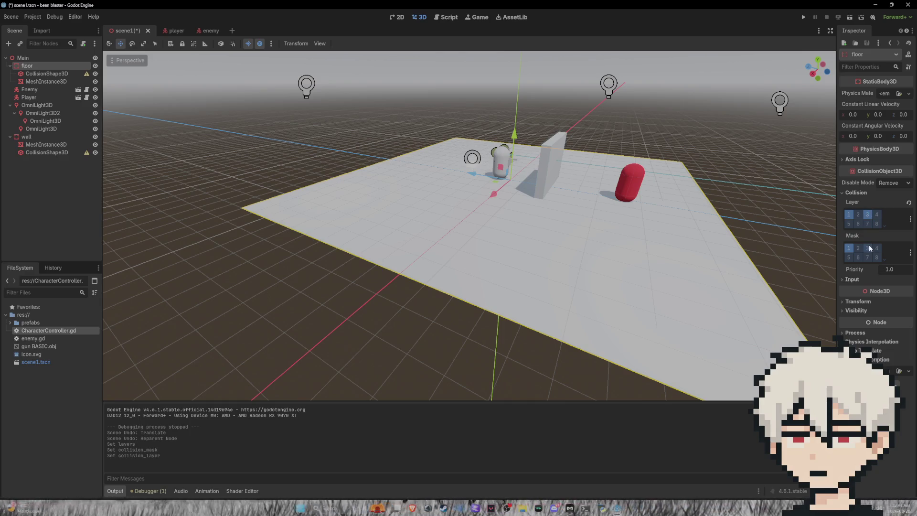
Put the wall on collision layer 3 and save scene1
click(45, 136)
click(866, 216)
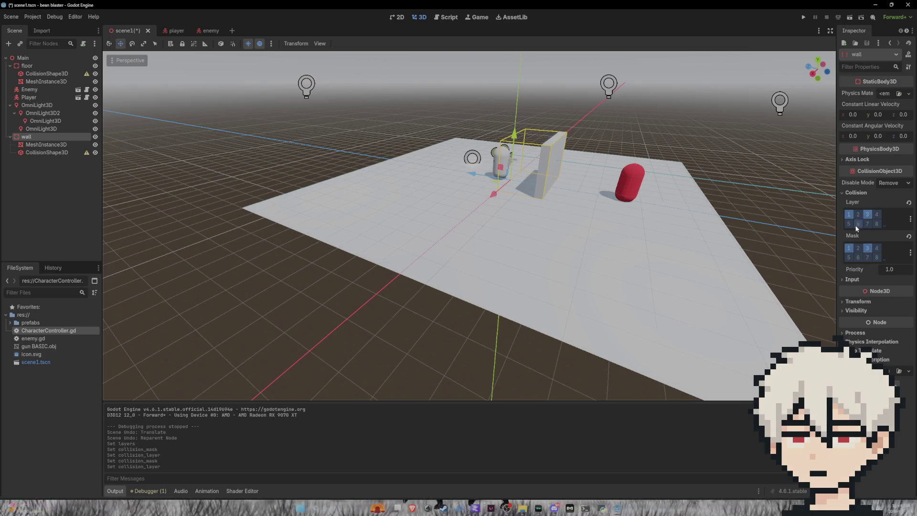
click(785, 162)
key(ctrl+s)
click(447, 17)
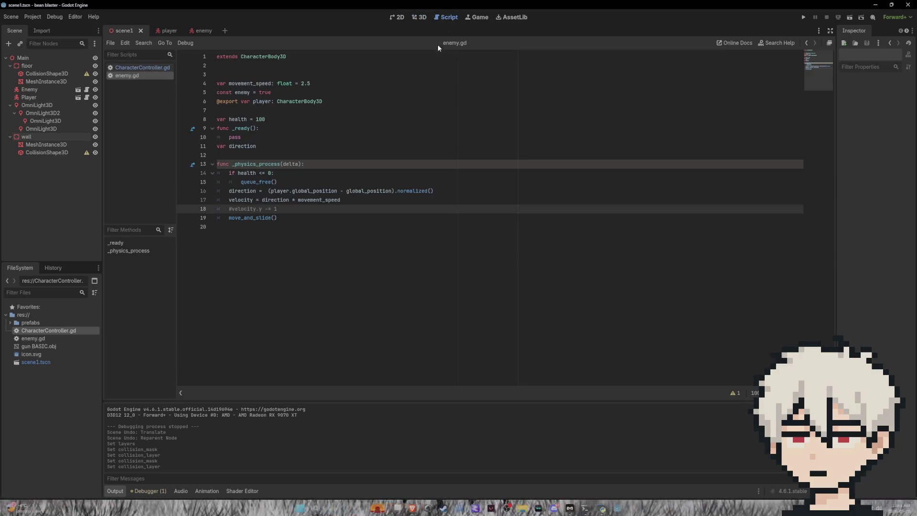
Uncomment the velocity.y -= 1 line in enemy.gd and select the Enemy node
key(BackSpace)
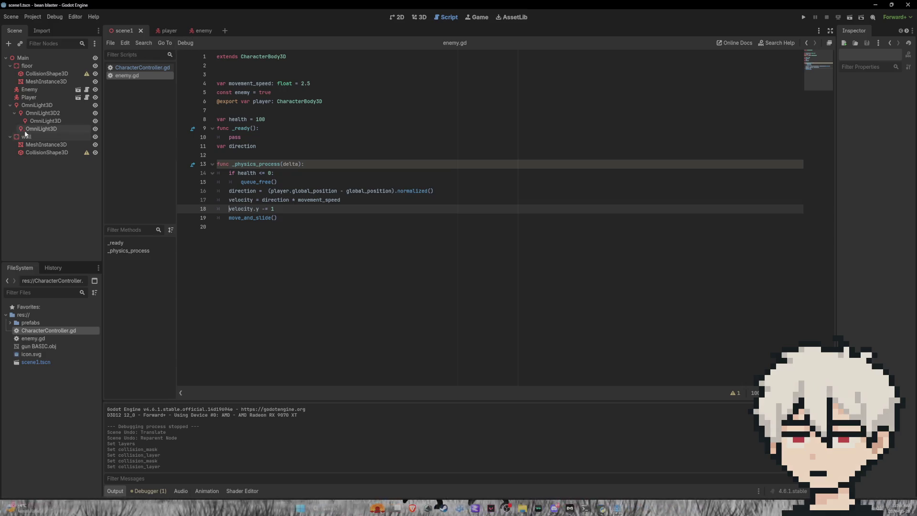
click(33, 91)
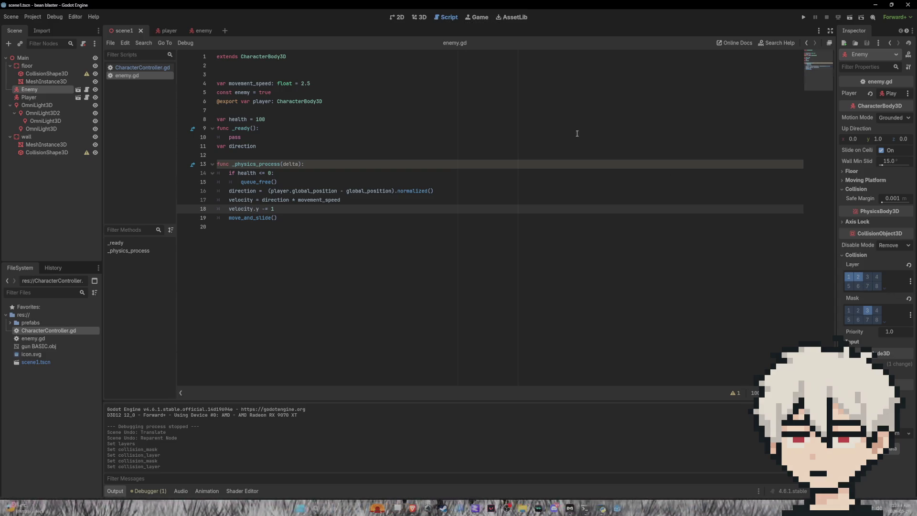
click(422, 20)
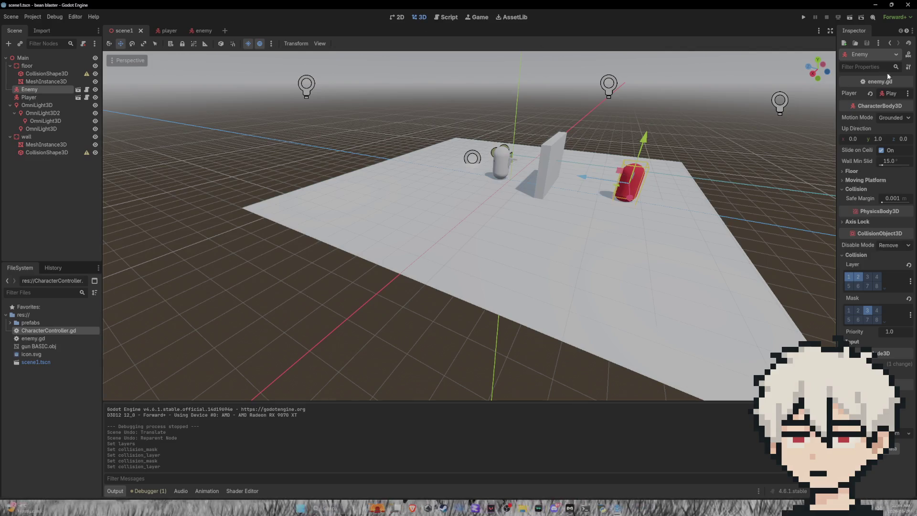
Playtest shooting the red capsule twice, ending at health 55 and ammo 8
click(803, 19)
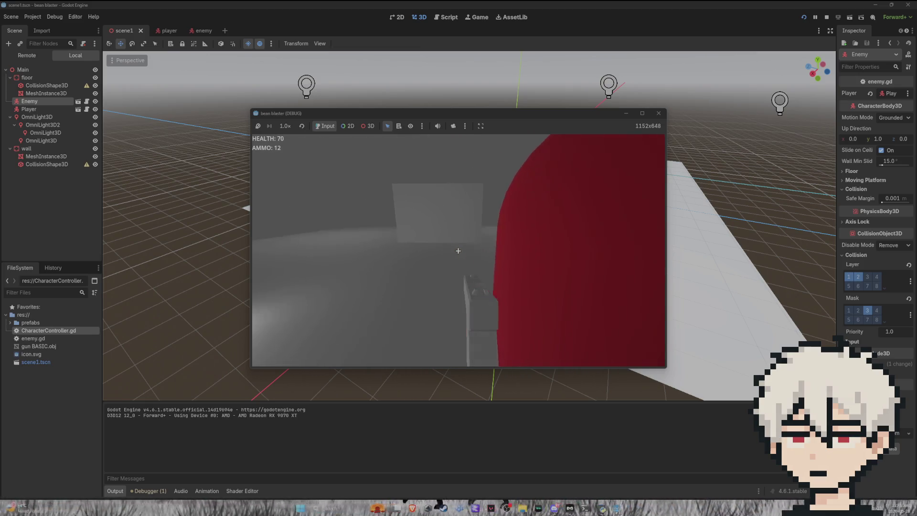
click(458, 251)
click(458, 250)
click(459, 251)
click(458, 251)
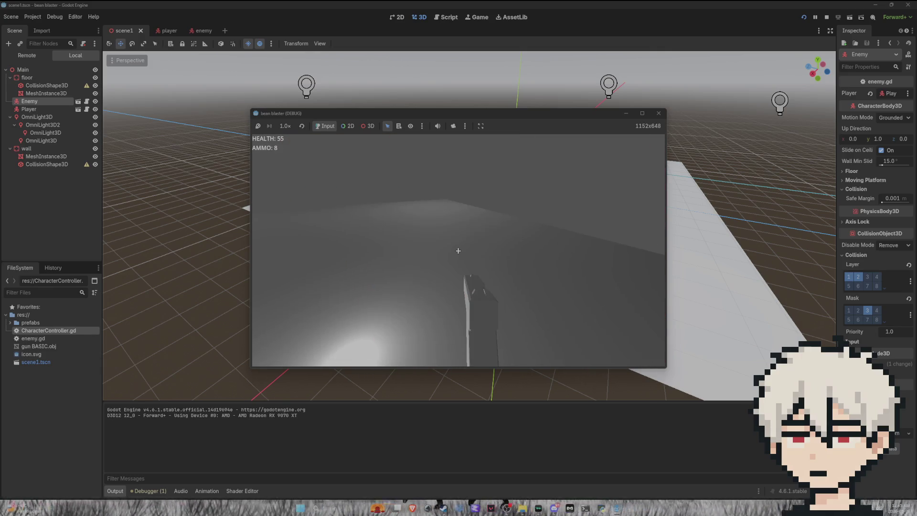
key(F8)
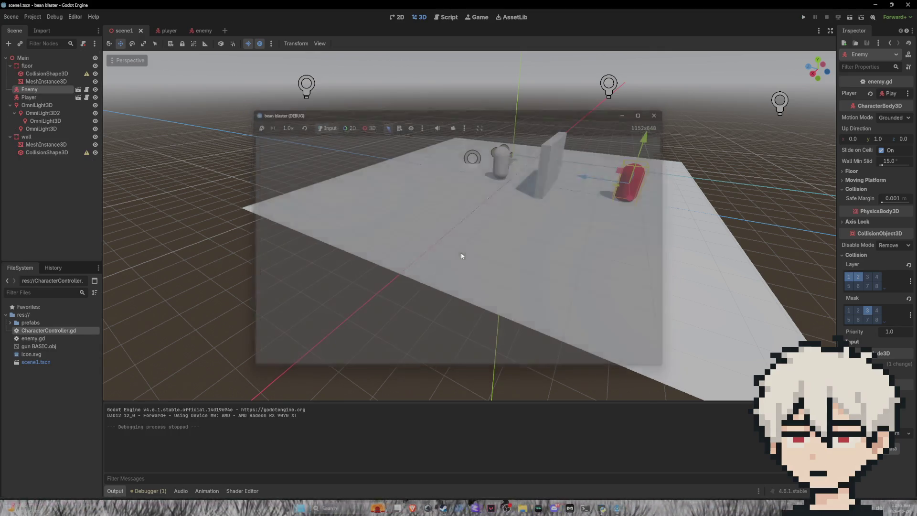
click(442, 18)
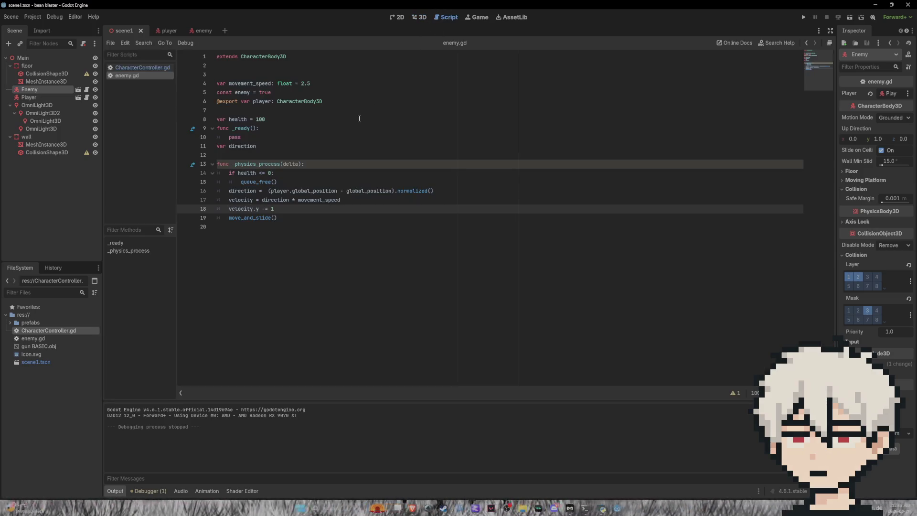
Add a 0 to SPEED in CharacterController.gd and playtest firing three shots
click(143, 67)
scroll(300, 91, up, 3)
scroll(301, 91, up, 8)
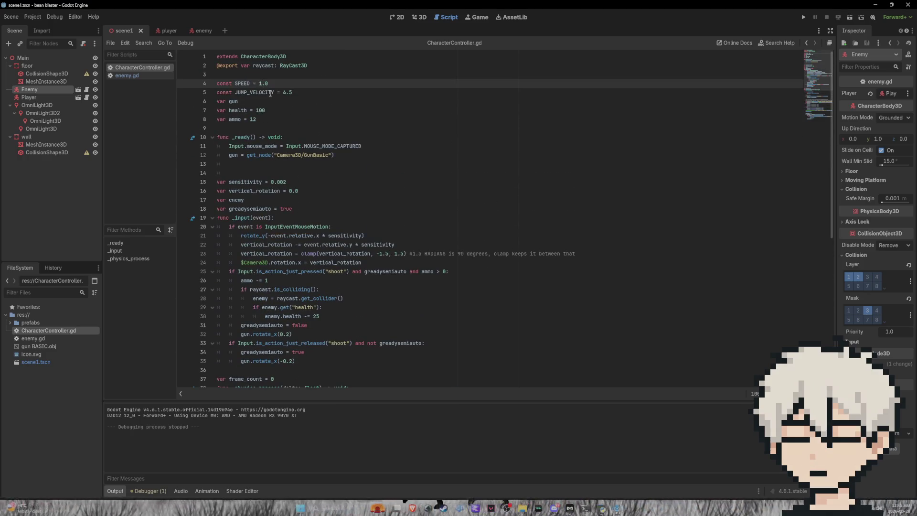
text(0)
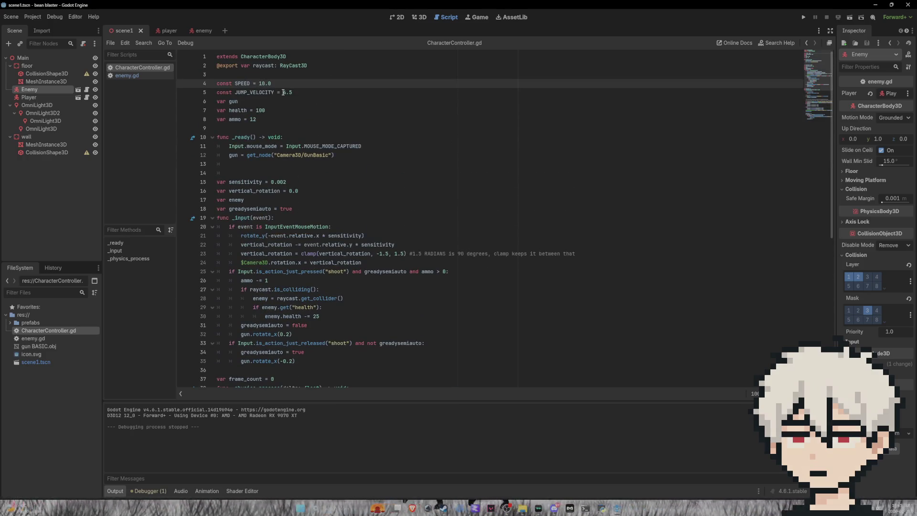
click(802, 19)
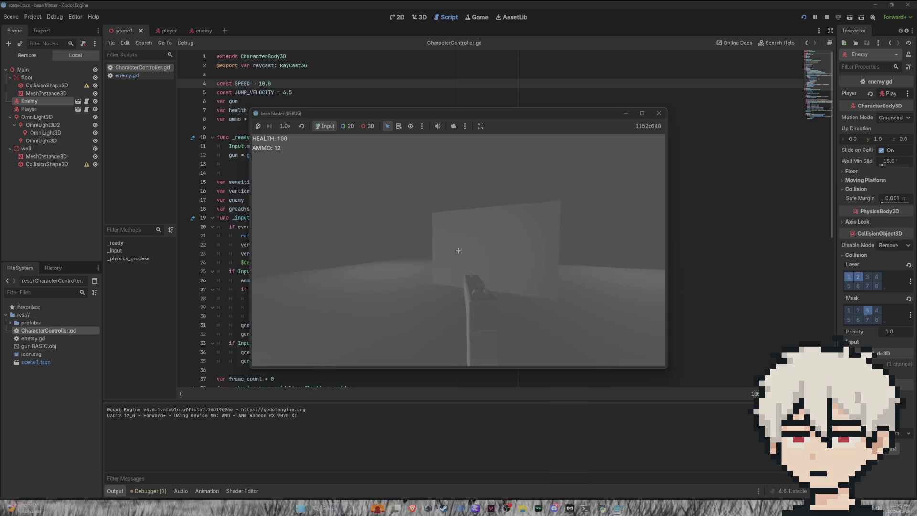
click(458, 251)
click(458, 251)
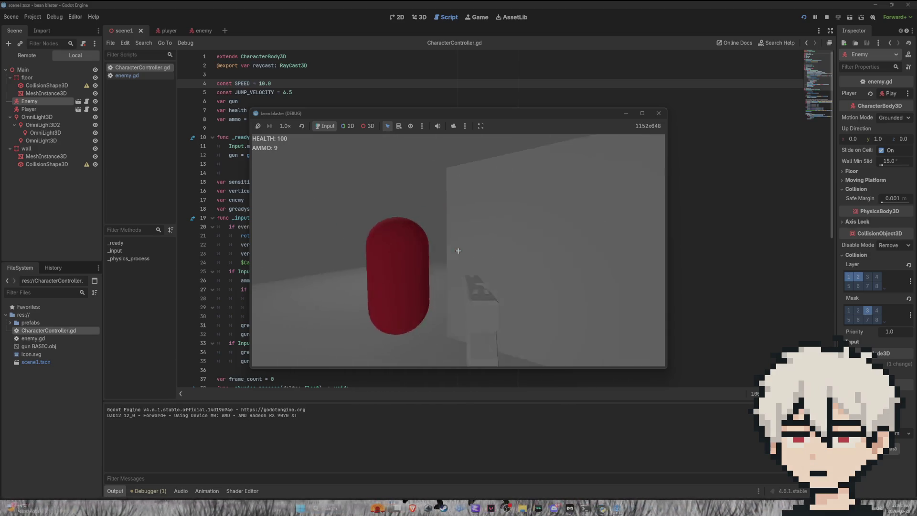
click(458, 251)
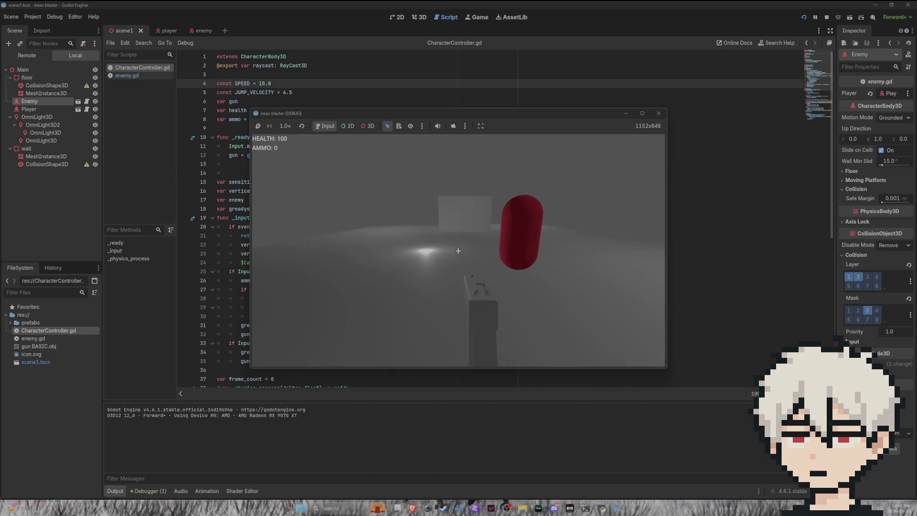
key(F8)
Change SPEED's last digit to 5 and playtest shooting the red capsule twice
key(BackSpace)
key(BackSpace)
text(5)
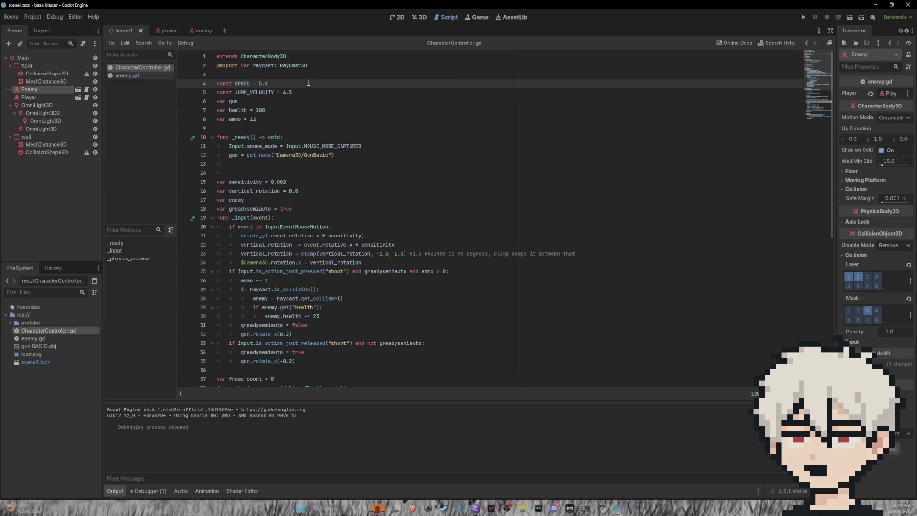
click(805, 17)
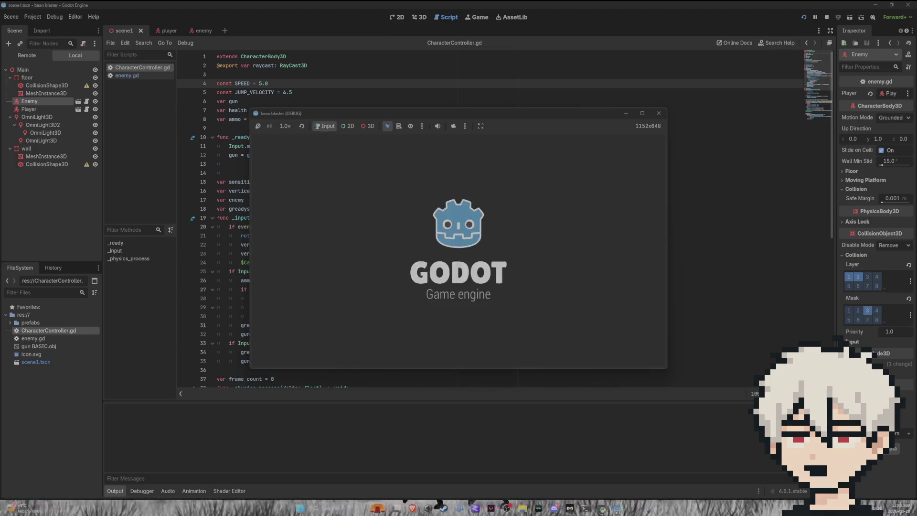
mouse_move(458, 251)
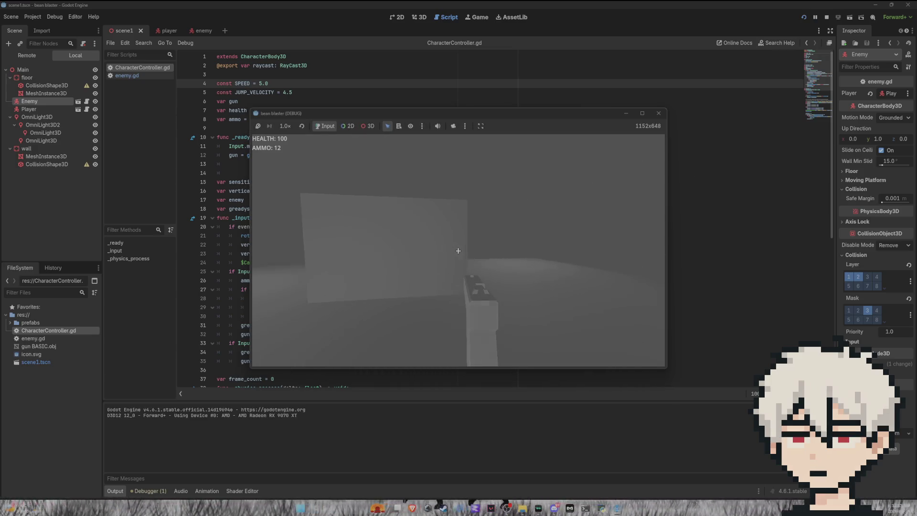
click(458, 251)
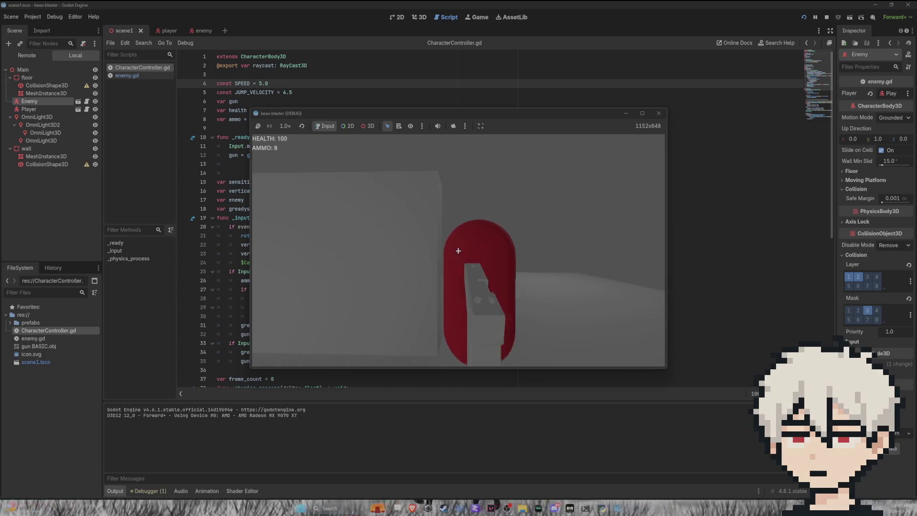
click(458, 251)
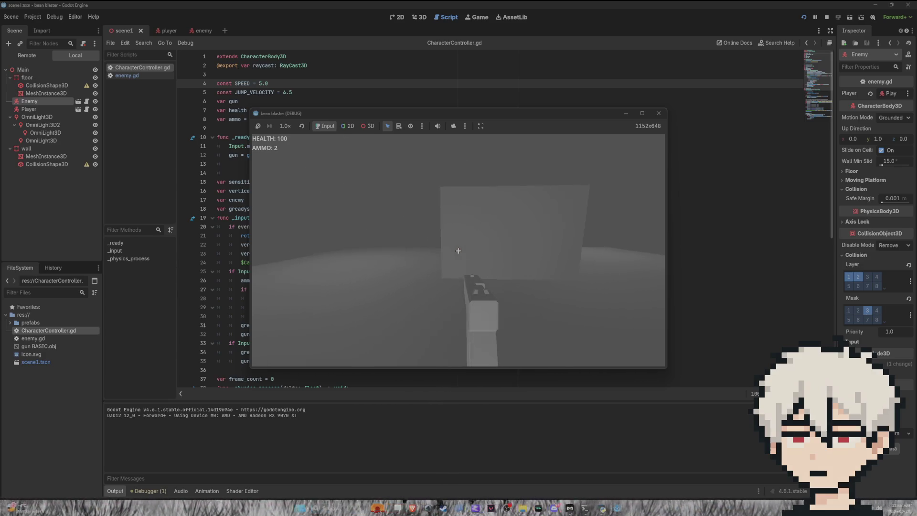
key(F8)
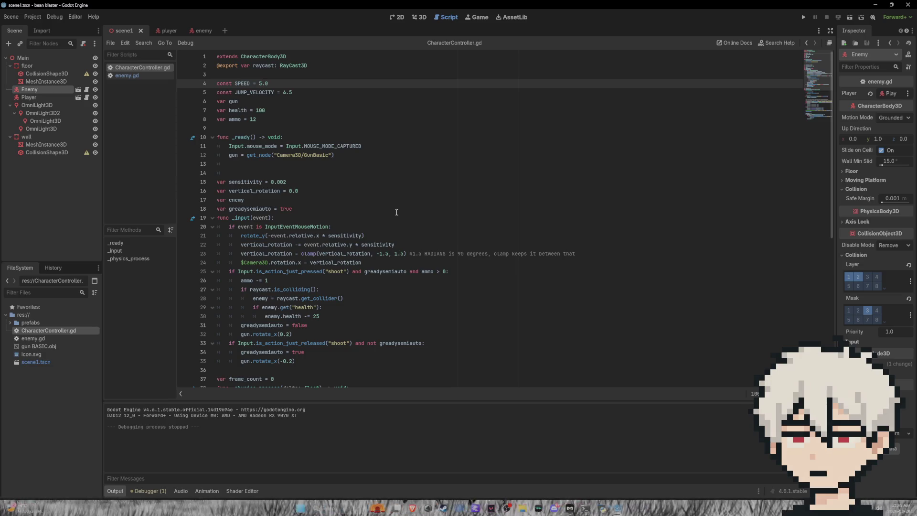
Try a 2 in the SPEED value, delete it again, and save CharacterController.gd
key(BackSpace)
text(2)
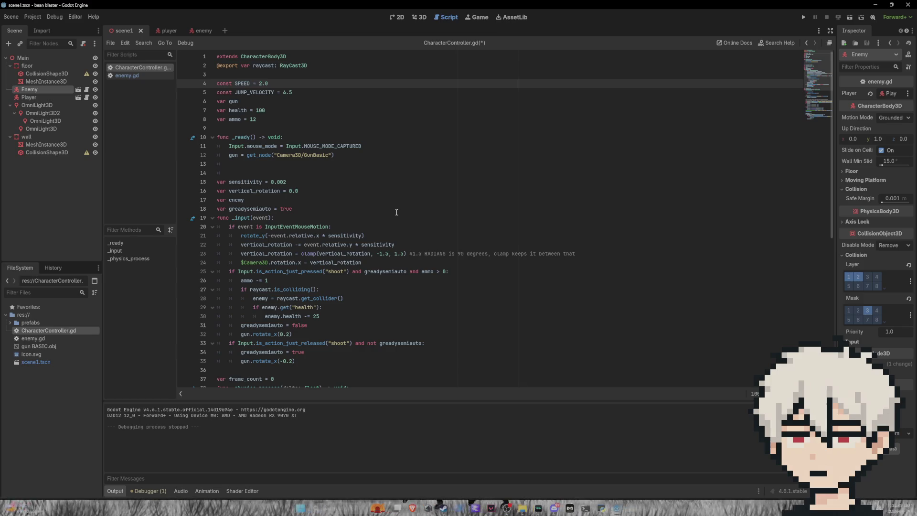
key(BackSpace)
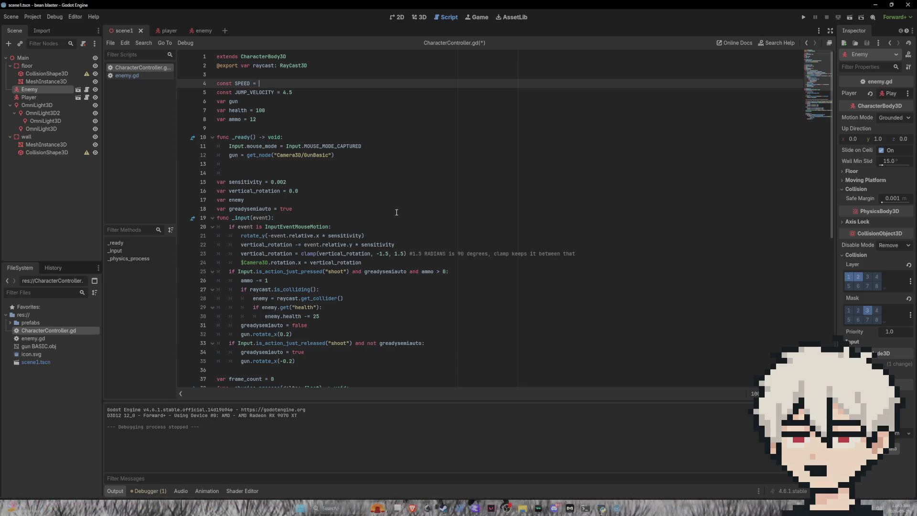
text(3)
key(ctrl+s)
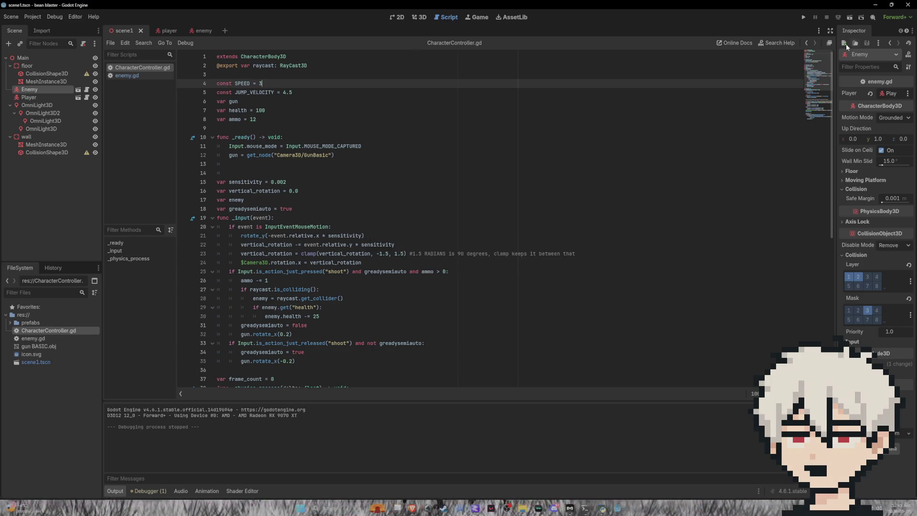
Playtest walking around the wall and firing four shots, ending at health 100, ammo 8
click(803, 18)
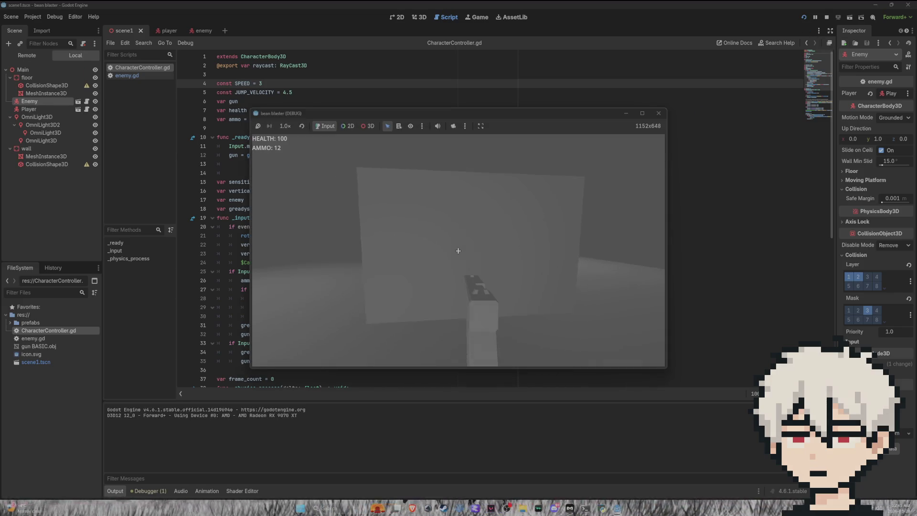
key(d)
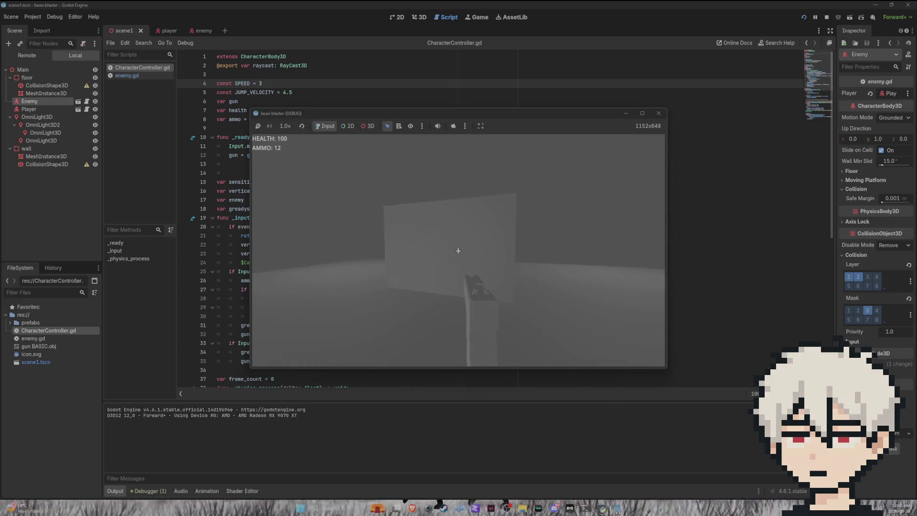
click(458, 251)
click(458, 251)
click(458, 251)
click(458, 250)
key(w)
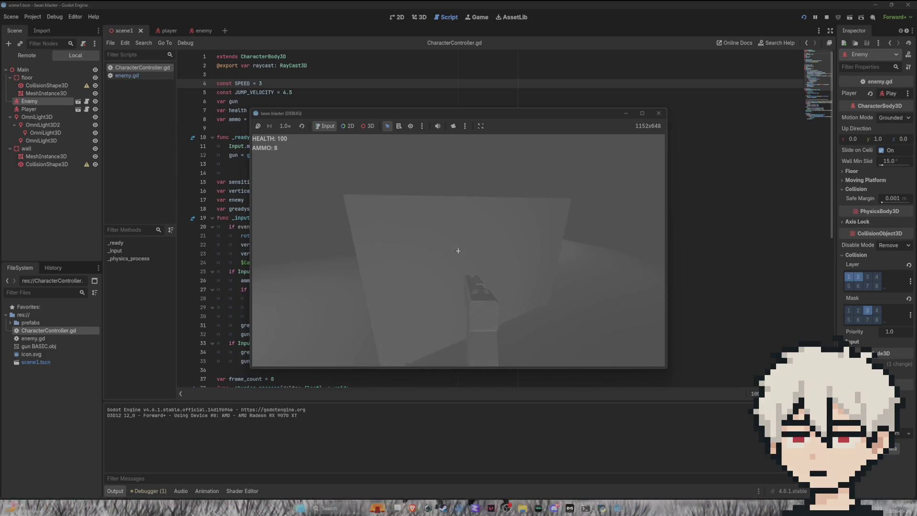
key(s)
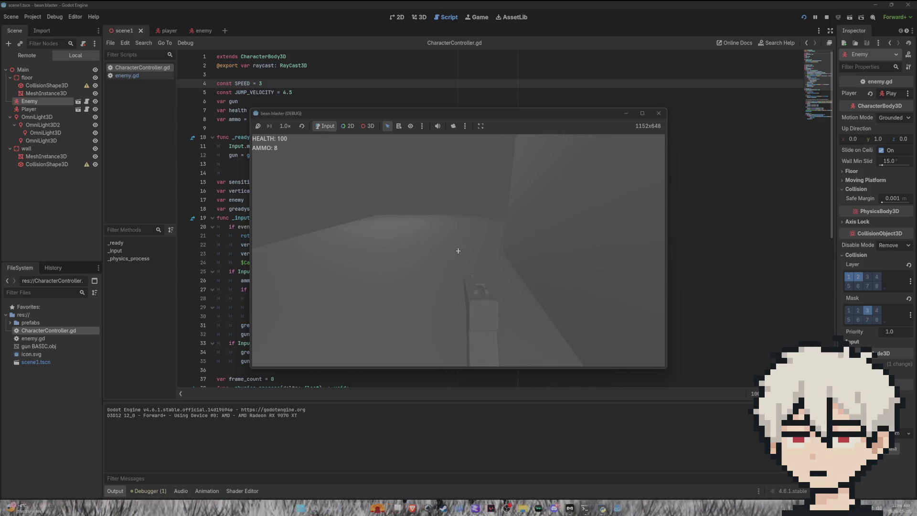
key(d)
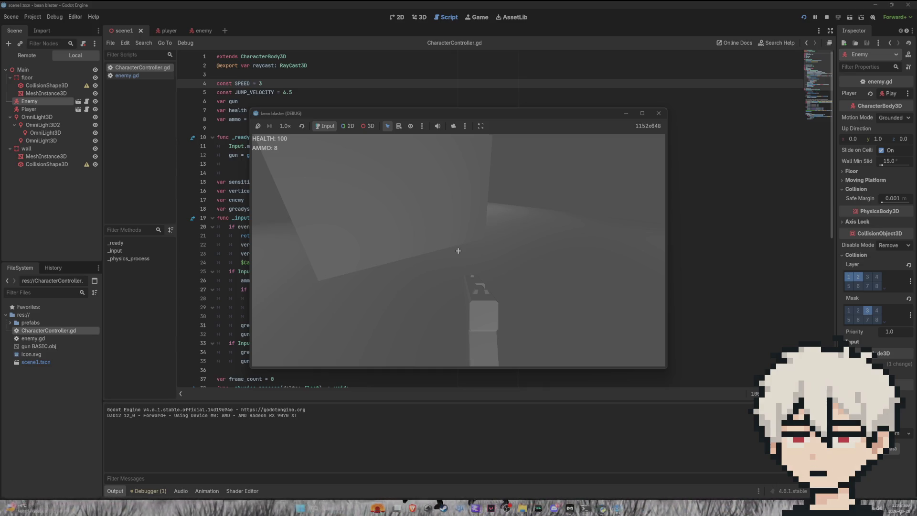
mouse_move(458, 251)
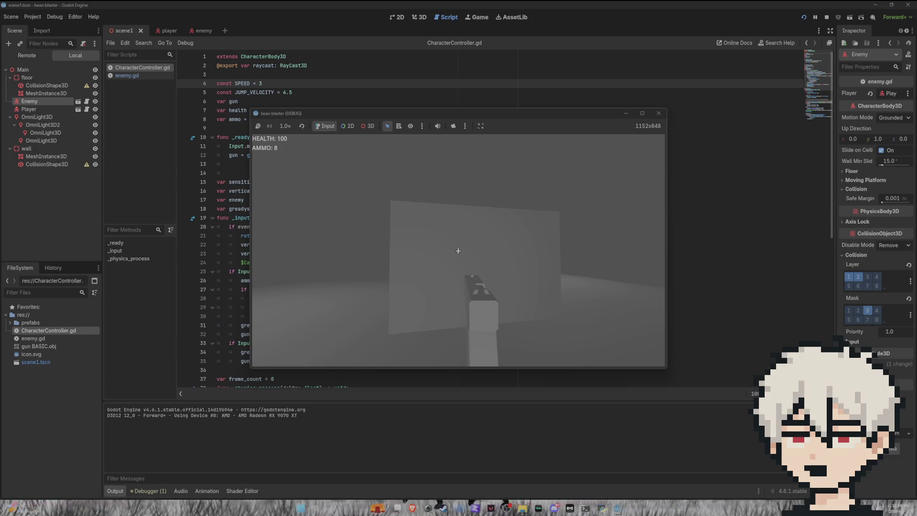
key(F8)
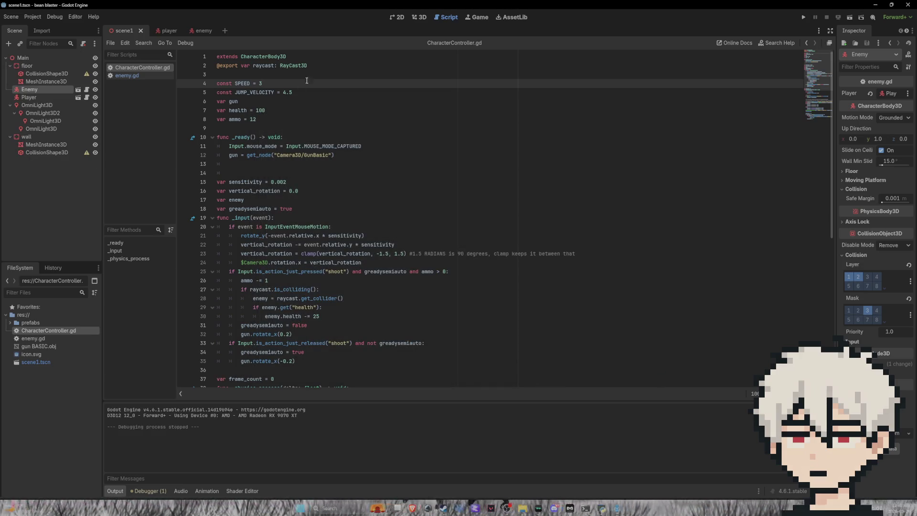
click(420, 17)
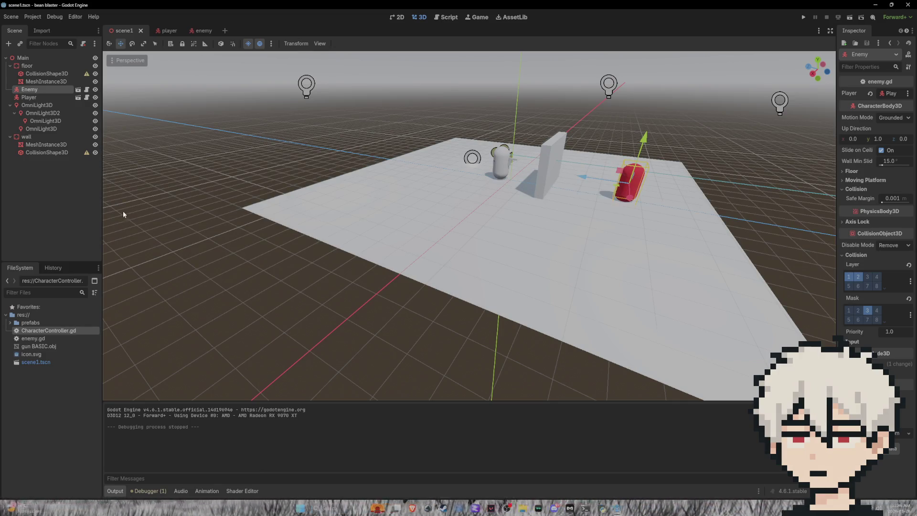
Save the wall node as wall.tscn in the prefabs folder
click(45, 137)
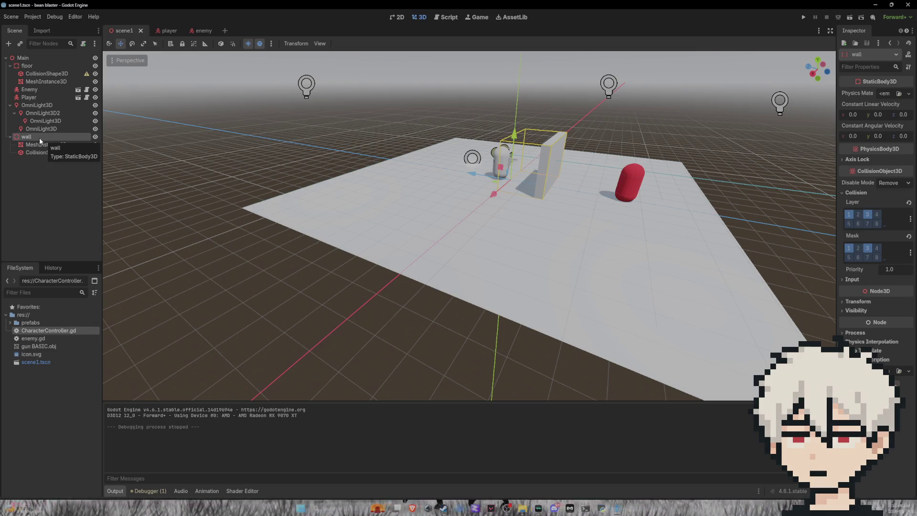
mouse_move(45, 144)
mouse_down()
mouse_move(48, 331)
mouse_move(42, 316)
mouse_move(46, 323)
mouse_up()
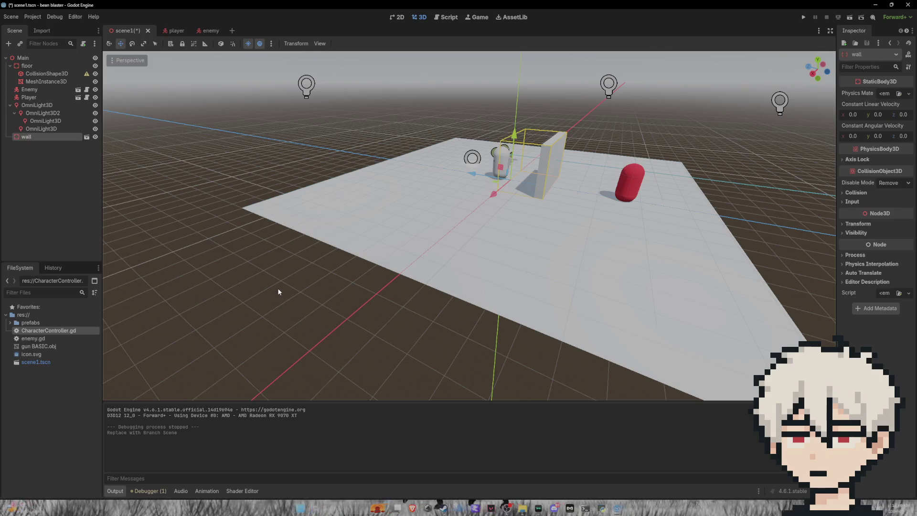
scroll(543, 170, down, 3)
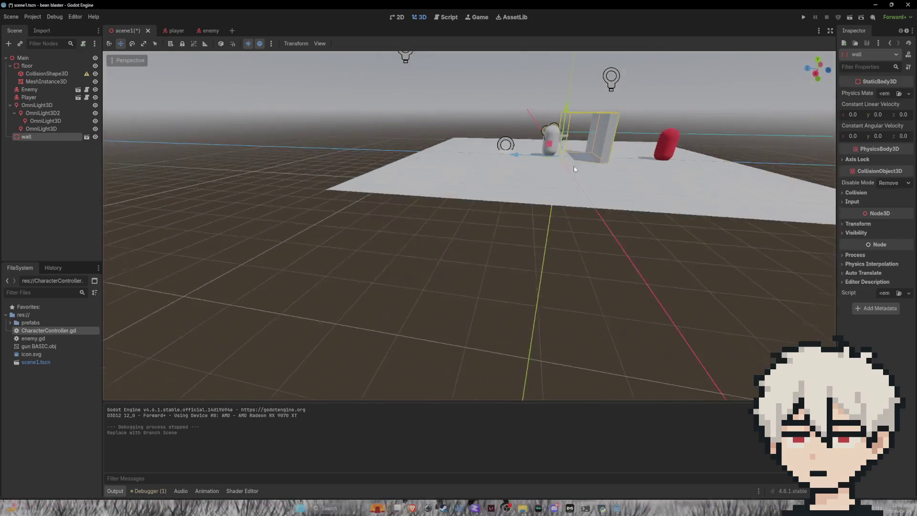
scroll(589, 218, up, 3)
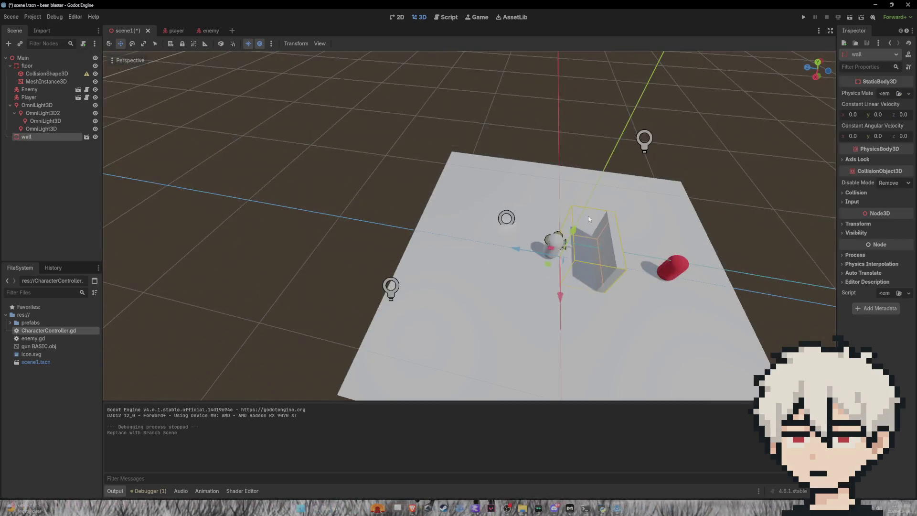
Enable Editable Children on the wall and select its mesh and collision shape
right_click(38, 138)
click(82, 319)
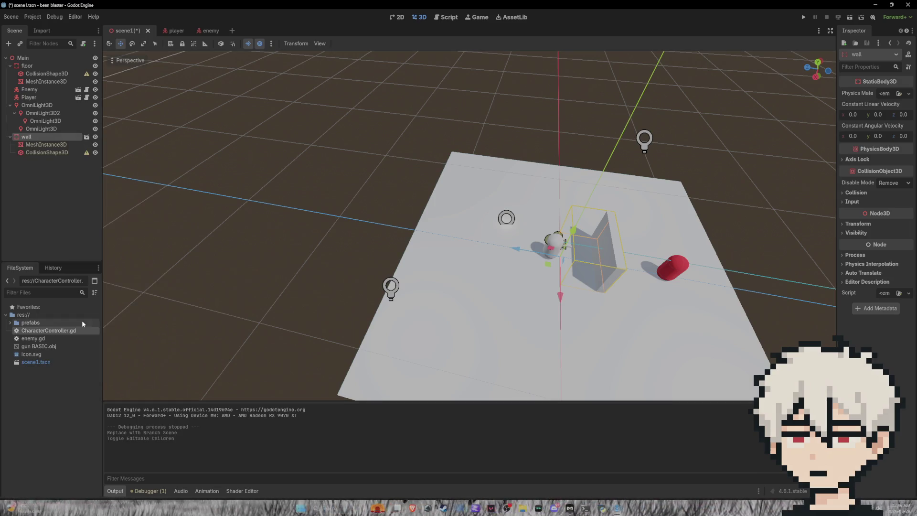
click(71, 149)
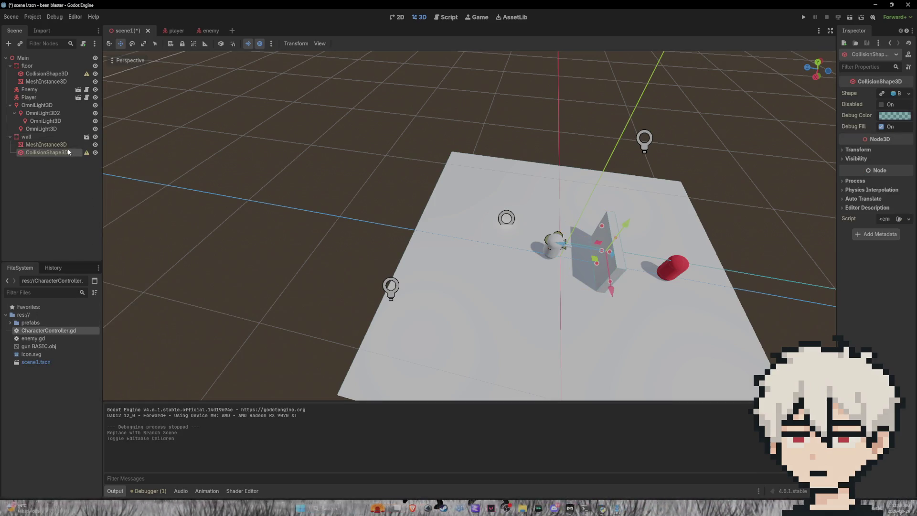
click(67, 146)
click(53, 138)
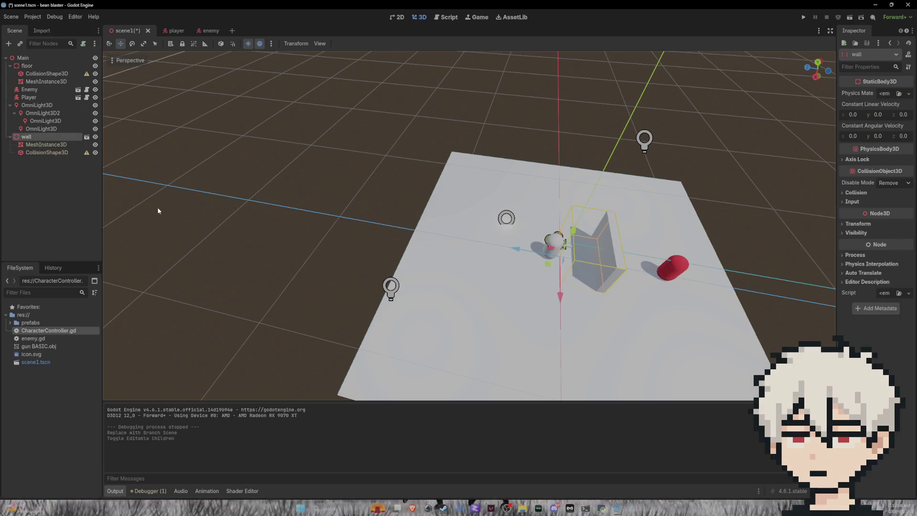
click(48, 144)
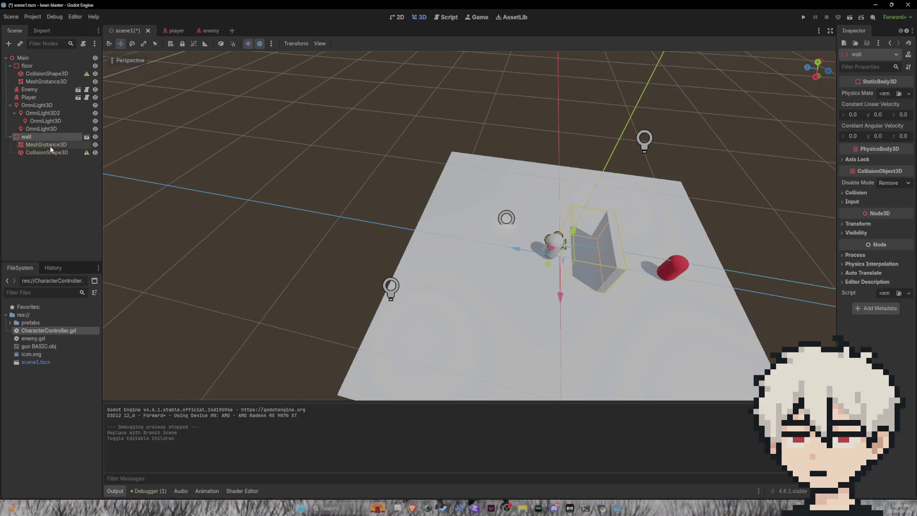
click(51, 153)
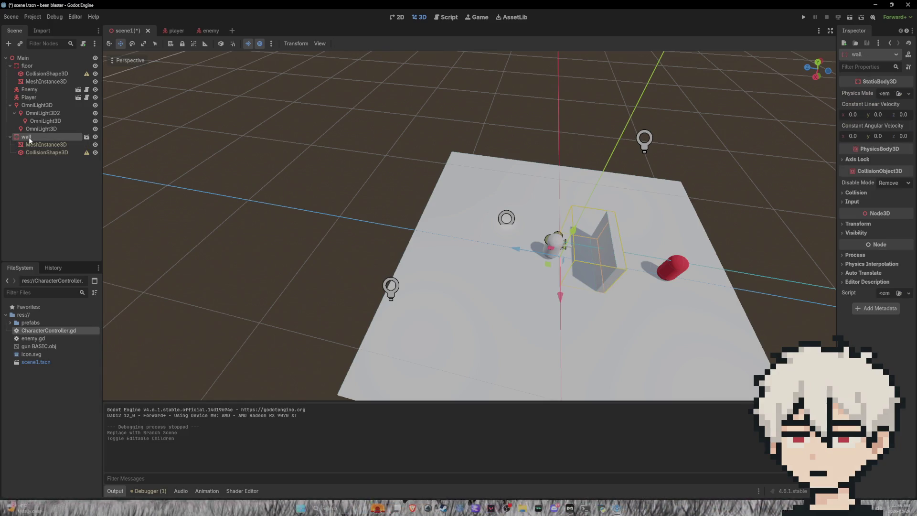
click(41, 145)
Scale the wall's mesh and collision shape lengthwise and slide it to the floor's left edge
shift+click(53, 154)
drag(478, 157, 250, 177)
key(r)
mouse_move(601, 210)
mouse_down()
mouse_move(612, 311)
mouse_move(608, 299)
mouse_up()
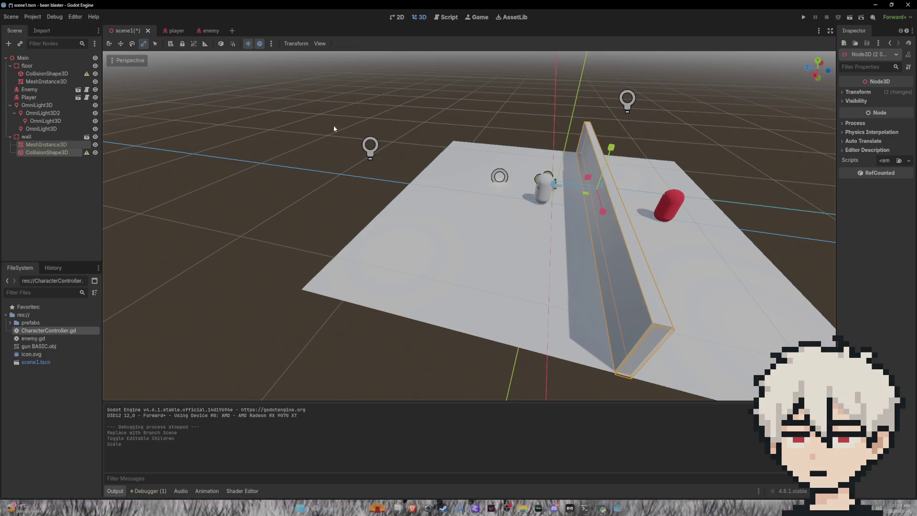
click(122, 44)
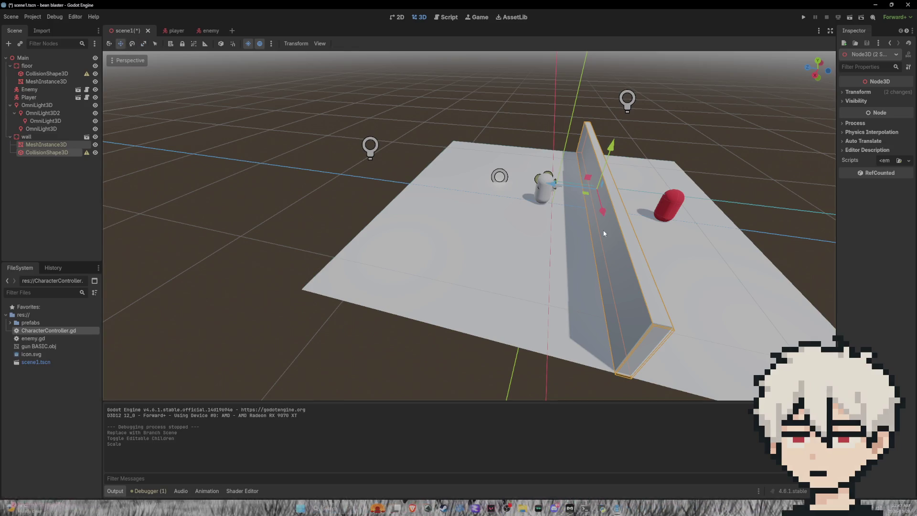
drag(557, 187, 382, 166)
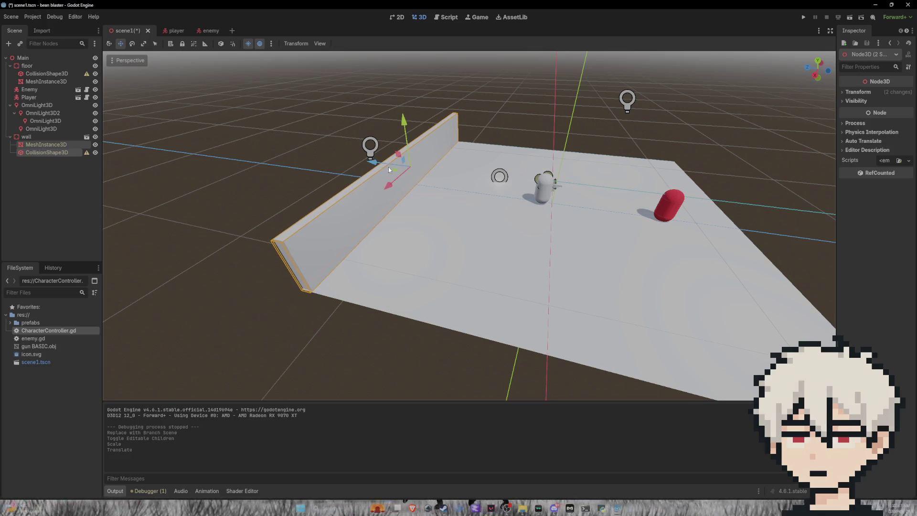
click(144, 45)
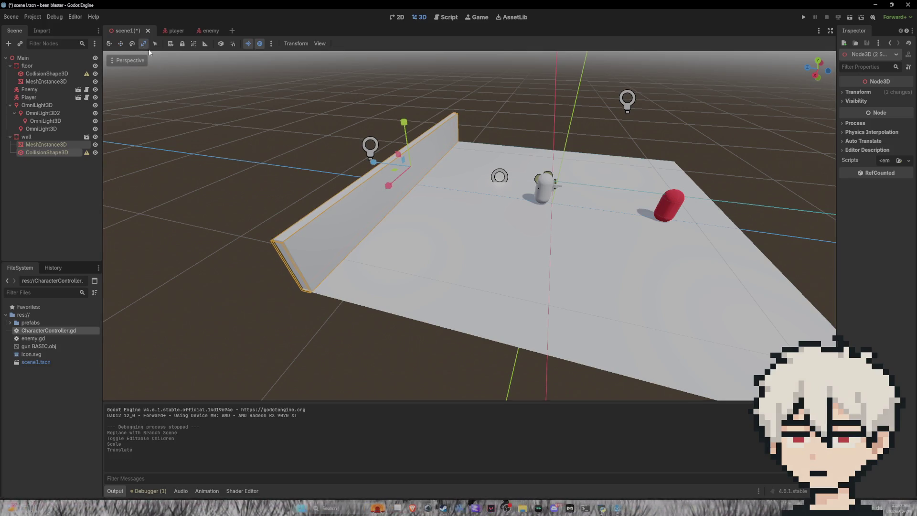
drag(382, 179, 386, 182)
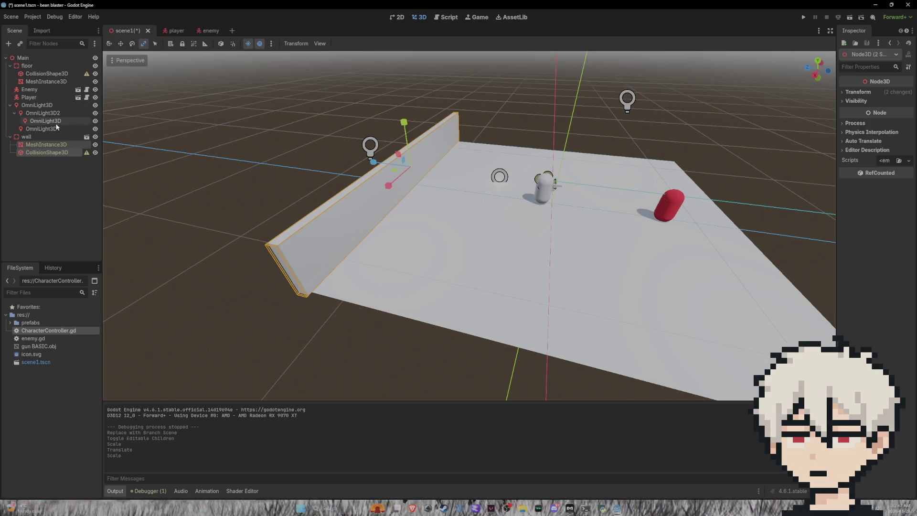
Paste a wall copy and move it to the right edge, then undo the copy and move
click(29, 136)
key(ctrl+v)
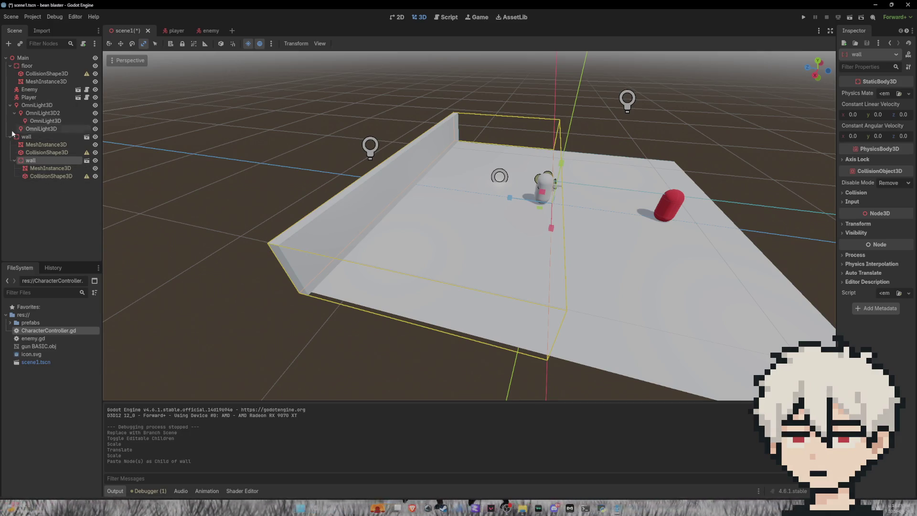
drag(27, 161, 20, 136)
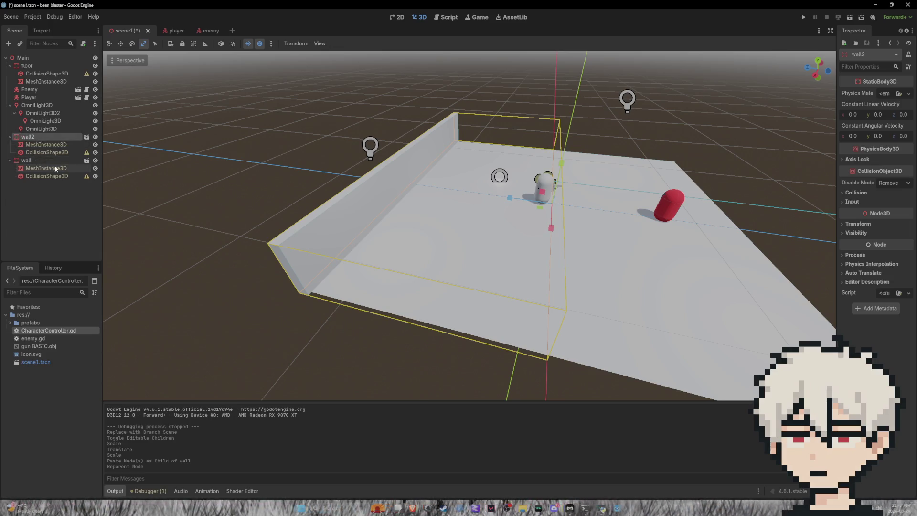
click(120, 43)
drag(512, 207, 907, 257)
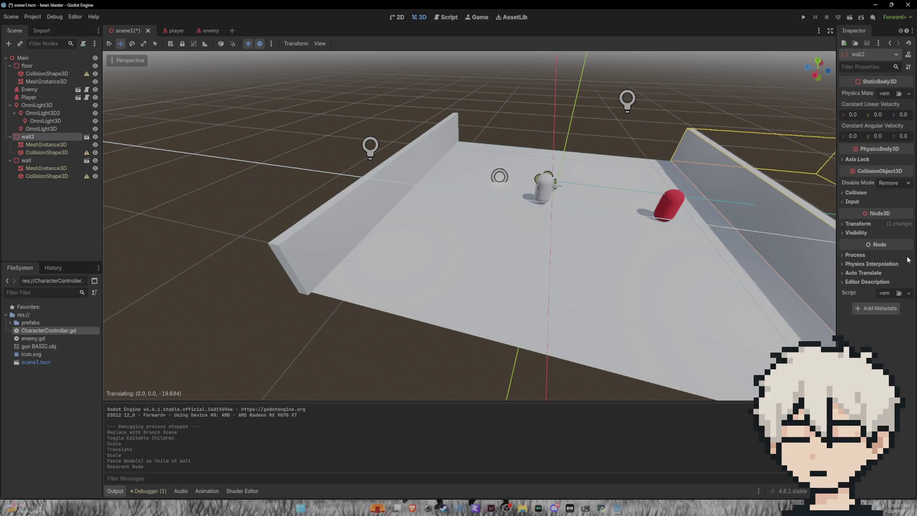
key(ctrl+z)
key(ctrl+z)
key(ctrl+z)
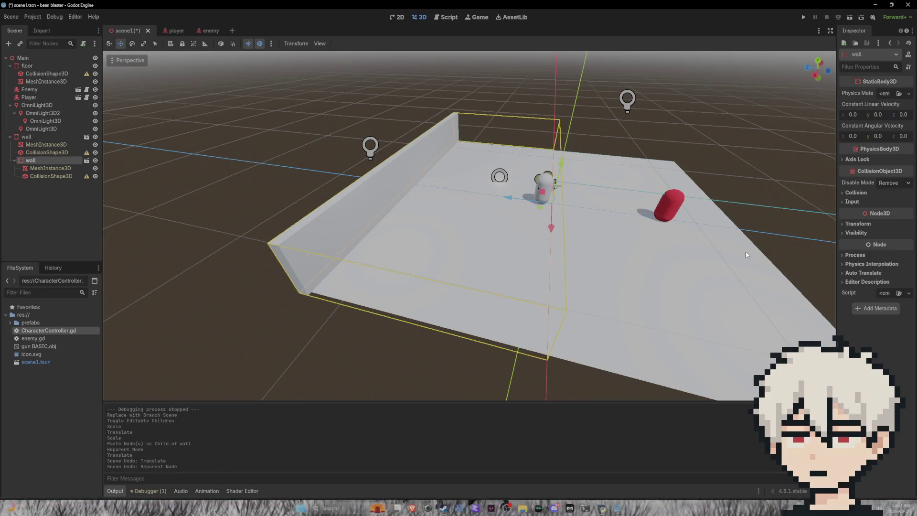
key(ctrl+z)
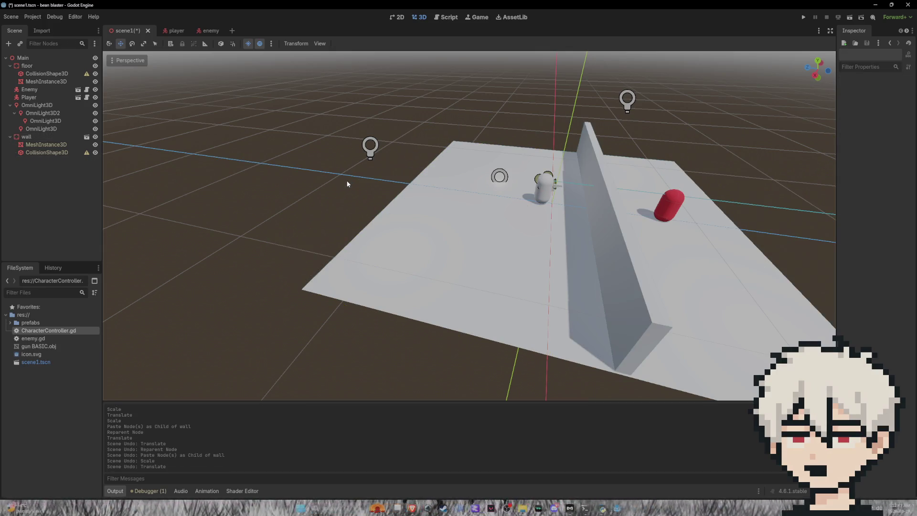
Select the wall's mesh and collision shape and slide the wall to the floor's left edge
click(613, 199)
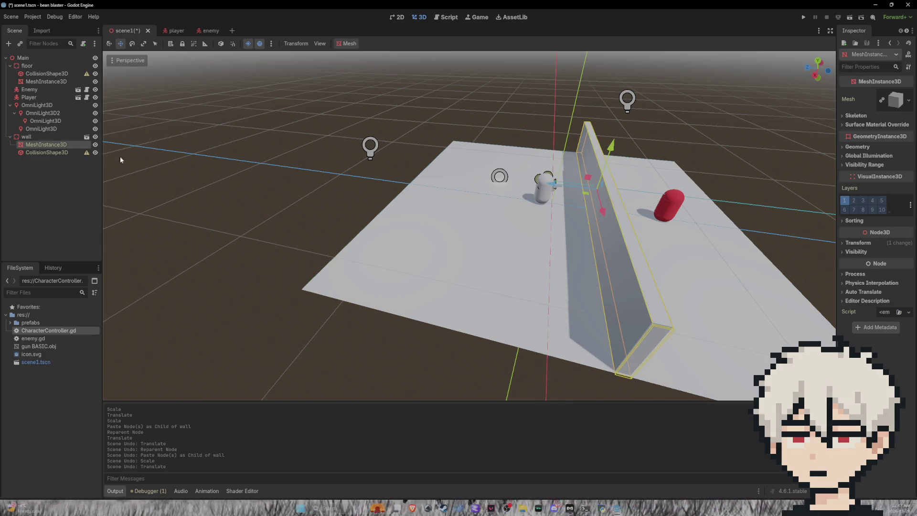
shift+click(72, 153)
drag(547, 186, 517, 190)
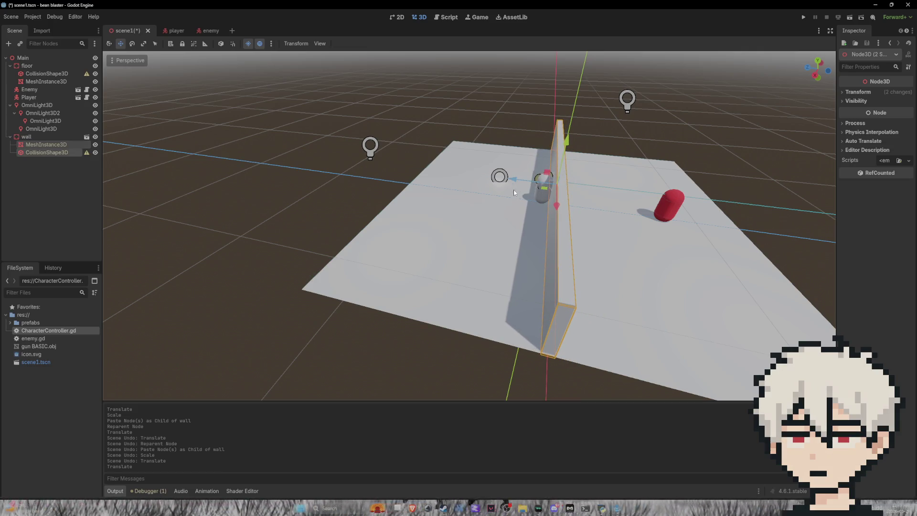
click(71, 137)
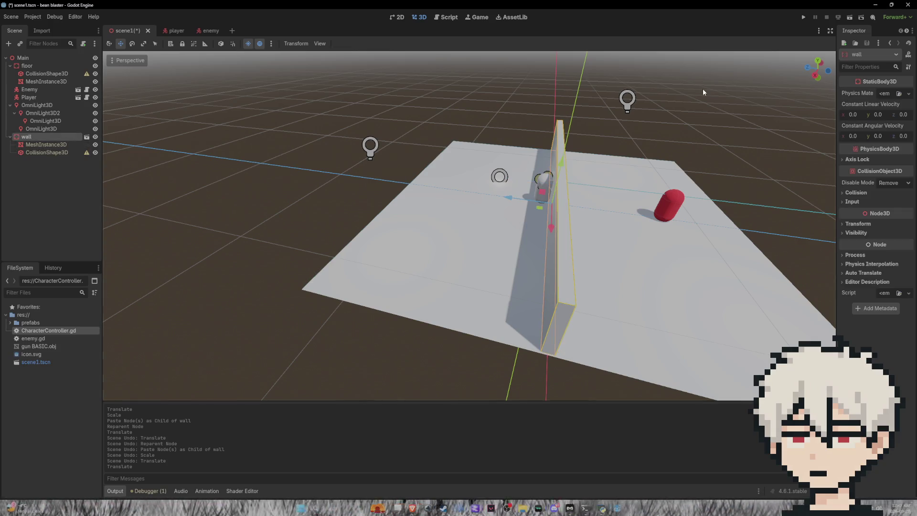
mouse_move(513, 199)
mouse_down()
mouse_move(381, 189)
mouse_move(383, 181)
mouse_move(376, 191)
mouse_up()
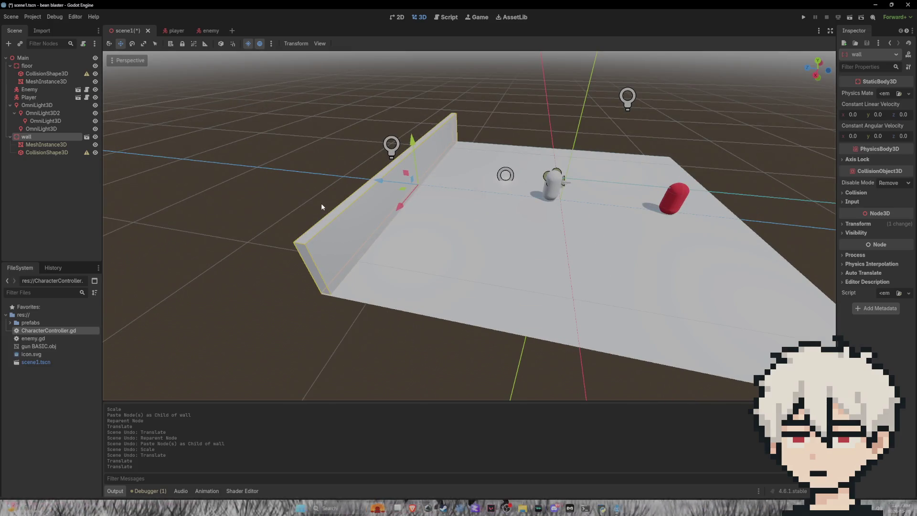
Paste a copy of the wall and move it to the floor's opposite edge
key(ctrl+v)
mouse_move(36, 162)
mouse_down()
mouse_move(30, 135)
mouse_move(16, 136)
mouse_up()
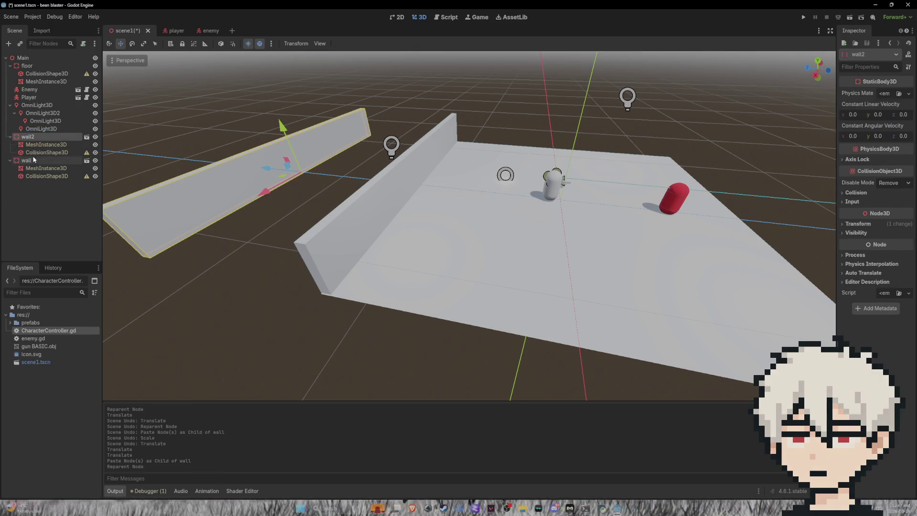
mouse_move(268, 173)
mouse_down()
mouse_move(699, 233)
mouse_move(667, 236)
mouse_up()
scroll(666, 236, down, 5)
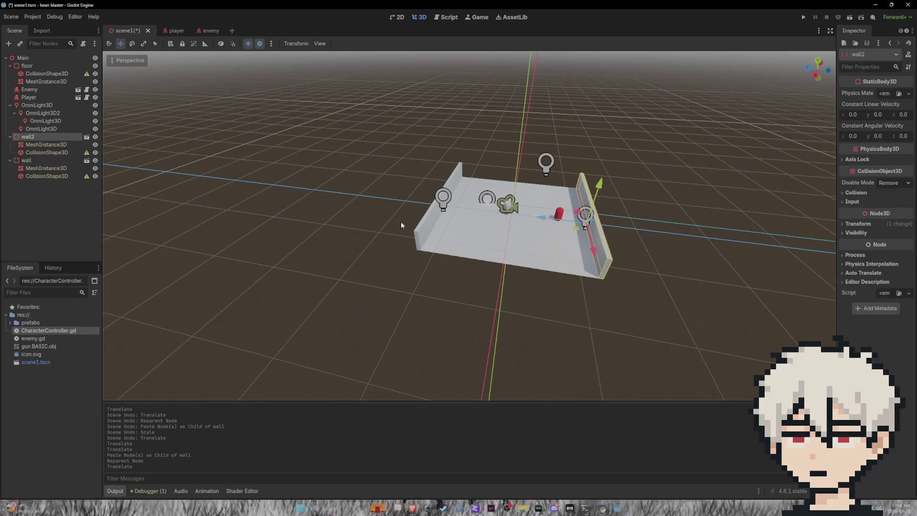
Select both walls, paste copies under wall2, and move the pasted wall along Z
shift+click(46, 161)
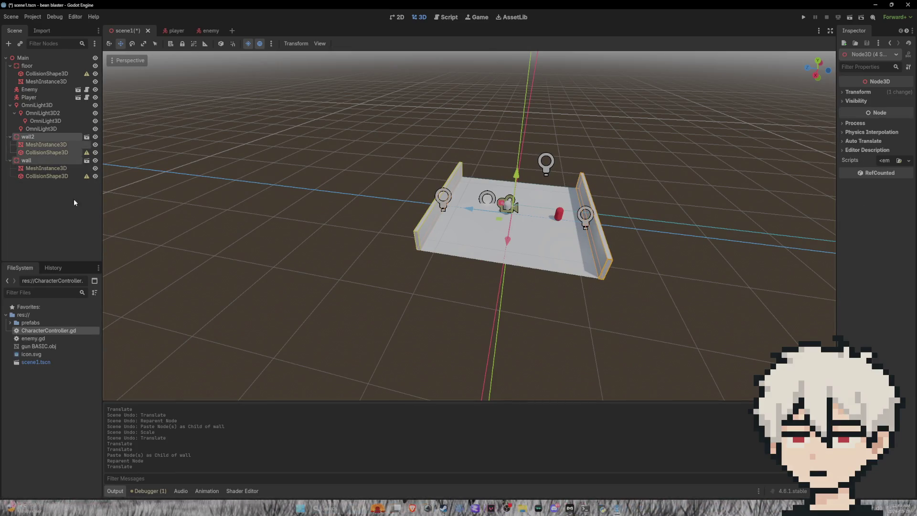
click(47, 161)
ctrl+click(50, 139)
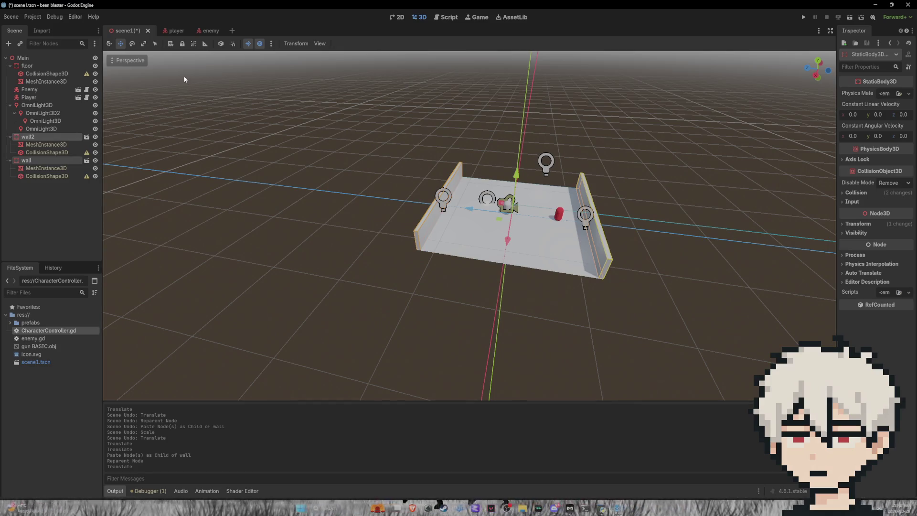
key(ctrl+v)
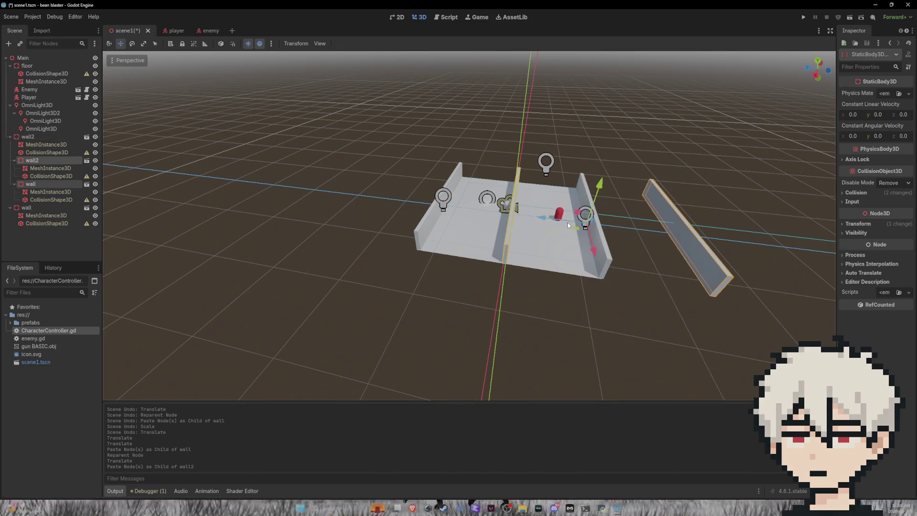
key(g)
key(z)
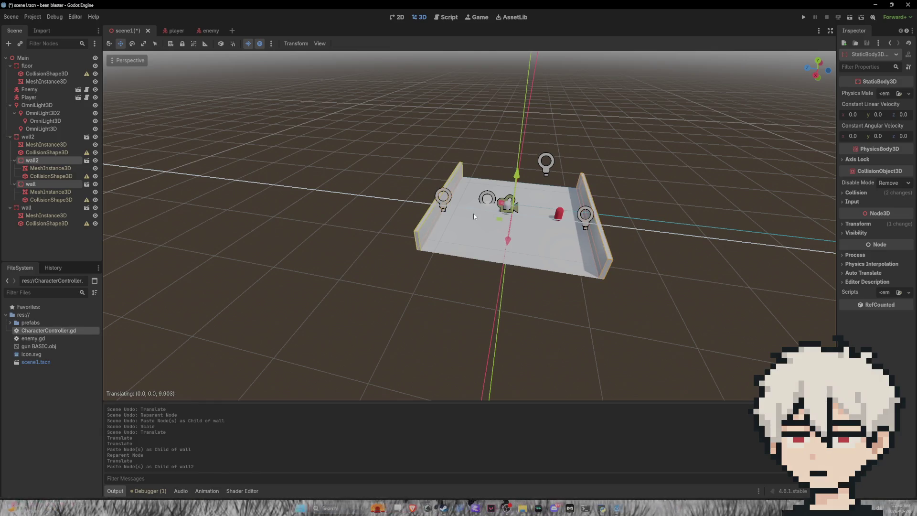
click(474, 214)
Rotate the pasted wall about 90 degrees about Y into an end wall and inspect the enclosure
click(137, 44)
mouse_move(535, 228)
mouse_down()
mouse_move(500, 233)
mouse_move(515, 226)
mouse_up()
scroll(500, 232, down, 3)
scroll(398, 151, up, 6)
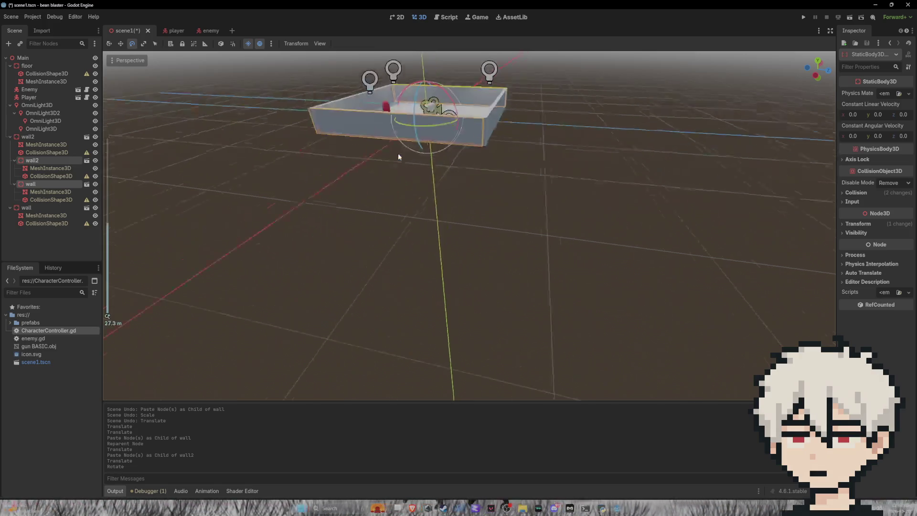
scroll(452, 213, down, 5)
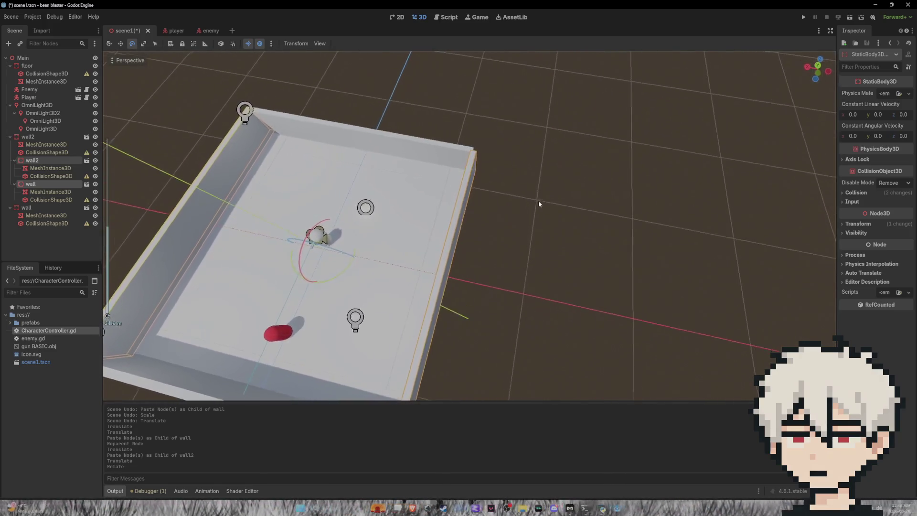
scroll(547, 187, down, 2)
mouse_move(546, 182)
mouse_down()
mouse_move(487, 153)
mouse_move(430, 143)
mouse_up()
click(162, 158)
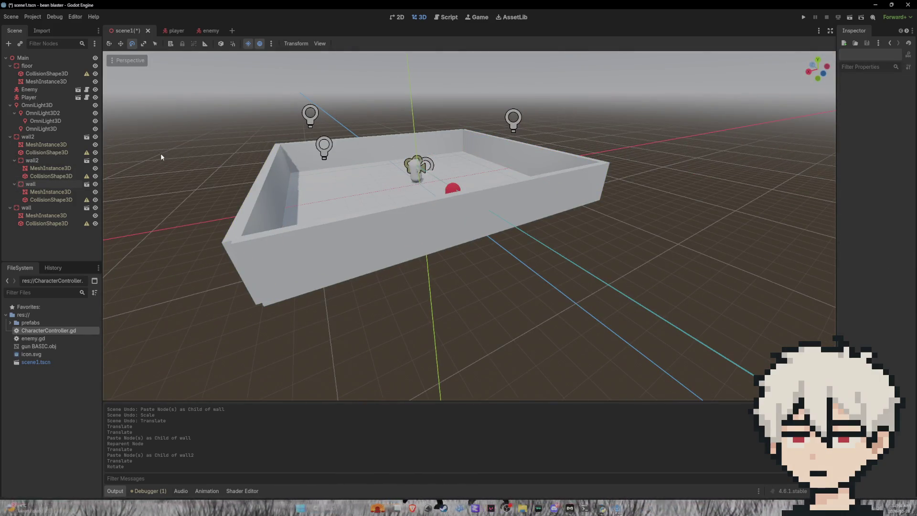
Reparent the inner wall2, wall and last wall copy directly under the top-level wall2, making wall3
click(10, 137)
click(10, 145)
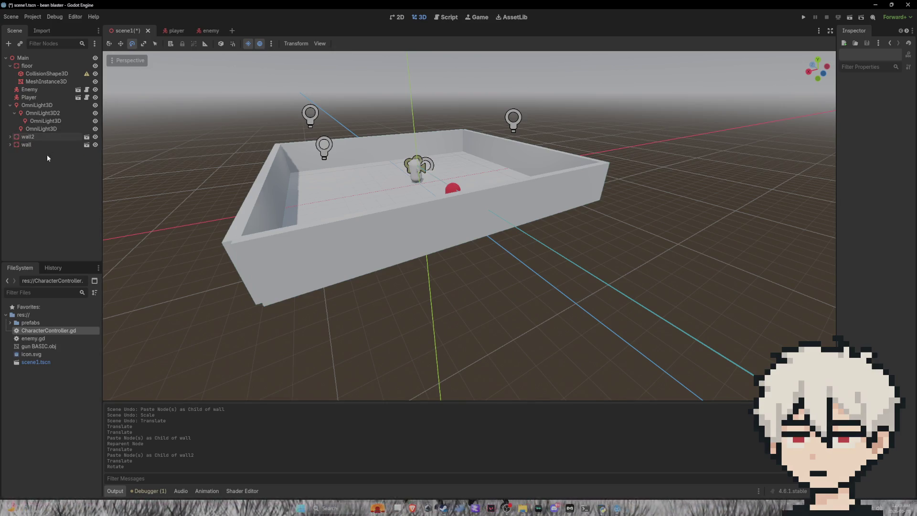
click(10, 137)
mouse_move(27, 163)
mouse_down()
mouse_move(16, 135)
mouse_move(24, 134)
mouse_up()
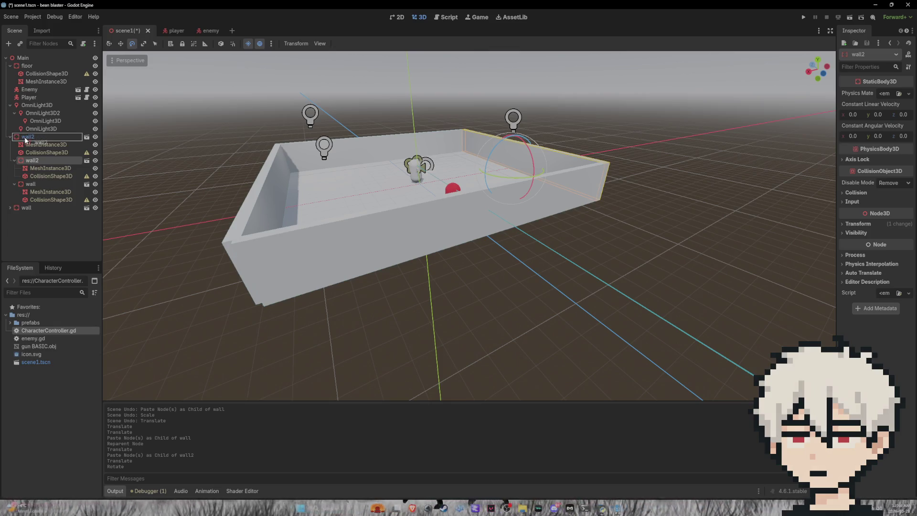
drag(33, 184, 33, 136)
drag(21, 209, 24, 136)
click(28, 137)
click(10, 137)
Turn off Editable Children on the top wall2 and the inner wall2
right_click(32, 138)
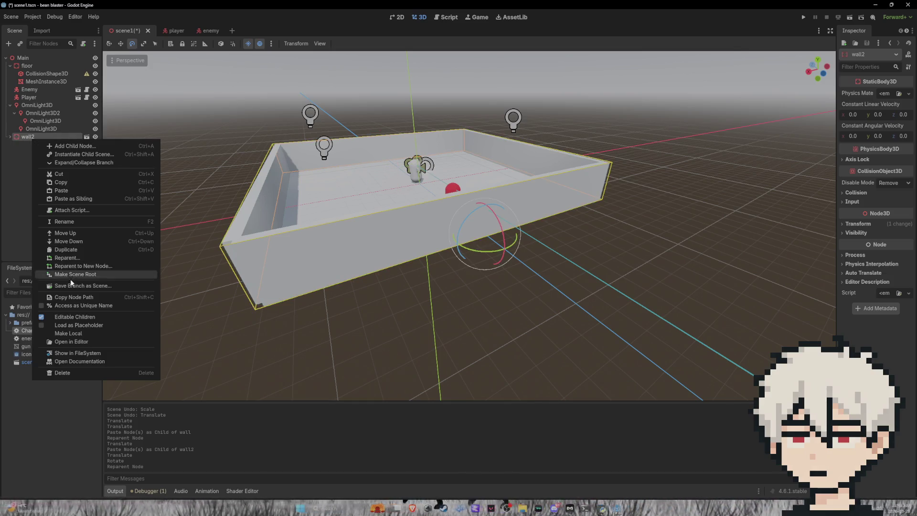
click(71, 317)
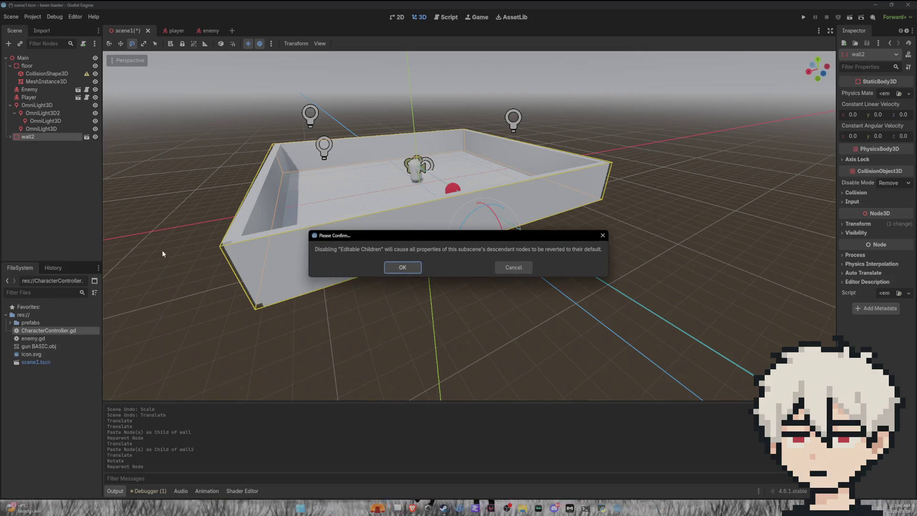
click(401, 269)
click(11, 137)
right_click(42, 147)
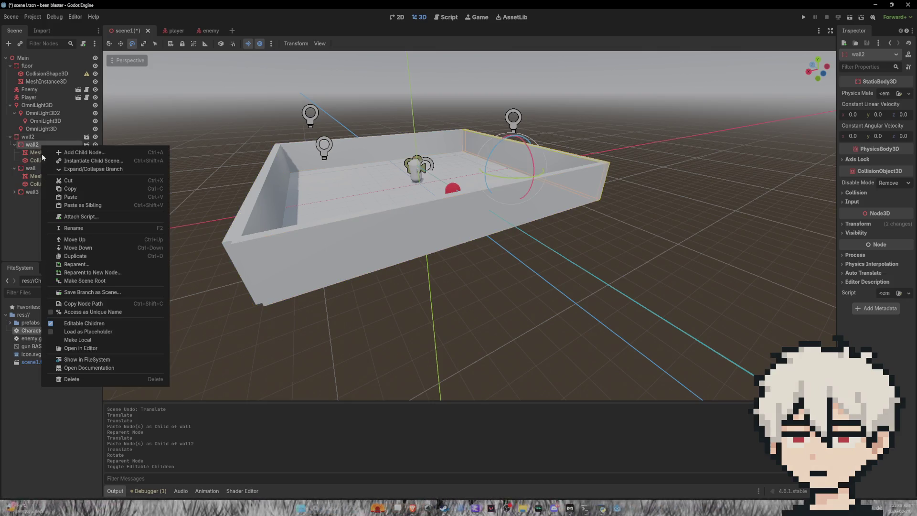
click(71, 323)
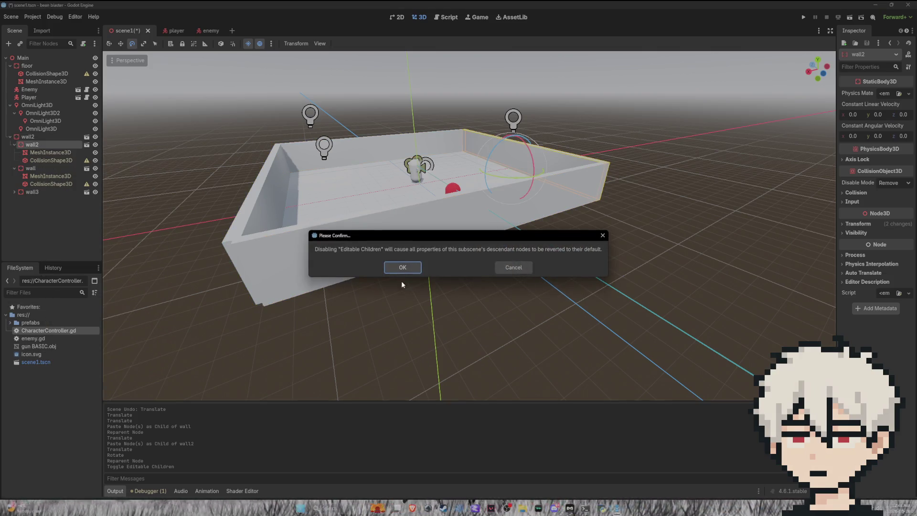
click(414, 269)
Turn off Editable Children on wall and wall3, then expand the prefabs folder
click(47, 152)
right_click(47, 152)
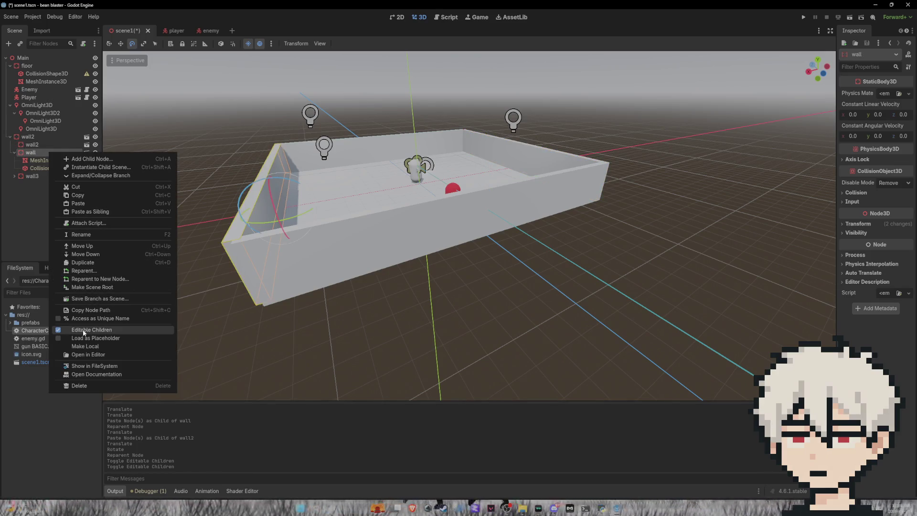
click(66, 333)
click(417, 268)
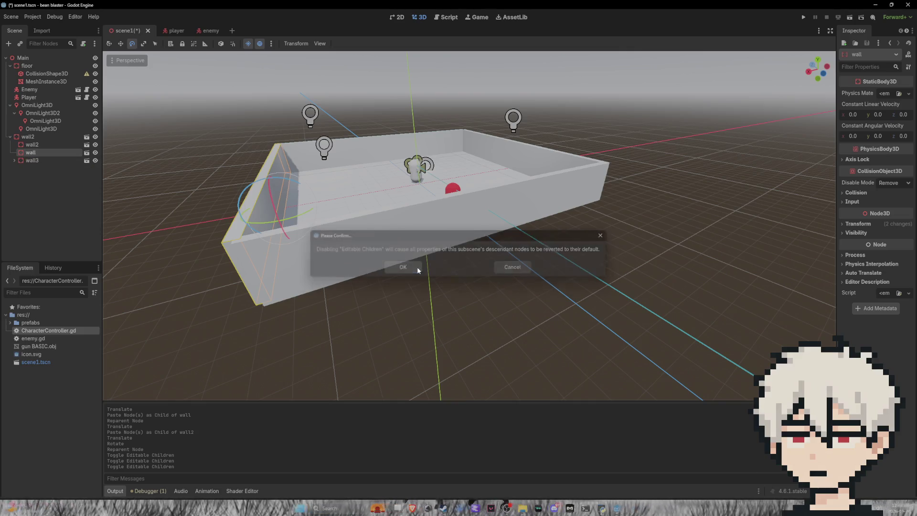
right_click(35, 161)
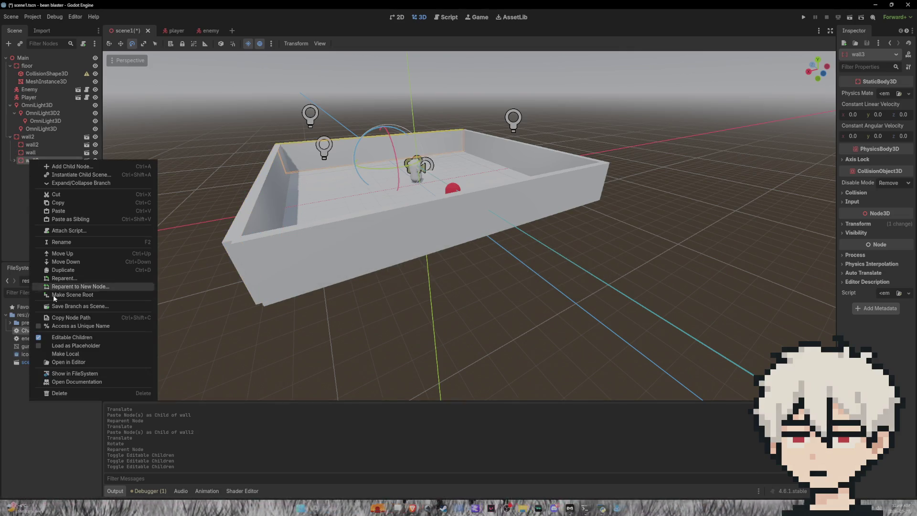
click(40, 339)
click(404, 266)
mouse_move(405, 266)
mouse_down()
mouse_move(336, 248)
mouse_move(378, 266)
mouse_up()
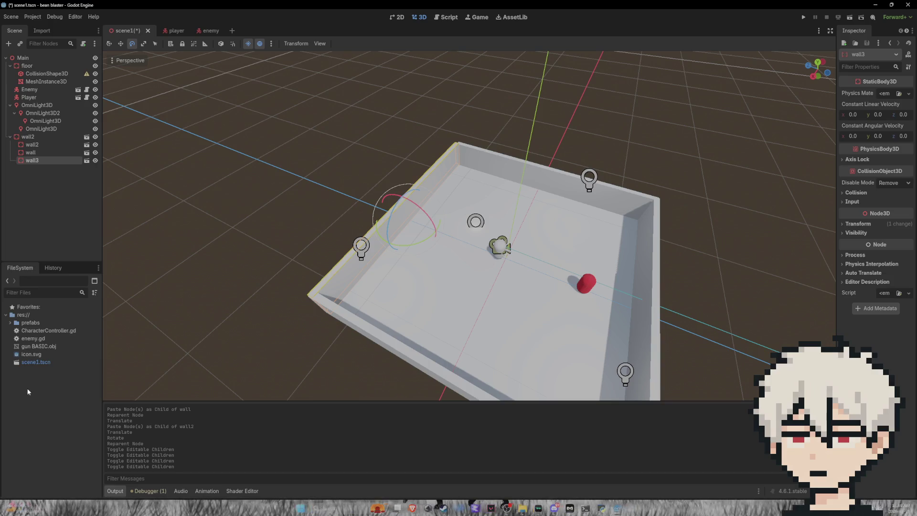
click(10, 323)
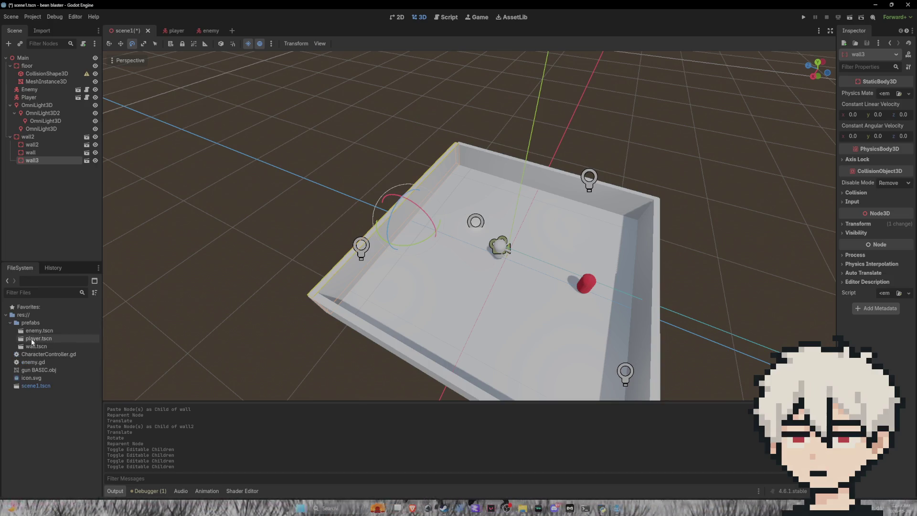
Place a wall.tscn instance in the arena centre and move wall4 out of the wall2 group
drag(33, 346, 514, 266)
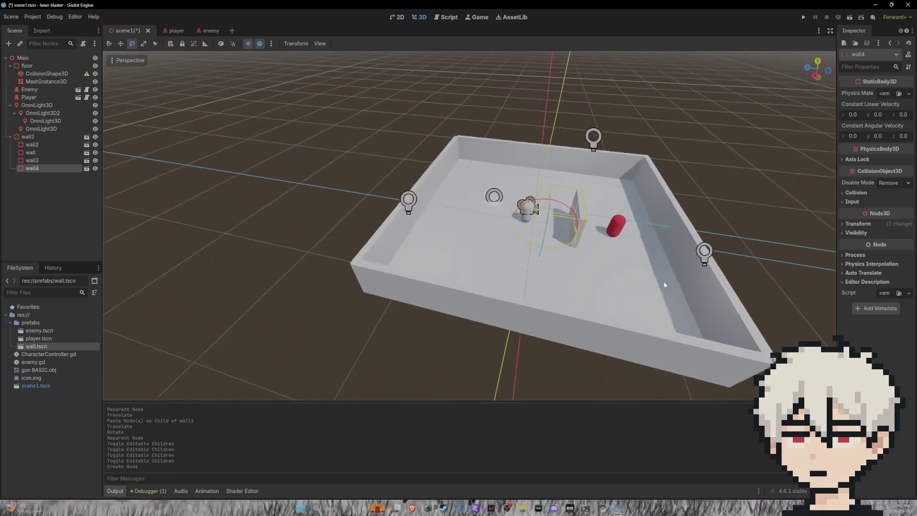
click(121, 43)
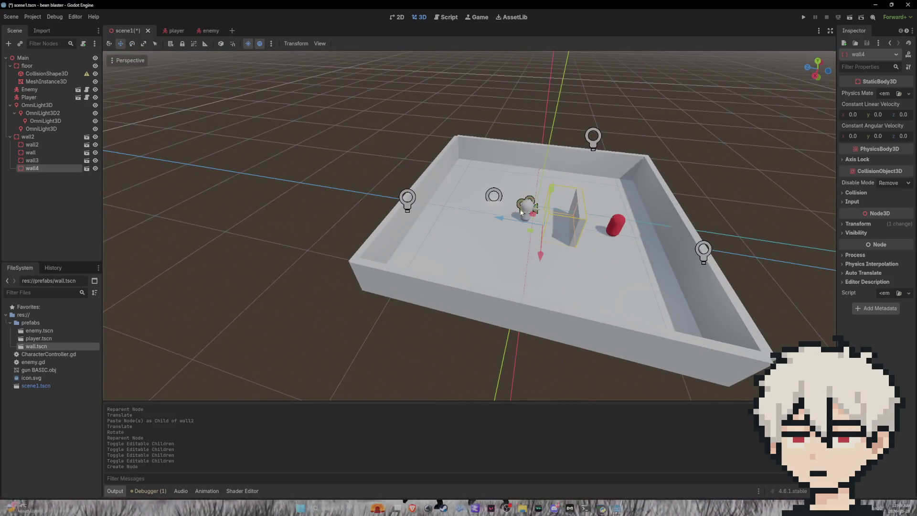
click(36, 180)
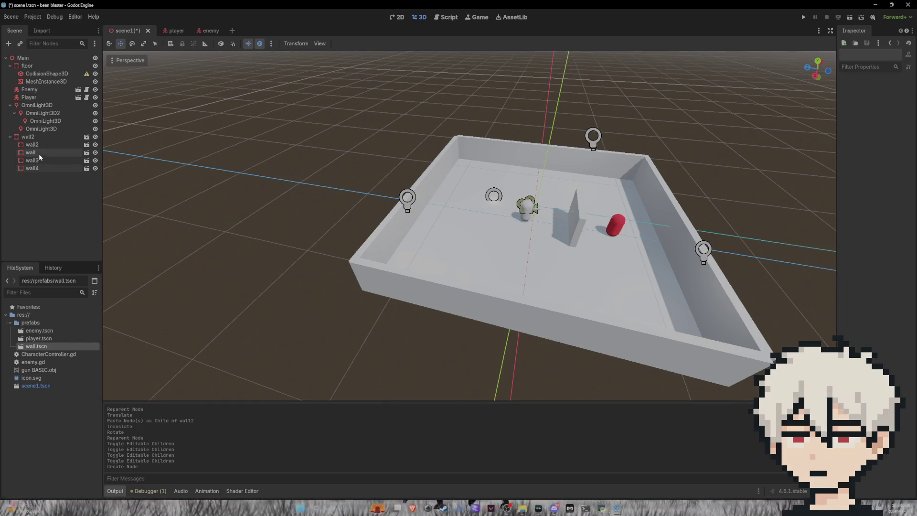
mouse_move(35, 169)
mouse_down()
mouse_move(20, 175)
mouse_move(21, 136)
mouse_up()
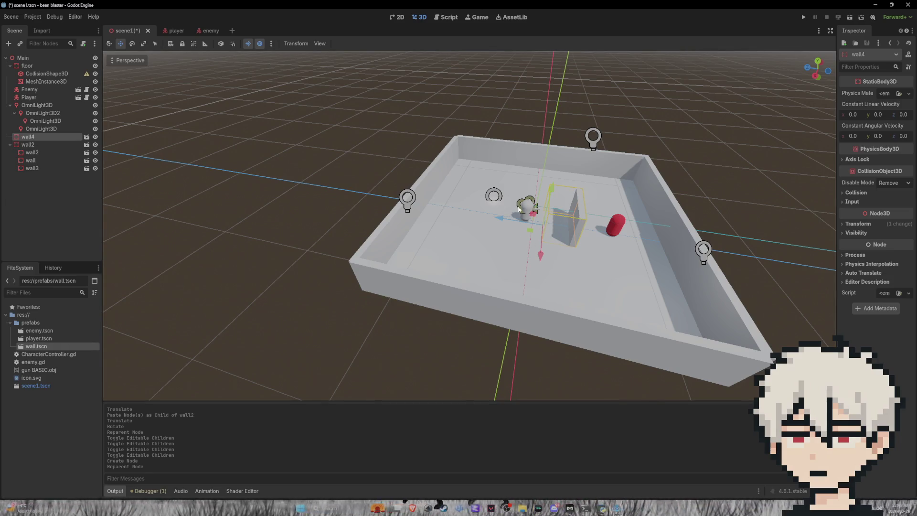
Rename wall4 to 'wall', delete it, and open the wall.tscn prefab scene
right_click(24, 138)
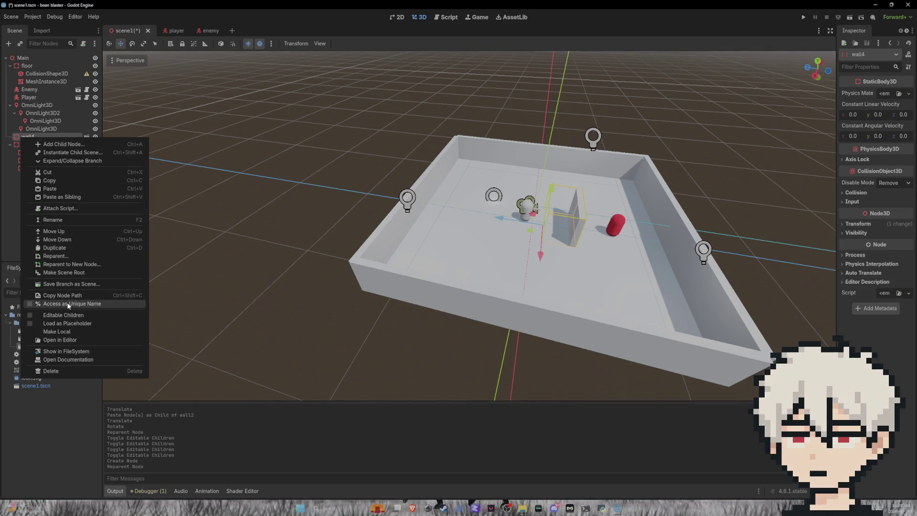
click(9, 230)
double_click(51, 136)
text(wall)
key(Return)
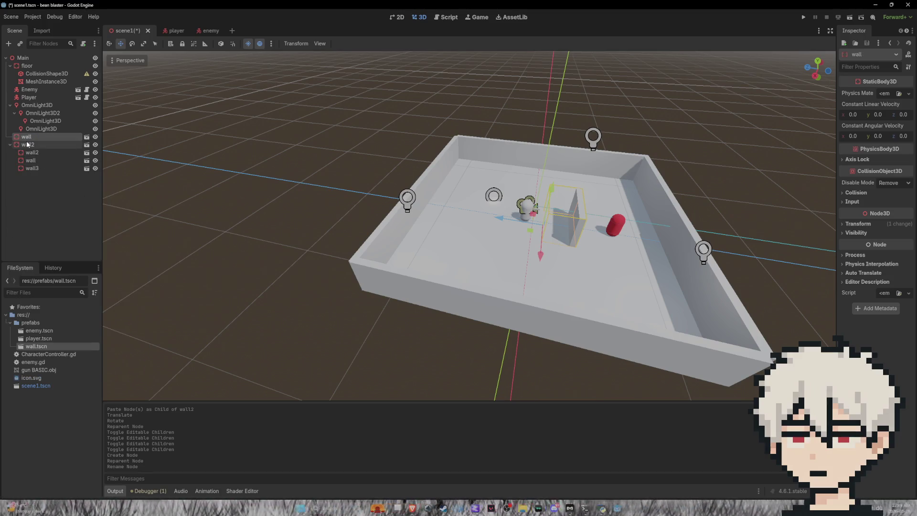
key(Delete)
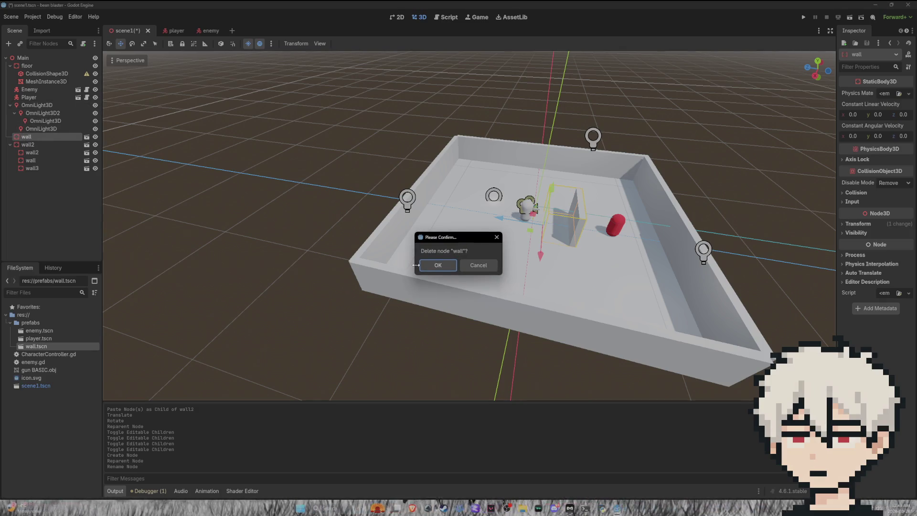
click(448, 270)
double_click(36, 346)
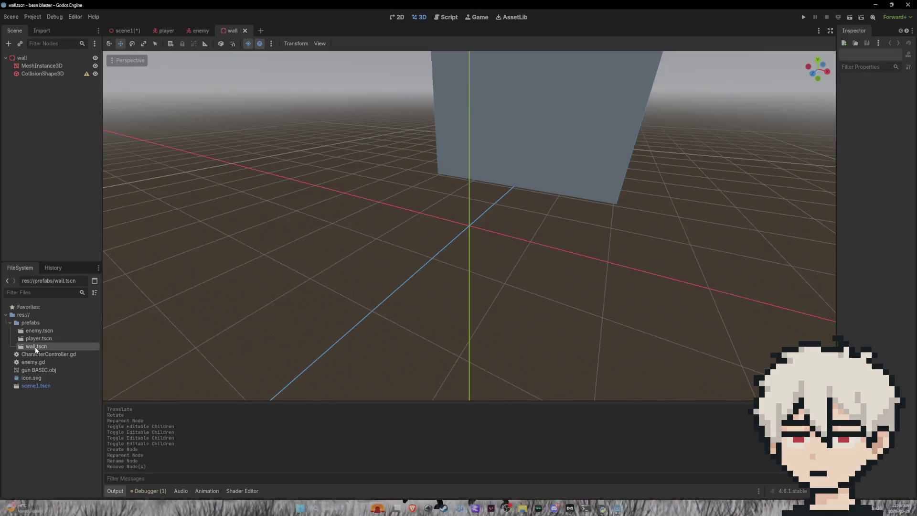
Shift the wall prefab's MeshInstance3D and CollisionShape3D together along Z to centre them
scroll(620, 206, up, 3)
click(620, 206)
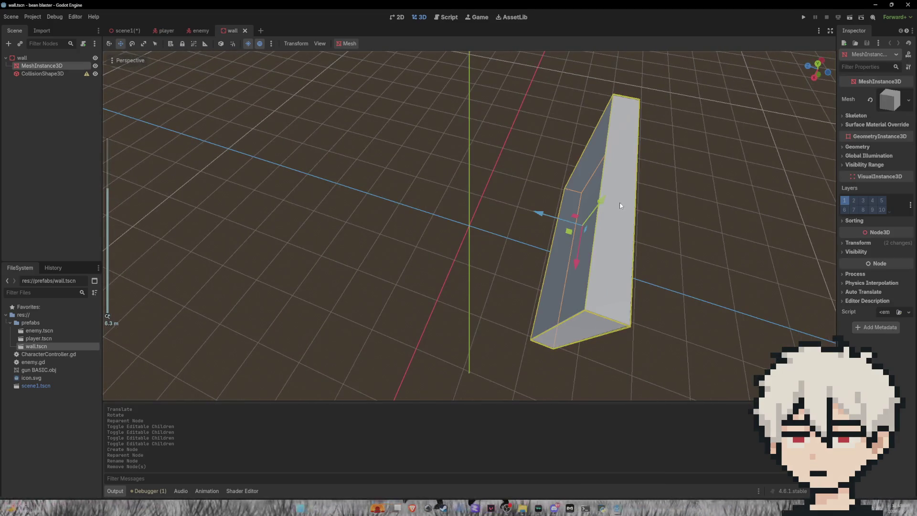
shift+click(43, 73)
mouse_move(538, 228)
mouse_down()
mouse_move(429, 195)
mouse_move(558, 205)
mouse_move(563, 184)
mouse_up()
Save and close wall.tscn, returning to the main level scene
key(ctrl+s)
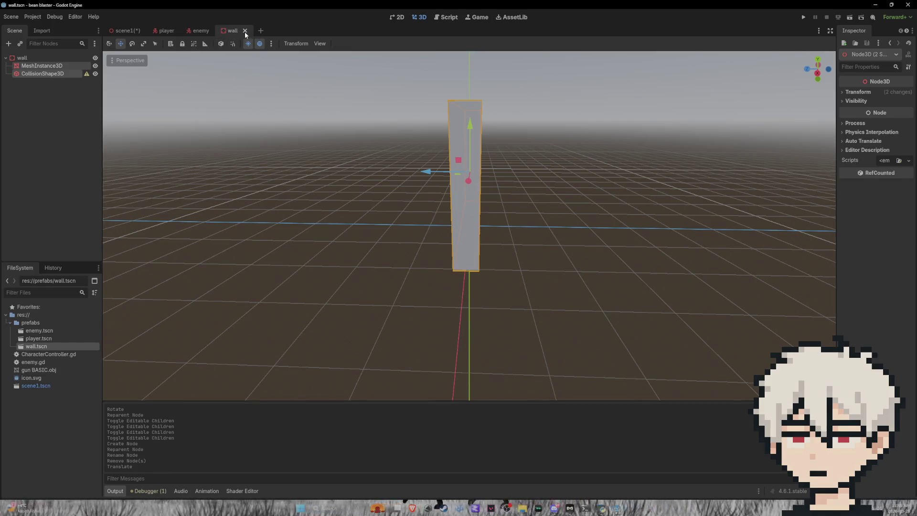
click(245, 31)
key(ctrl+Tab)
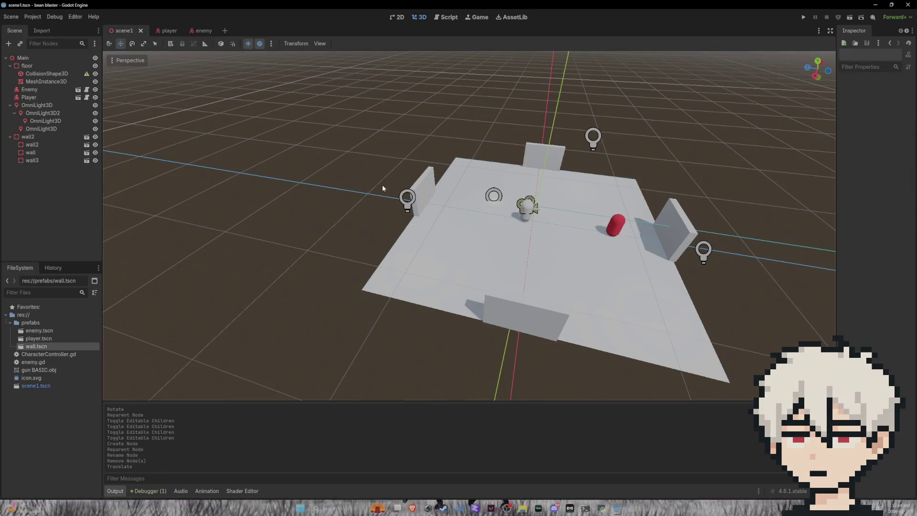
Select wall2 through wall3 and make the wall instance local
mouse_move(440, 203)
mouse_down()
mouse_move(391, 191)
mouse_move(453, 196)
mouse_up()
click(429, 169)
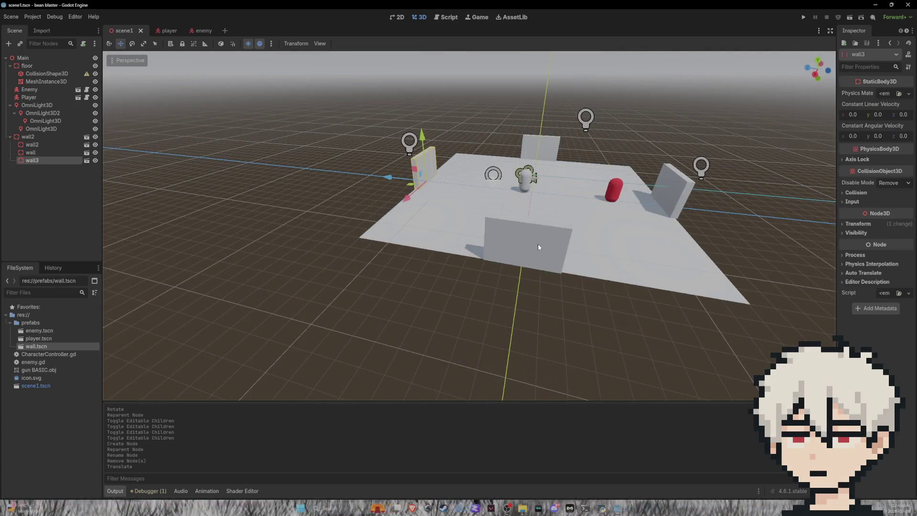
click(672, 188)
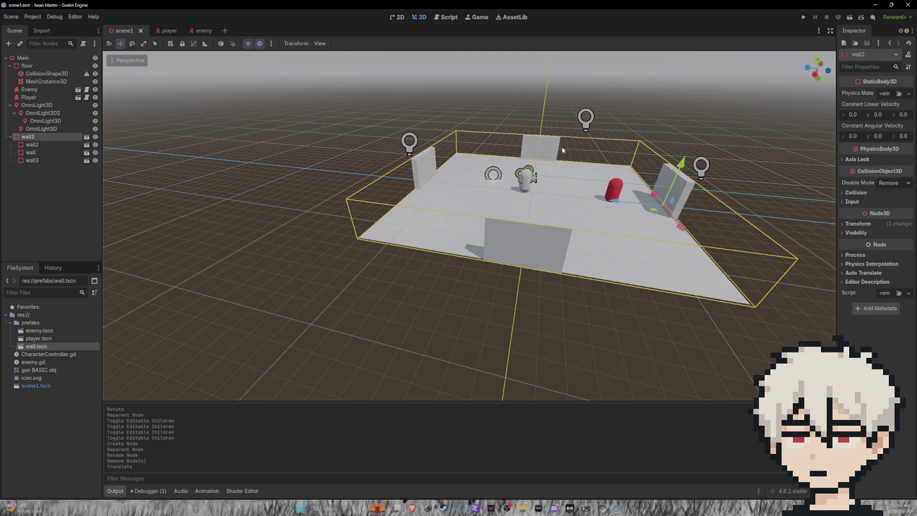
drag(561, 152, 544, 163)
key(Escape)
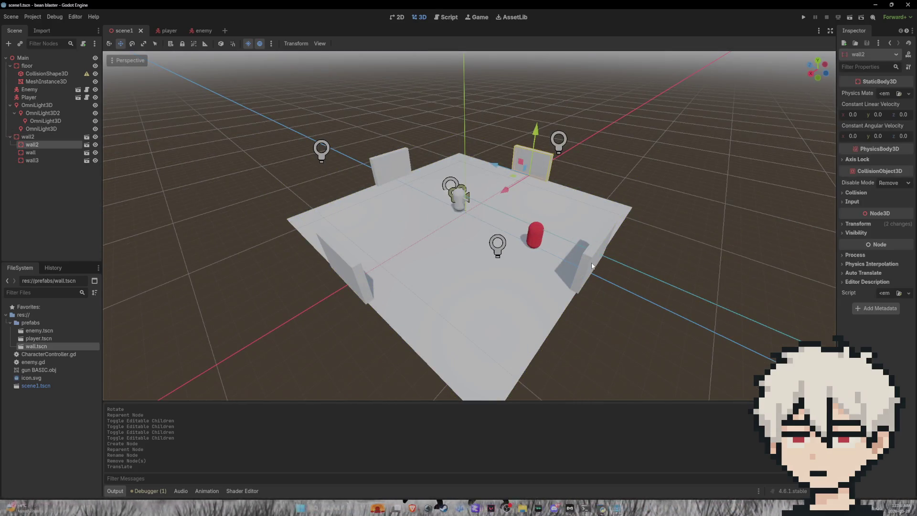
click(592, 266)
click(350, 279)
click(387, 160)
shift+click(49, 139)
right_click(41, 154)
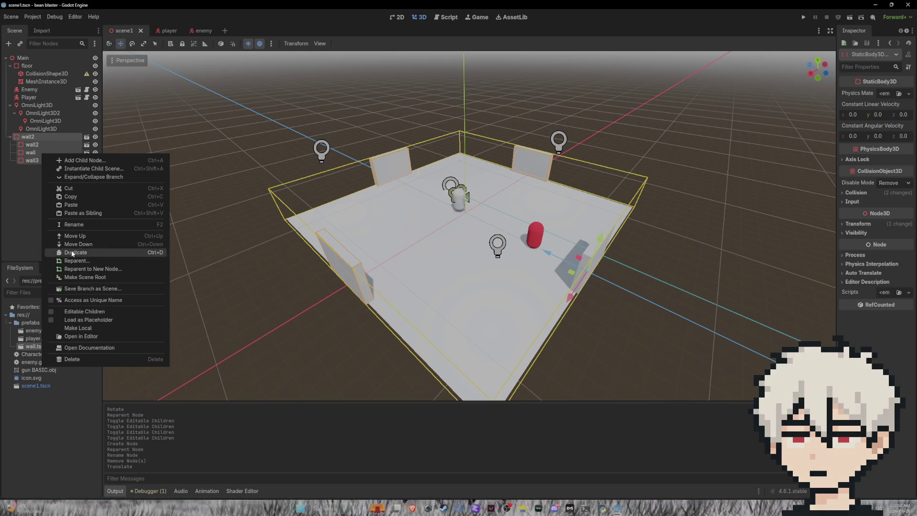
click(78, 328)
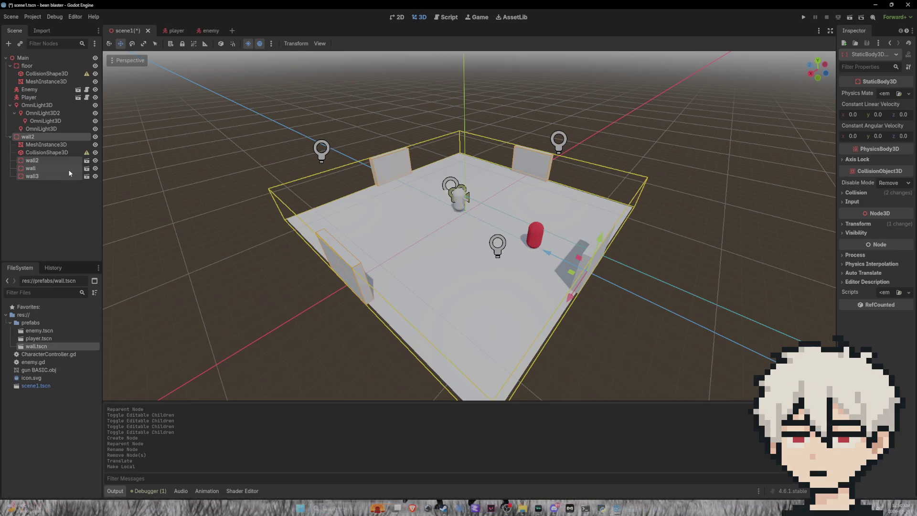
Reselect the wall nodes in the Scene tree and make wall2 local
click(264, 285)
click(361, 278)
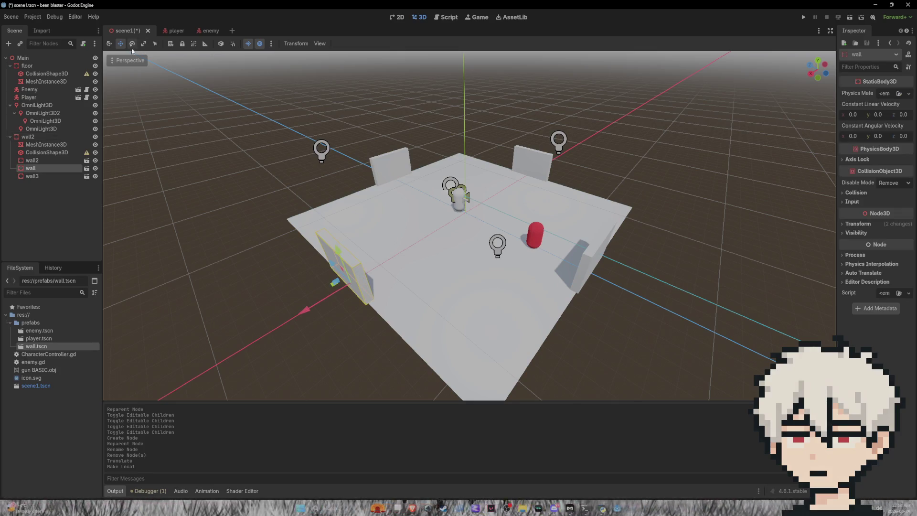
click(54, 159)
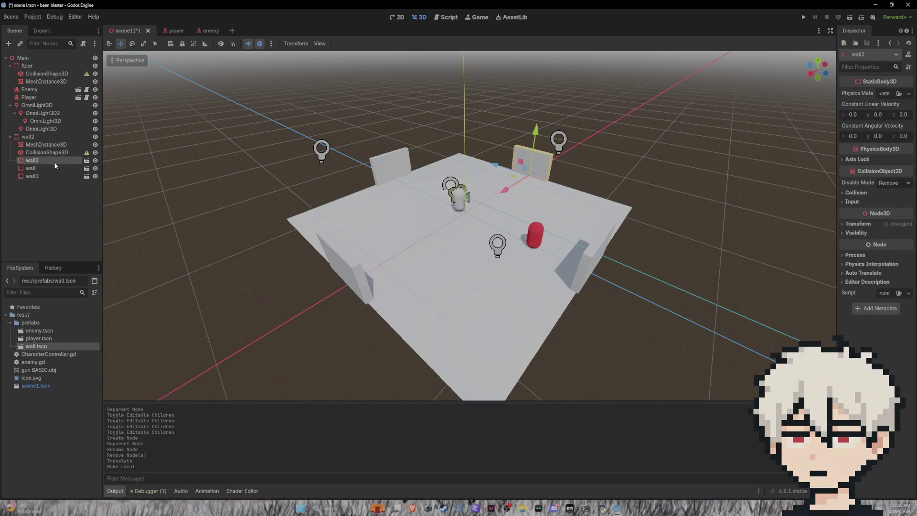
shift+click(53, 175)
right_click(55, 171)
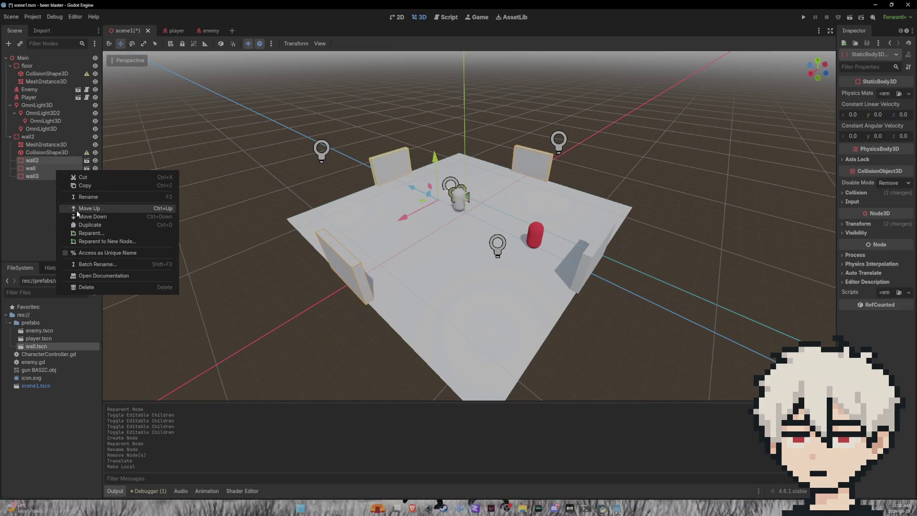
key(Escape)
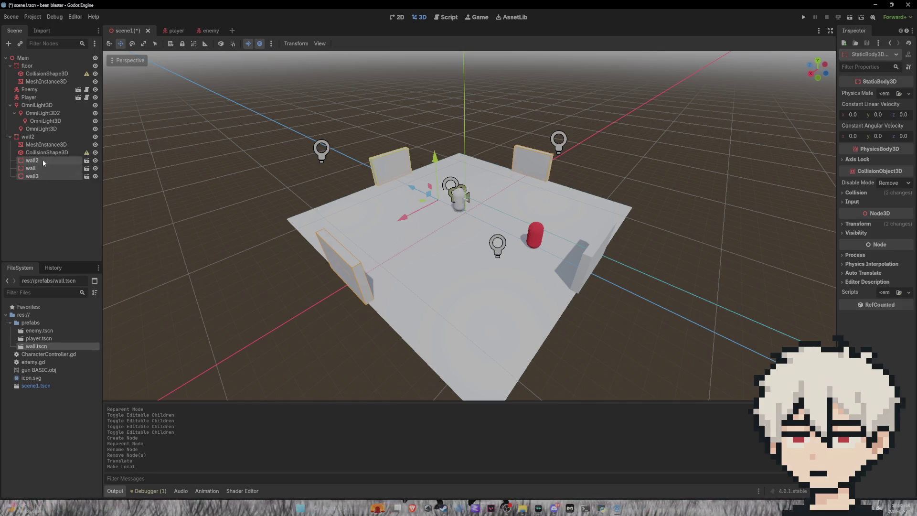
click(43, 152)
right_click(47, 162)
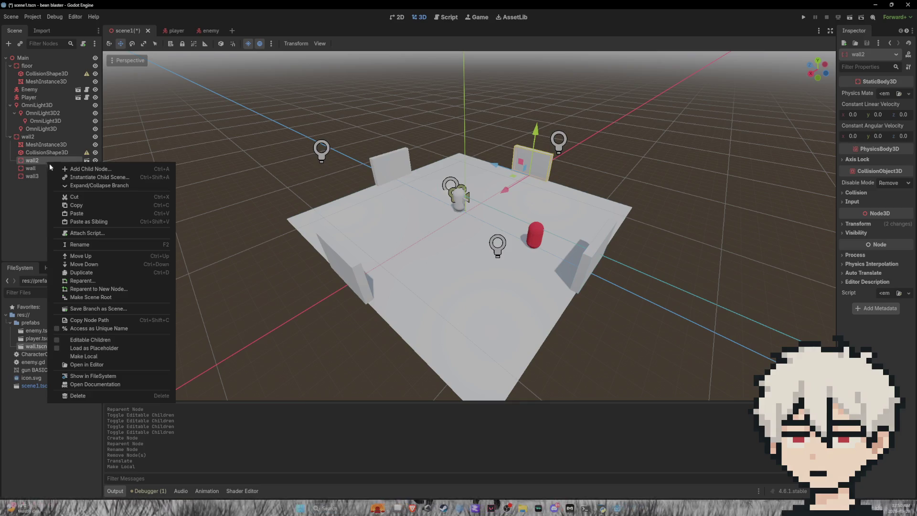
click(82, 354)
Make wall and wall3 local, then select wall3's MeshInstance3D
click(39, 185)
right_click(40, 185)
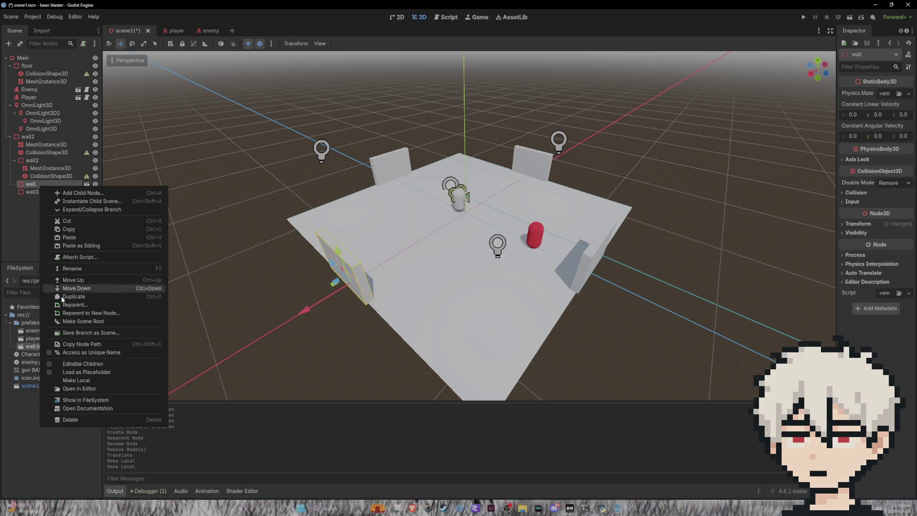
click(87, 383)
right_click(37, 209)
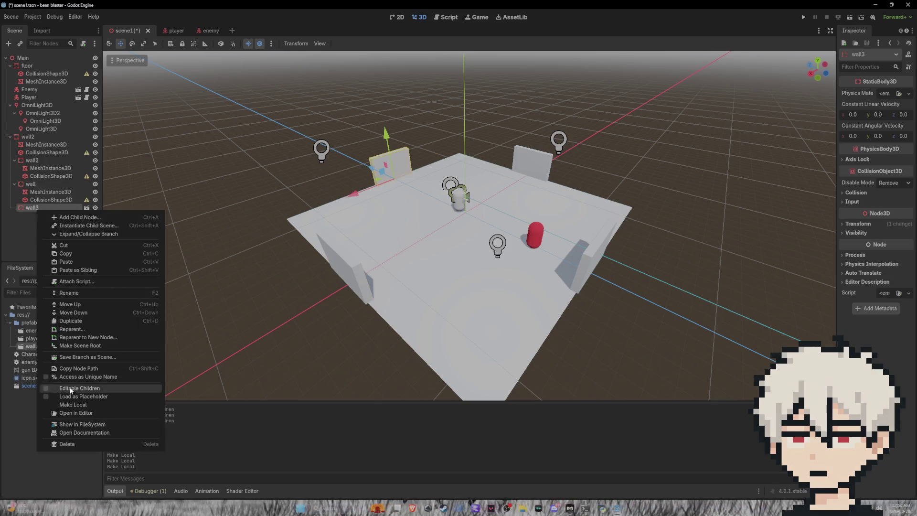
click(73, 406)
click(14, 209)
click(39, 216)
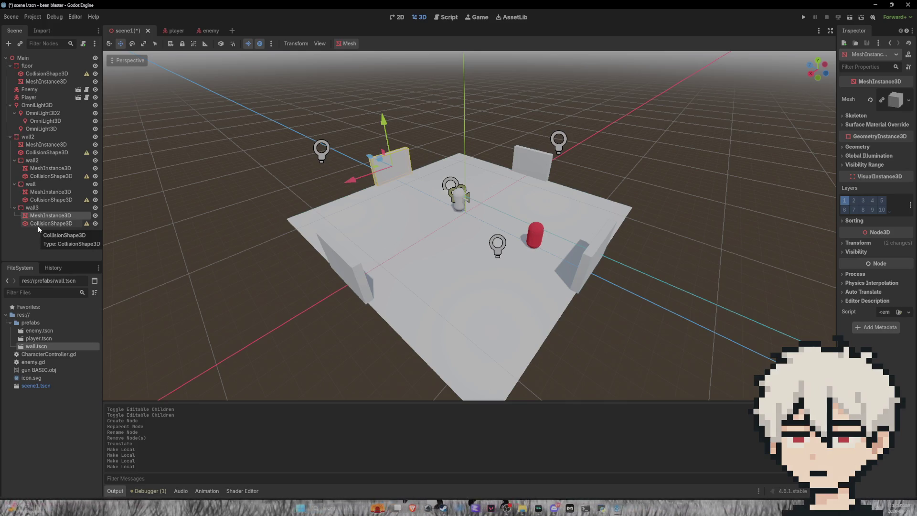
Scale the mesh and collision of wall3 and wall into long walls along the floor edges
shift+click(39, 224)
click(144, 46)
mouse_move(353, 183)
mouse_down()
mouse_move(250, 220)
mouse_move(63, 319)
mouse_up()
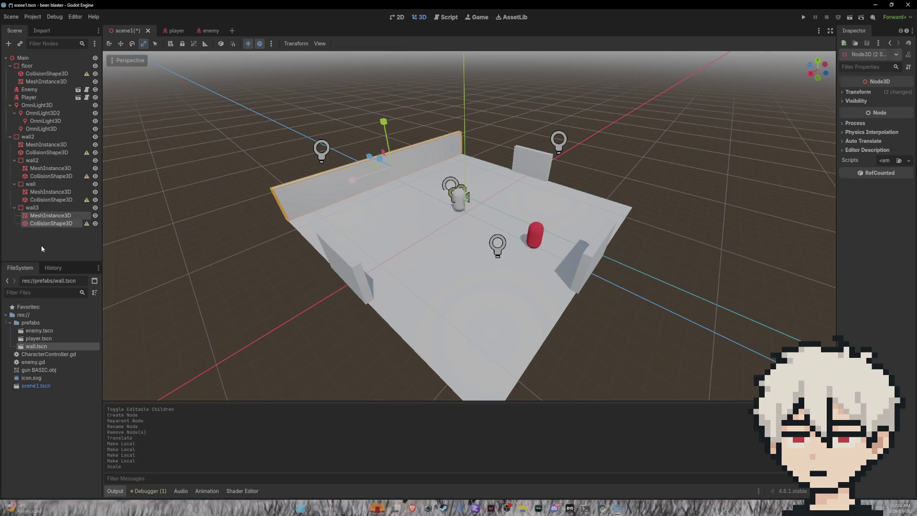
click(48, 192)
ctrl+click(59, 200)
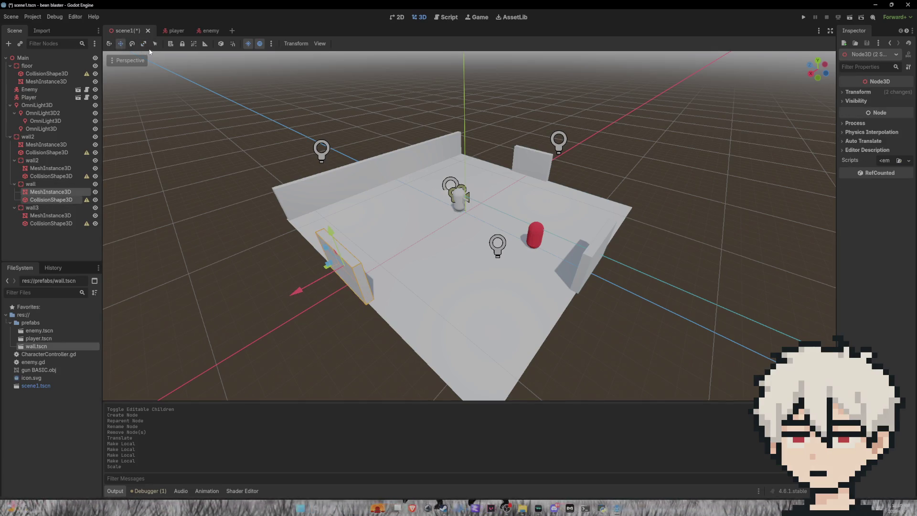
mouse_move(328, 247)
mouse_down()
mouse_move(110, 106)
mouse_move(263, 244)
mouse_up()
Stretch the front and right walls along the floor, save the level, and drop a new wall prefab mid-arena
scroll(412, 228, down, 3)
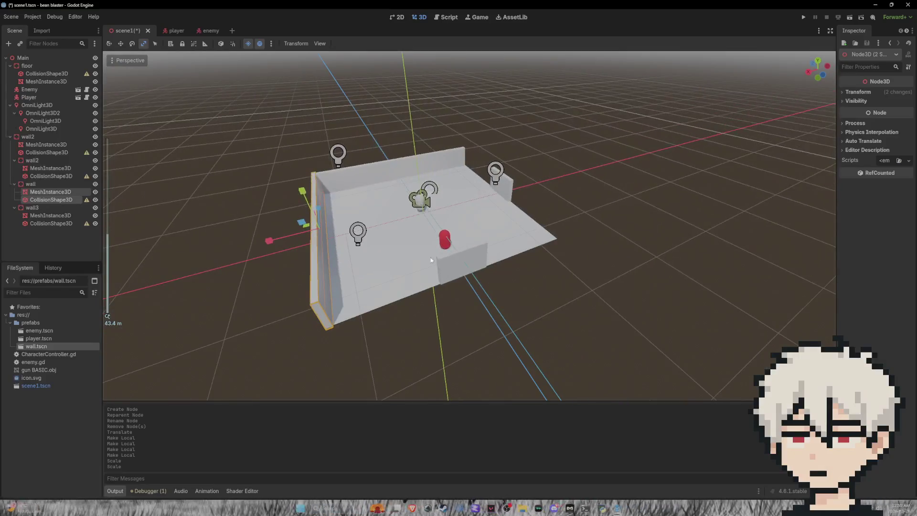
click(468, 268)
shift+click(47, 152)
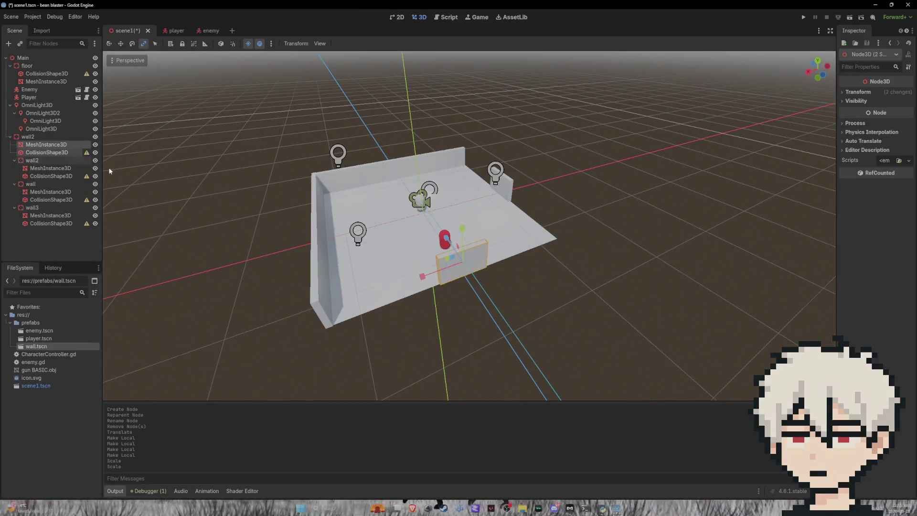
drag(427, 271, 254, 340)
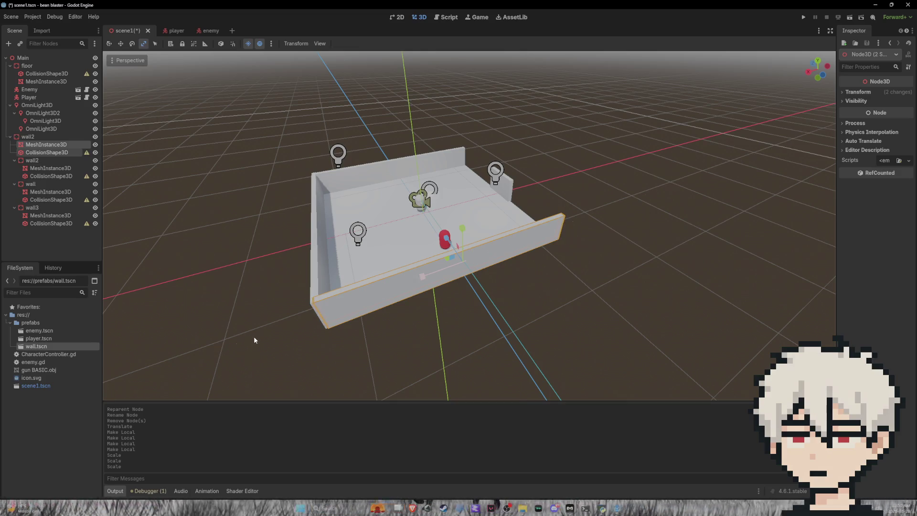
click(503, 191)
shift+click(54, 176)
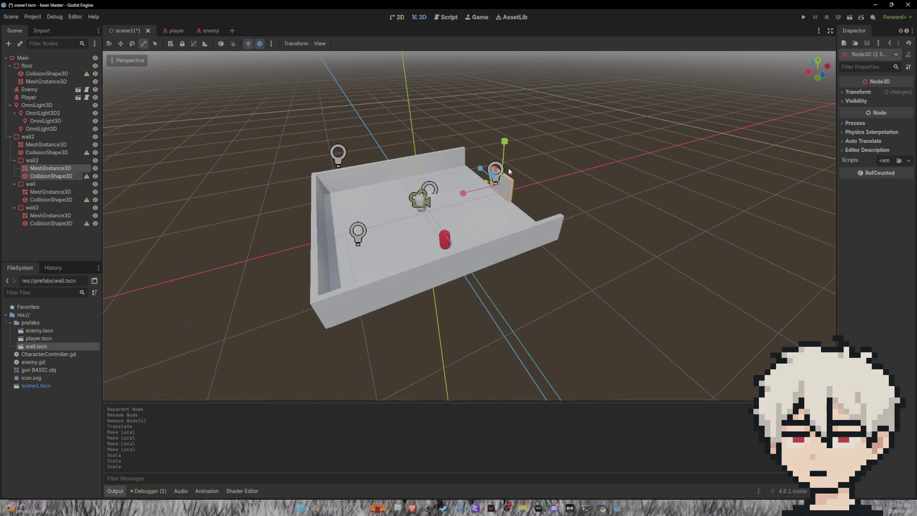
drag(488, 173, 441, 142)
click(525, 167)
key(ctrl+s)
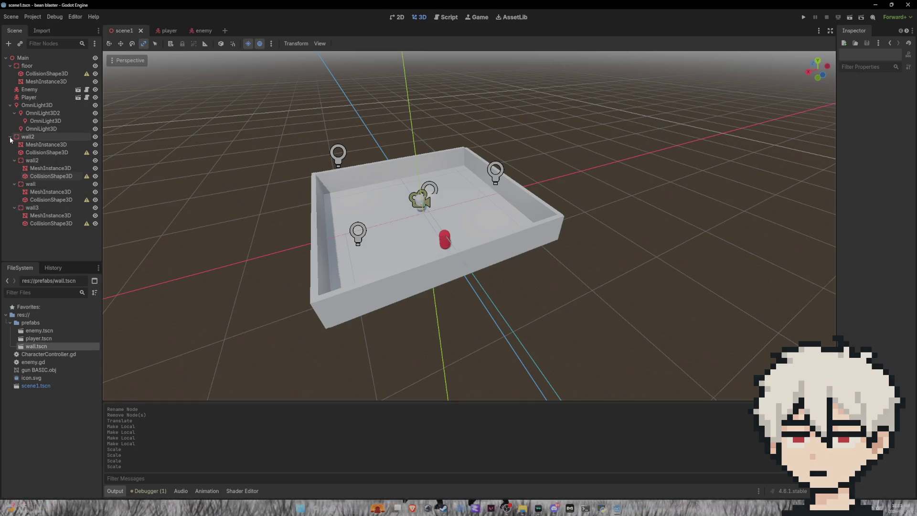
click(10, 137)
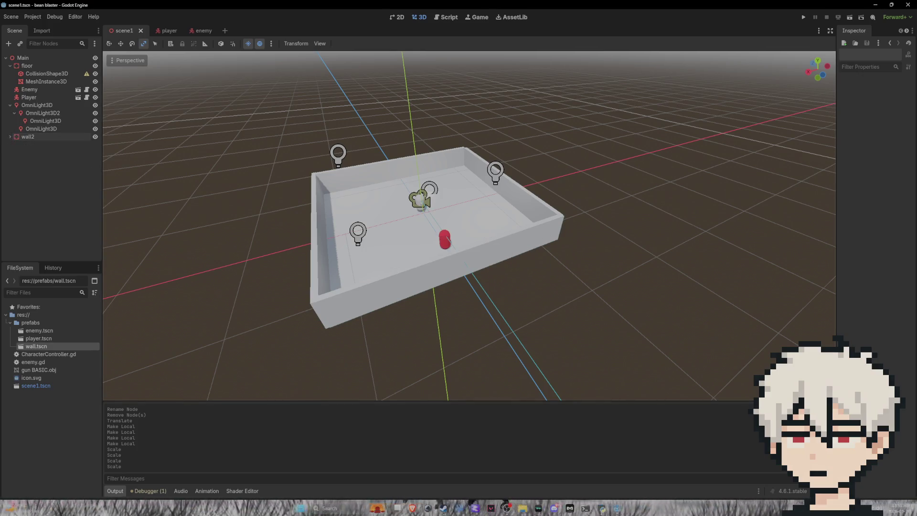
mouse_move(36, 347)
mouse_down()
mouse_move(334, 287)
mouse_move(441, 222)
mouse_move(435, 231)
mouse_up()
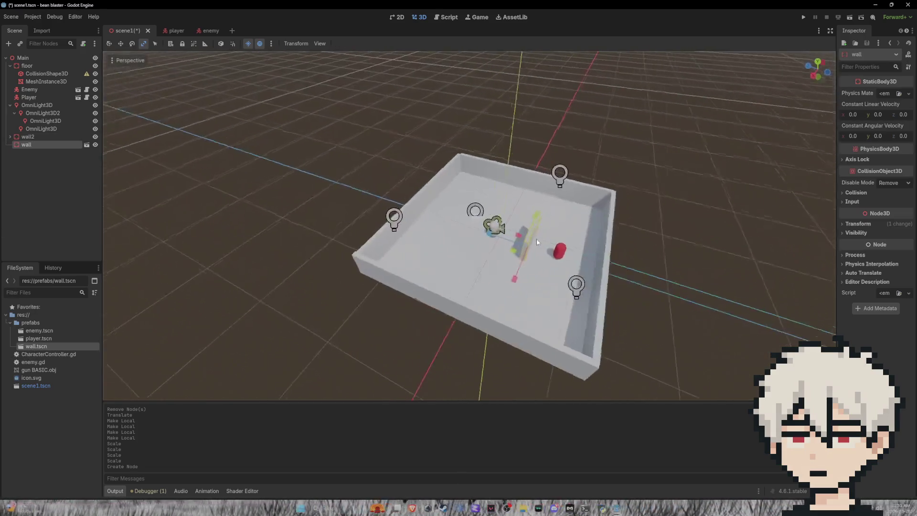
Select an omni light, expand its Light colour and energy settings, and add another omni light
scroll(535, 239, up, 5)
scroll(563, 219, down, 6)
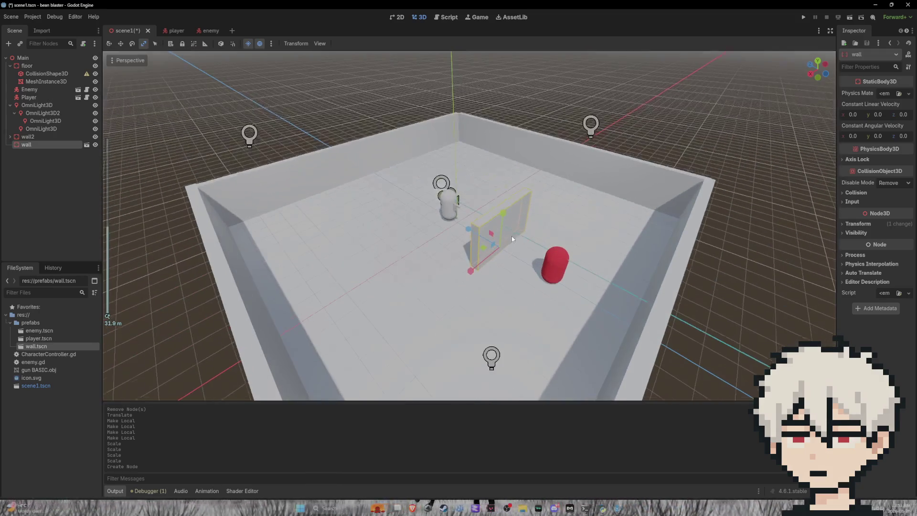
scroll(623, 159, up, 2)
click(593, 130)
scroll(532, 156, up, 4)
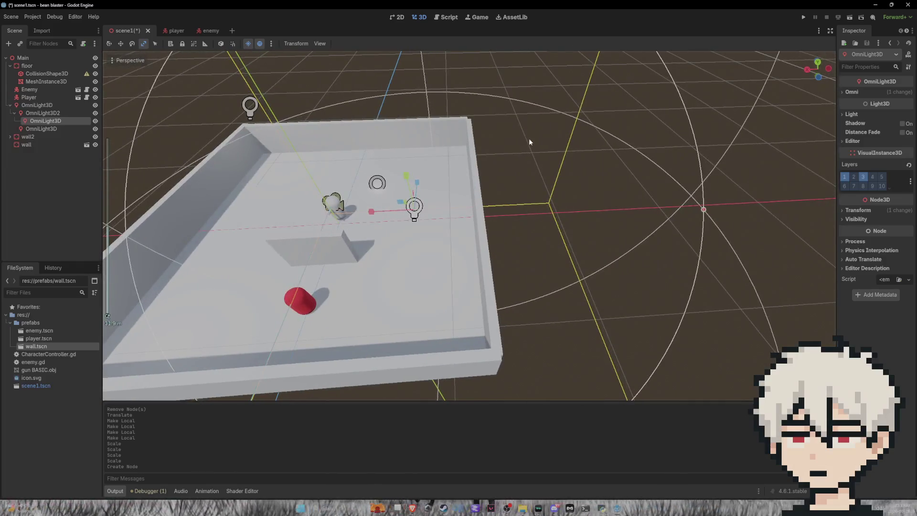
scroll(529, 138, down, 5)
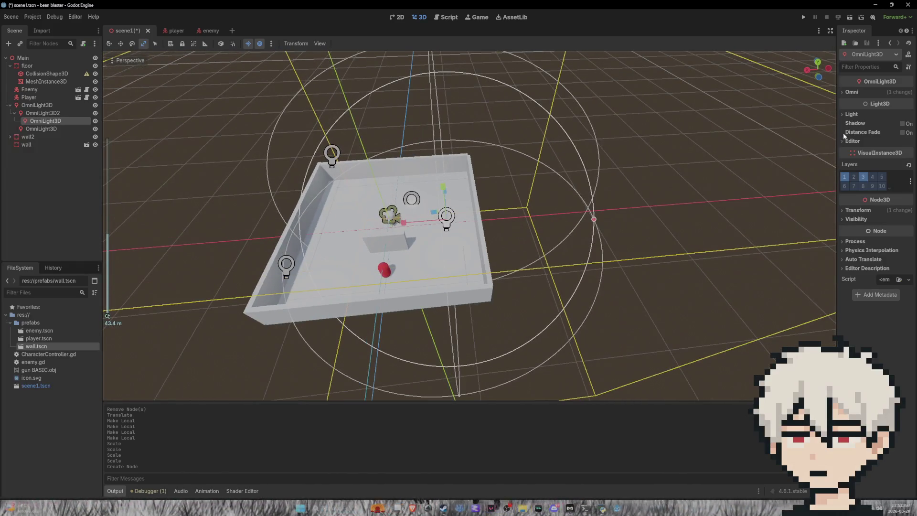
click(849, 115)
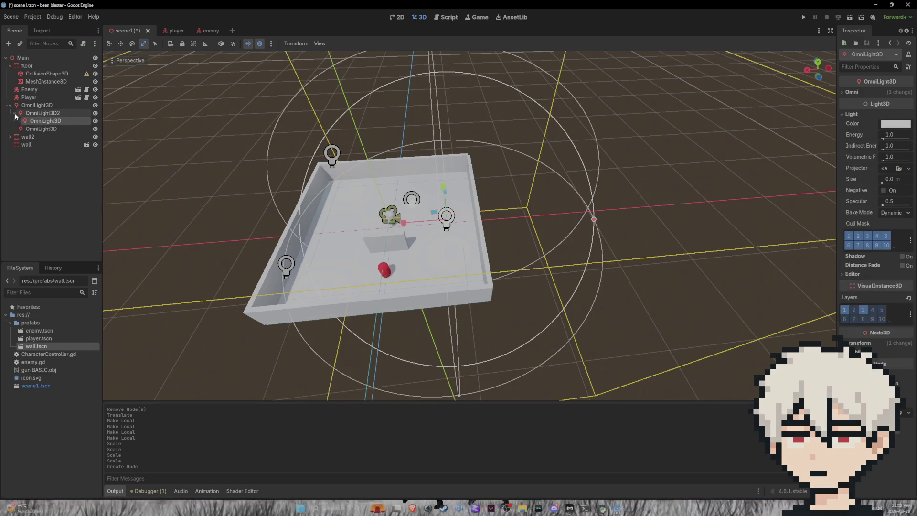
ctrl+click(55, 115)
Delete the two extra omni lights
ctrl+click(54, 129)
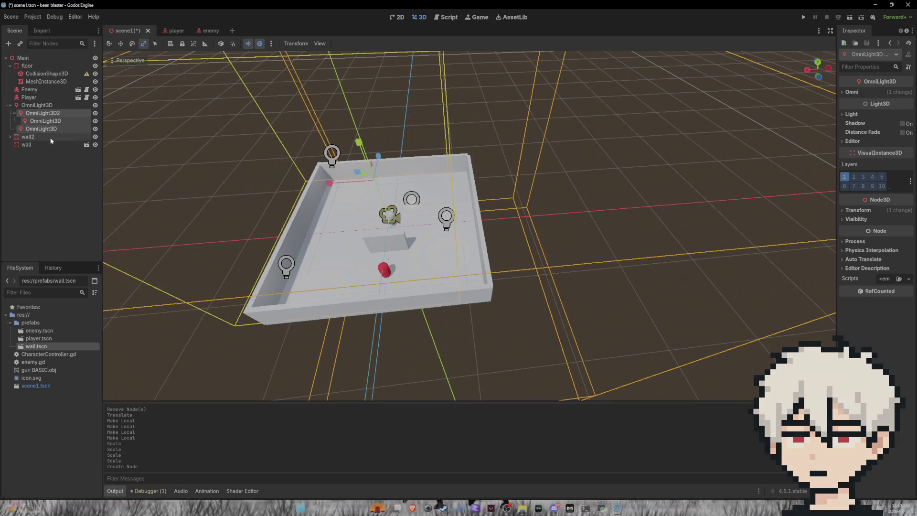
key(Delete)
click(454, 265)
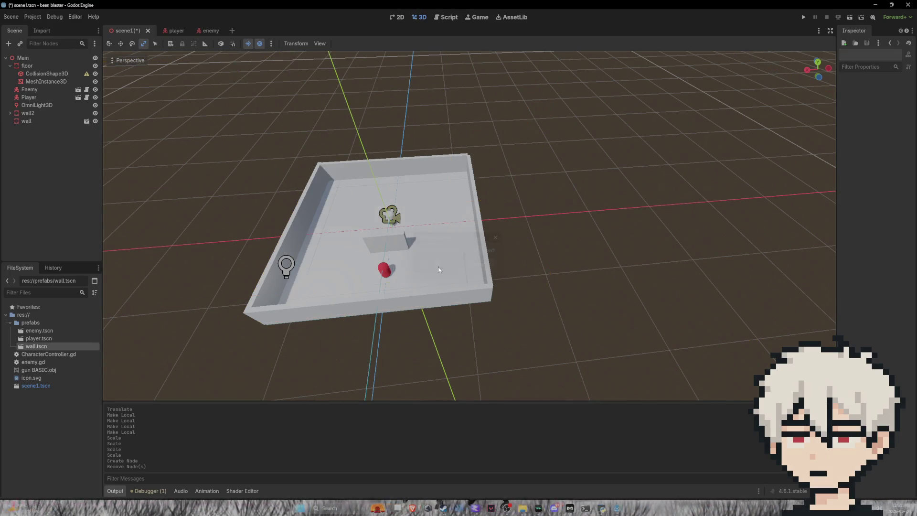
Centre the remaining OmniLight3D at x 0, z 0, raise its energy to about 7.4, and run the project
click(49, 107)
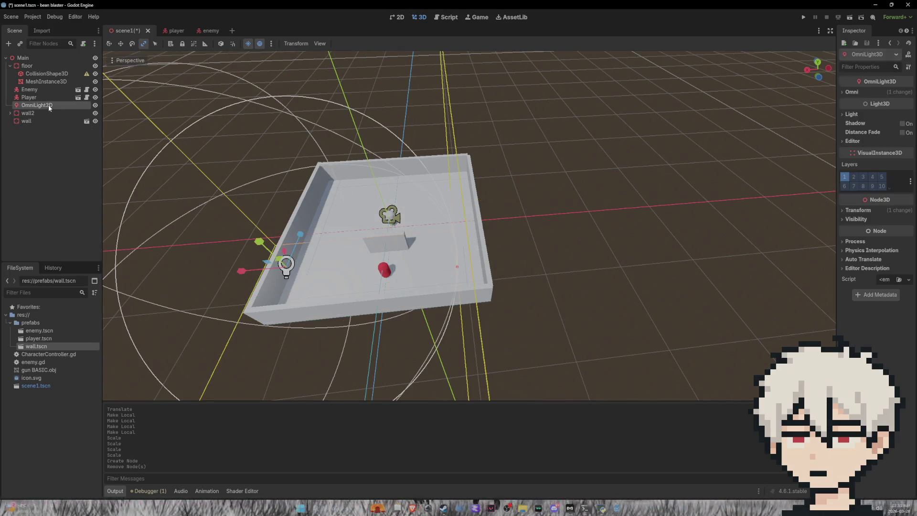
click(859, 212)
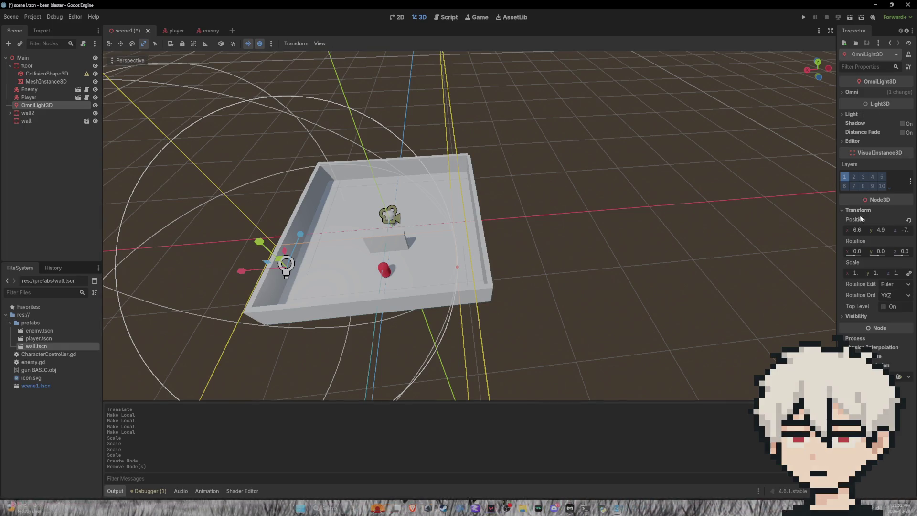
click(857, 231)
text(0)
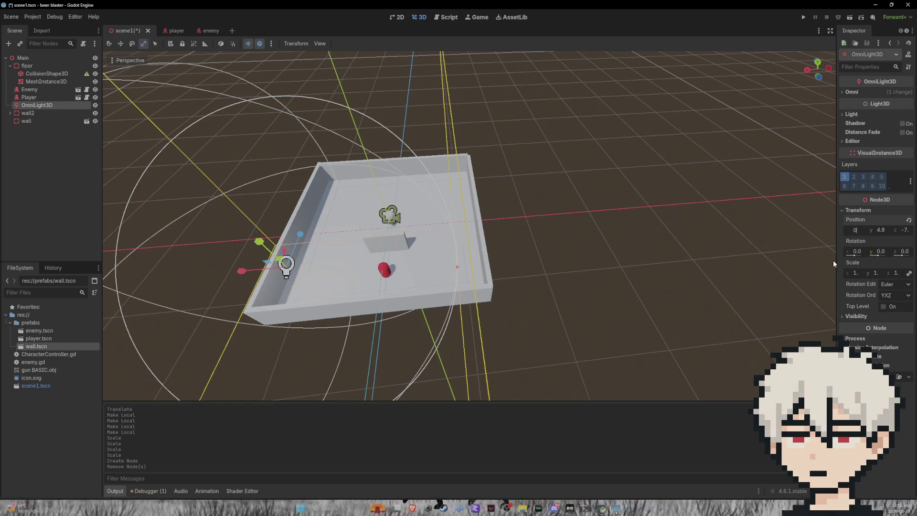
click(906, 230)
text(0)
key(Return)
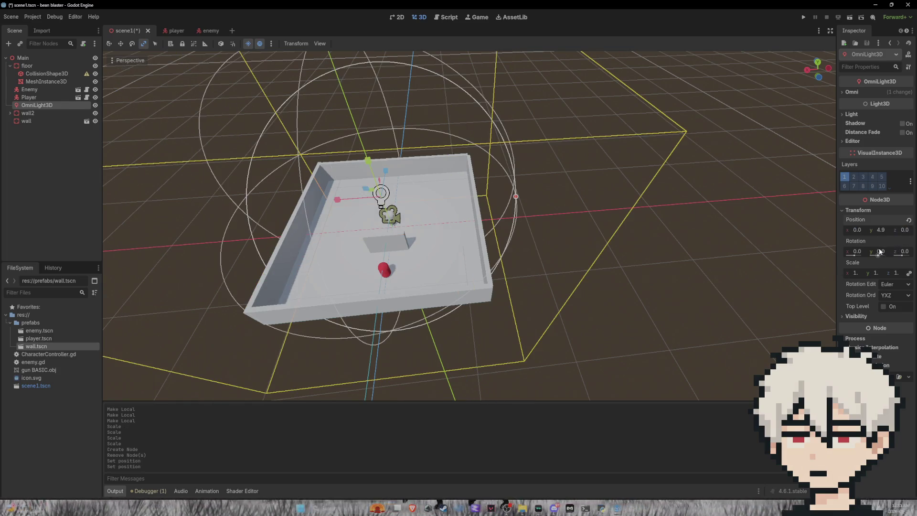
click(849, 117)
drag(887, 143, 908, 134)
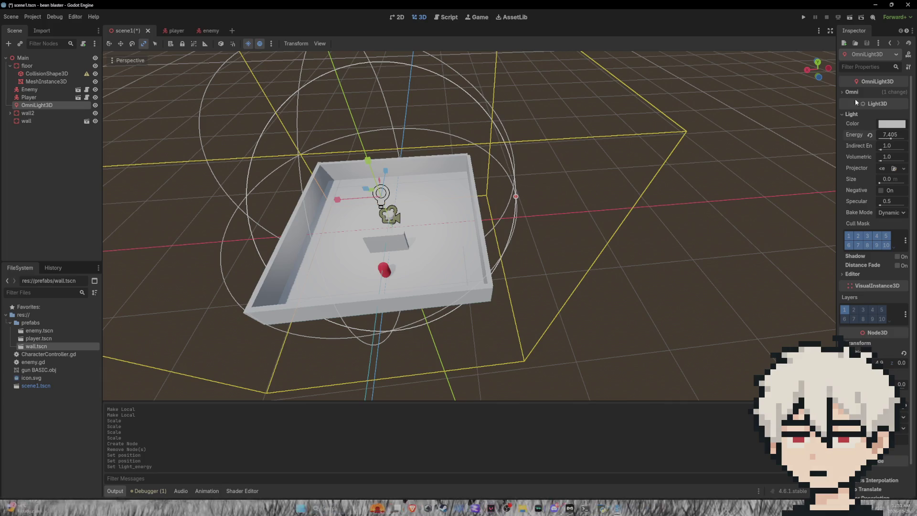
click(799, 16)
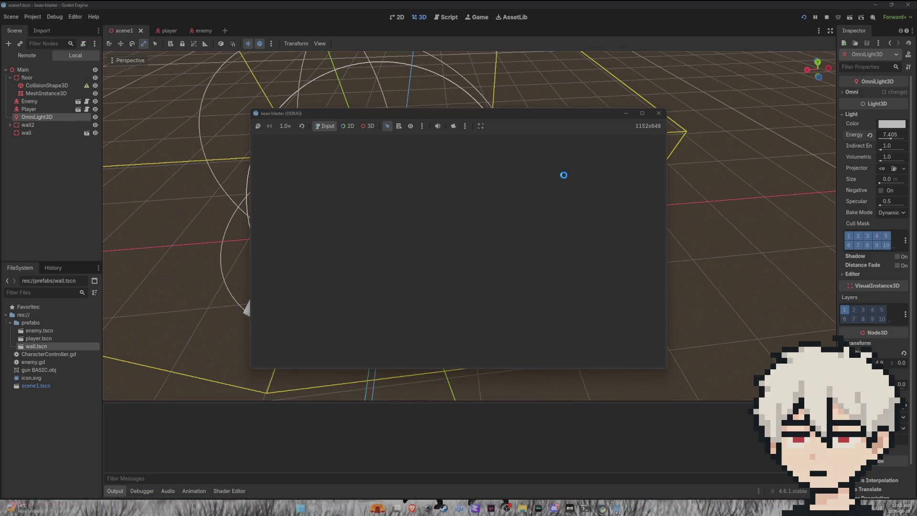
Walk around the cover wall, fire four shots at the red capsule enemy, then stop the game
key(d)
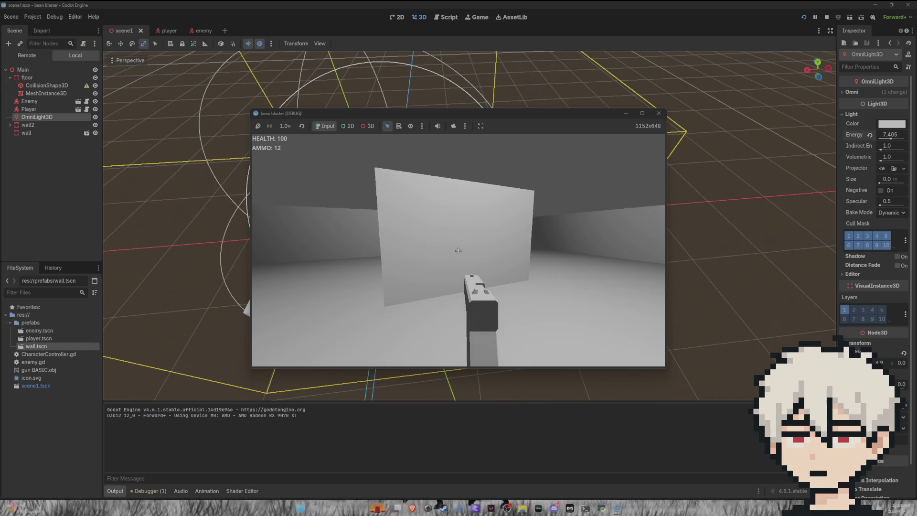
key(s)
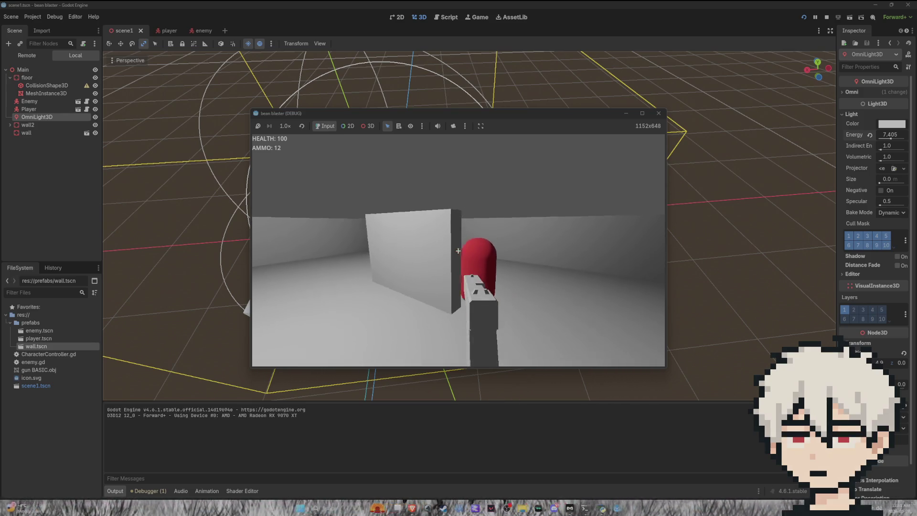
click(458, 250)
click(458, 250)
click(458, 251)
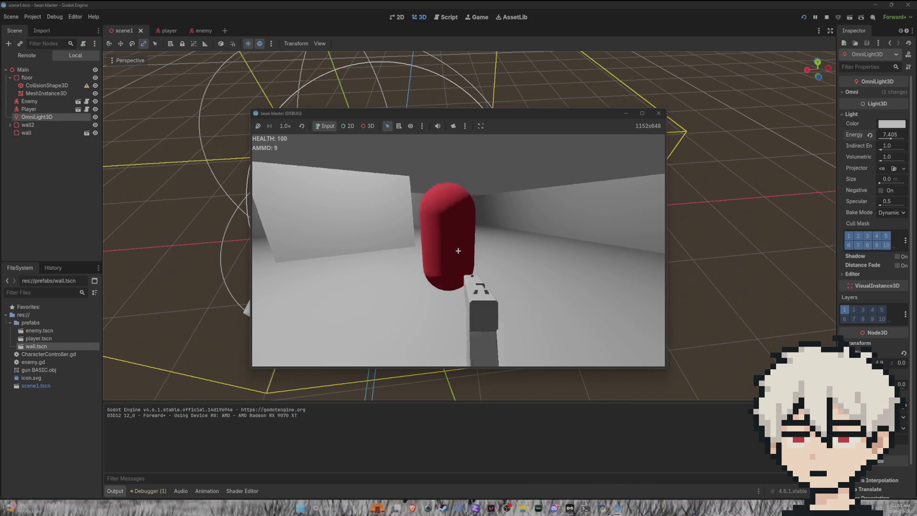
click(458, 251)
key(a)
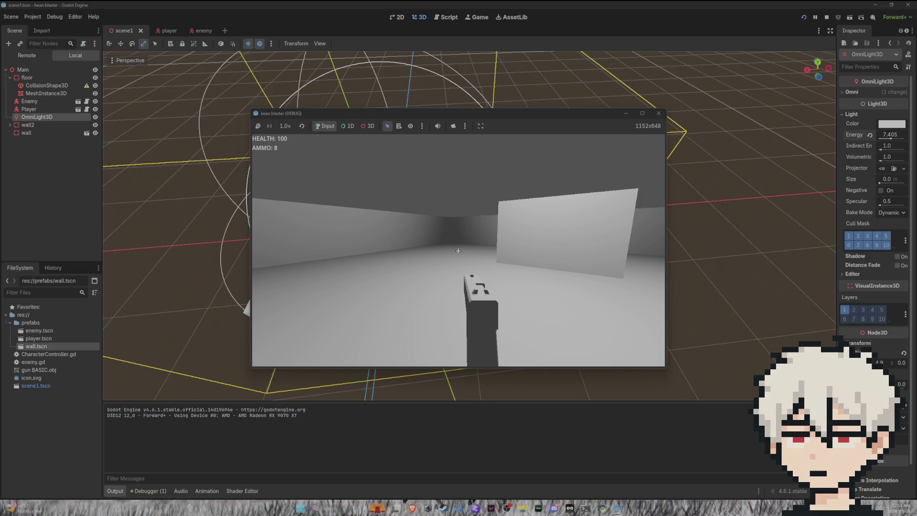
key(Escape)
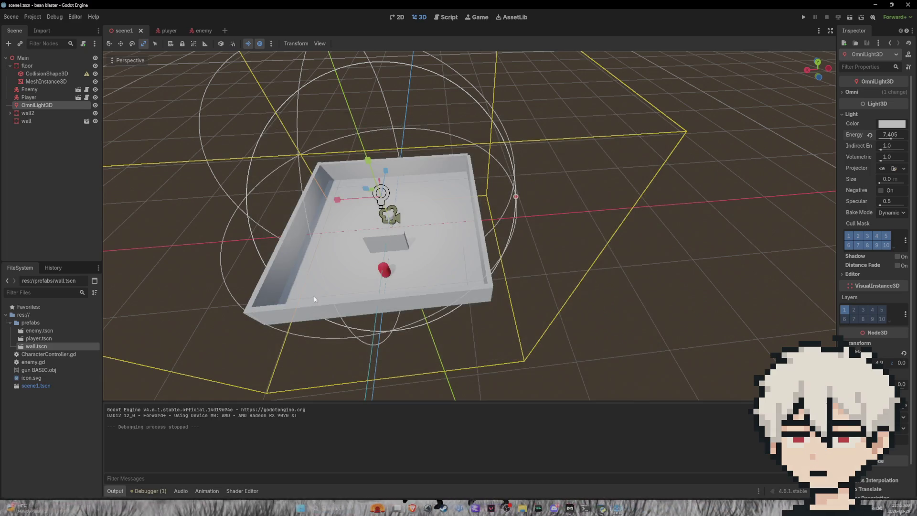
Select the cover wall, the floor and the back wall's mesh in the viewport to inspect them
click(401, 239)
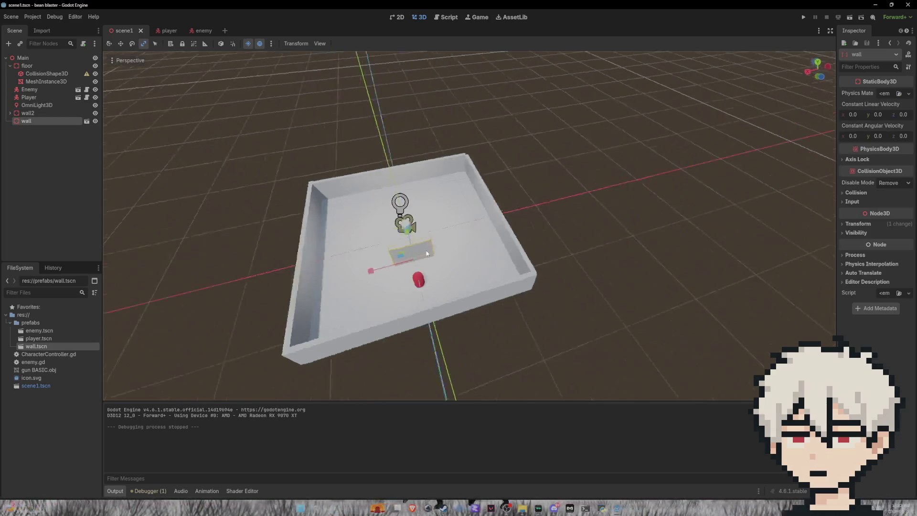
scroll(526, 251, up, 5)
scroll(598, 268, down, 3)
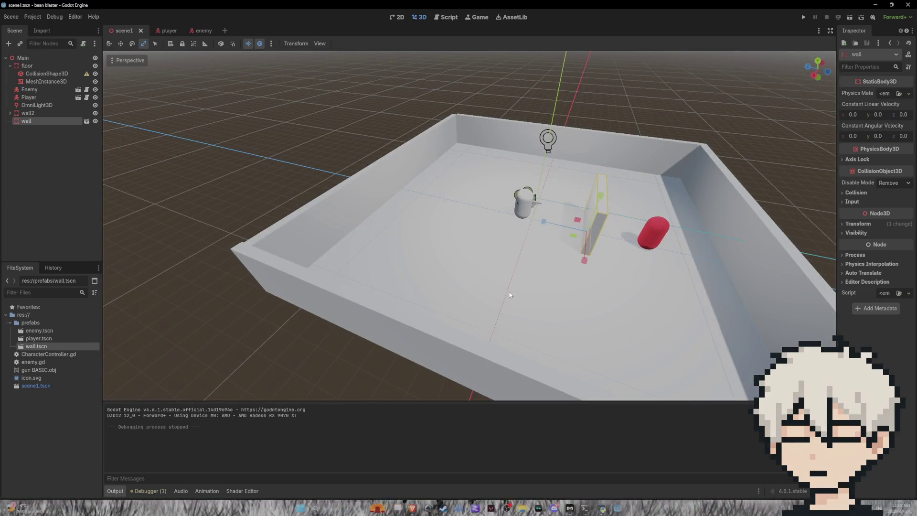
click(506, 288)
click(675, 170)
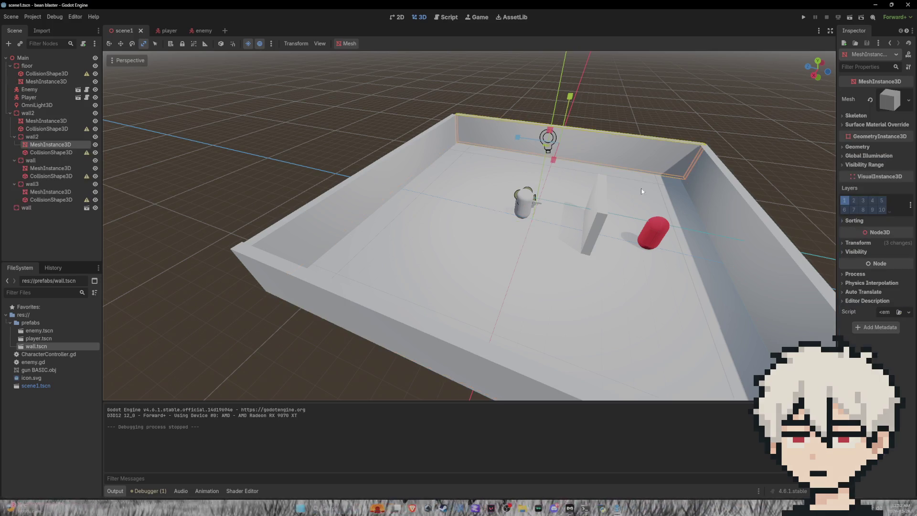
Collapse and re-expand the nested wall nodes, select the standalone cover wall, then deselect
click(14, 137)
click(14, 144)
click(15, 152)
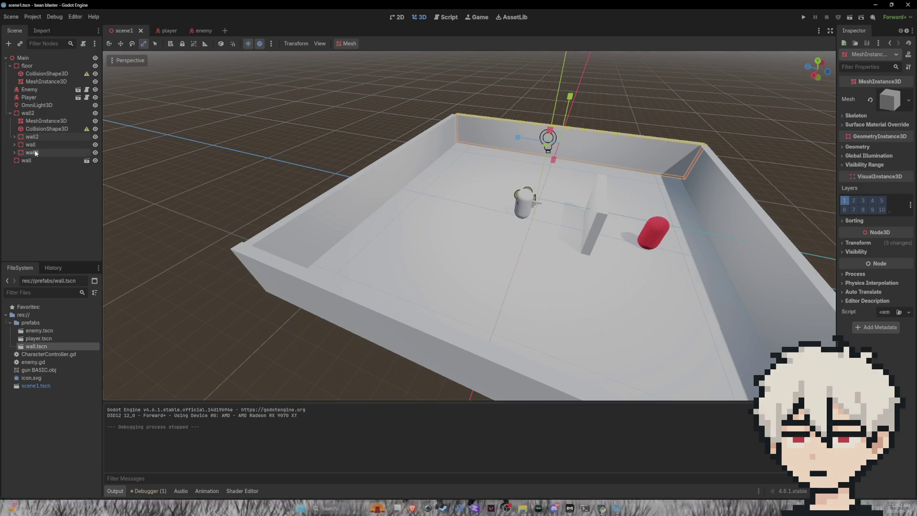
click(15, 137)
click(14, 160)
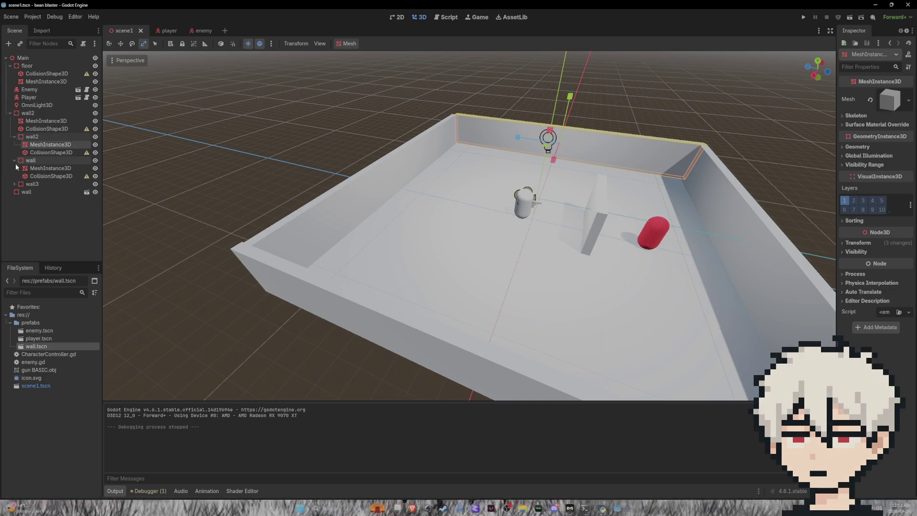
click(14, 184)
click(43, 207)
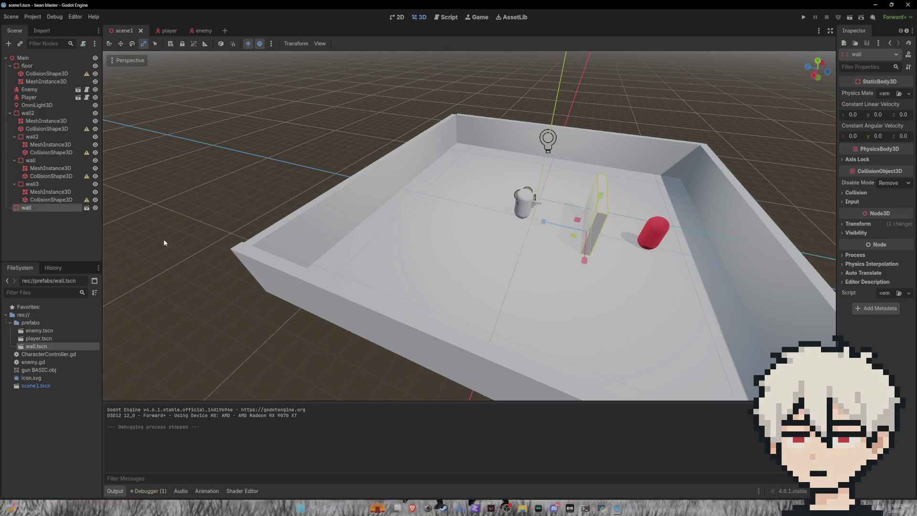
click(514, 96)
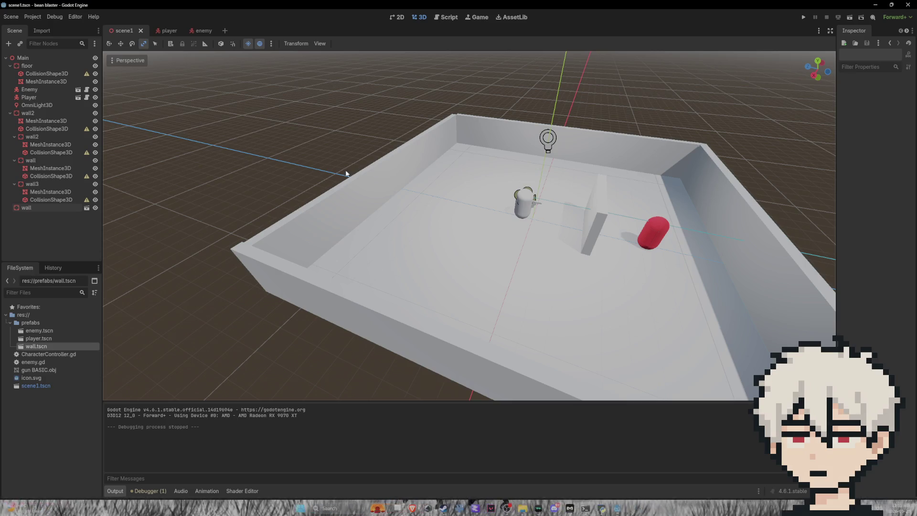
Start creating a new folder at res:// in the FileSystem dock
click(39, 401)
right_click(24, 391)
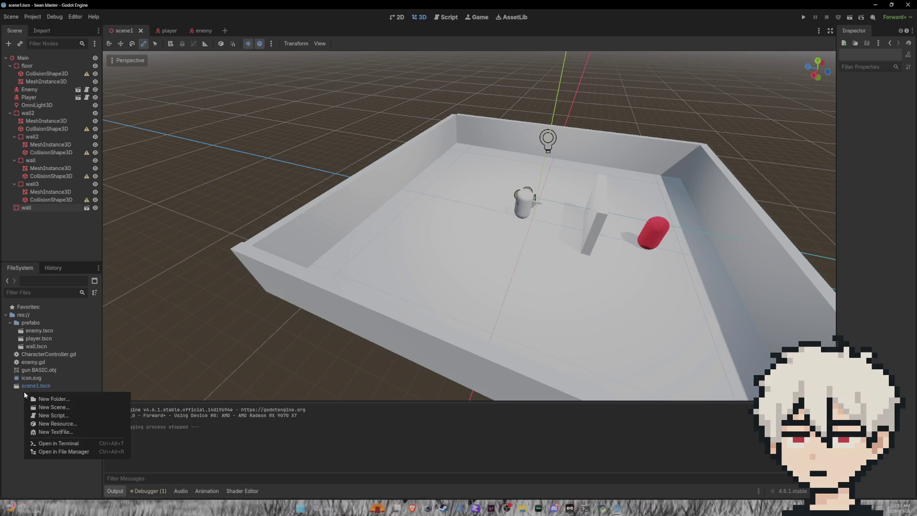
click(47, 401)
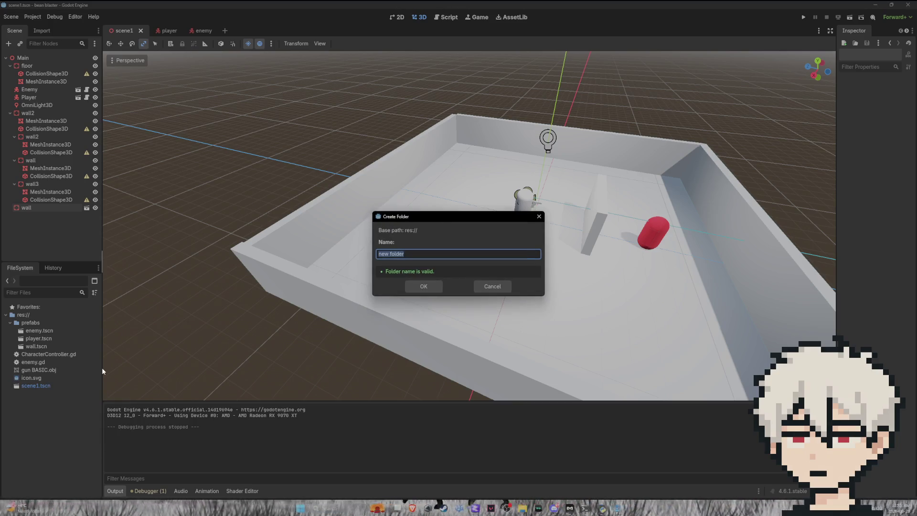
Create a new folder named materials in the project's res:// root
text(materials)
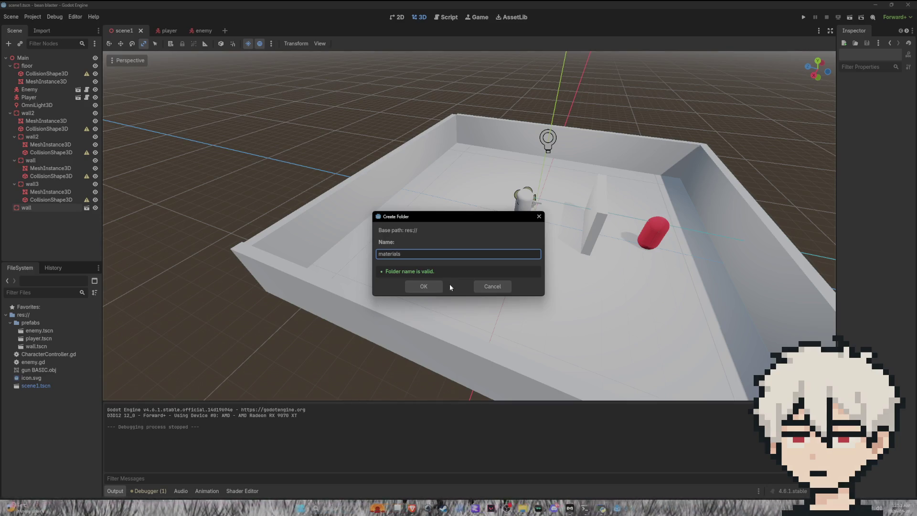
click(429, 285)
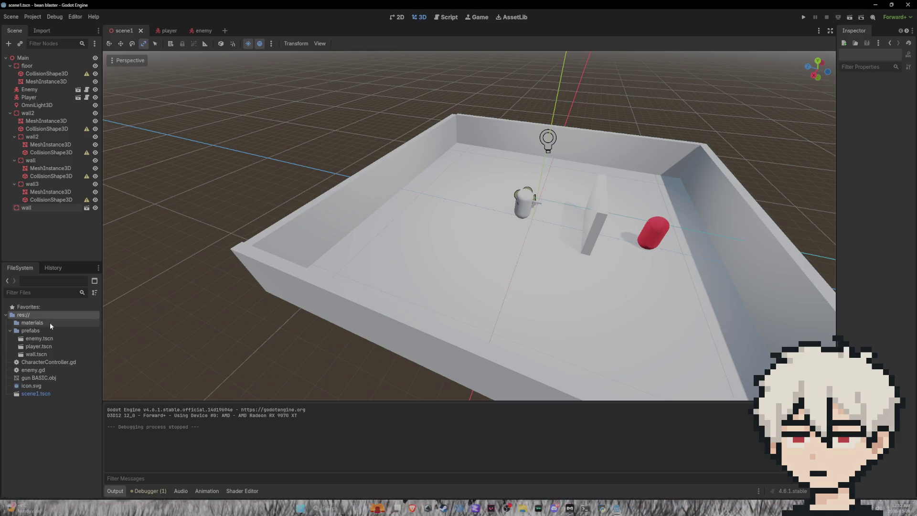
click(30, 323)
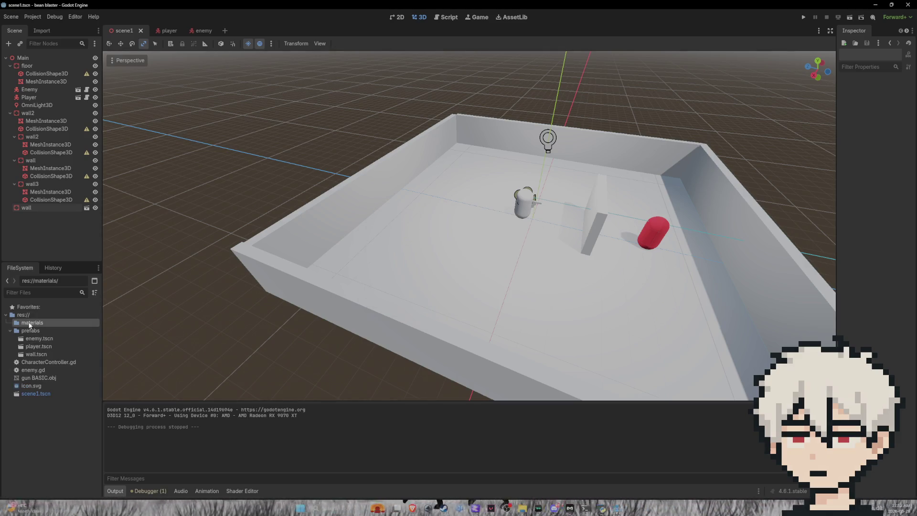
Remove the materials folder again and select the floor mesh in the viewport
right_click(29, 325)
mouse_move(94, 331)
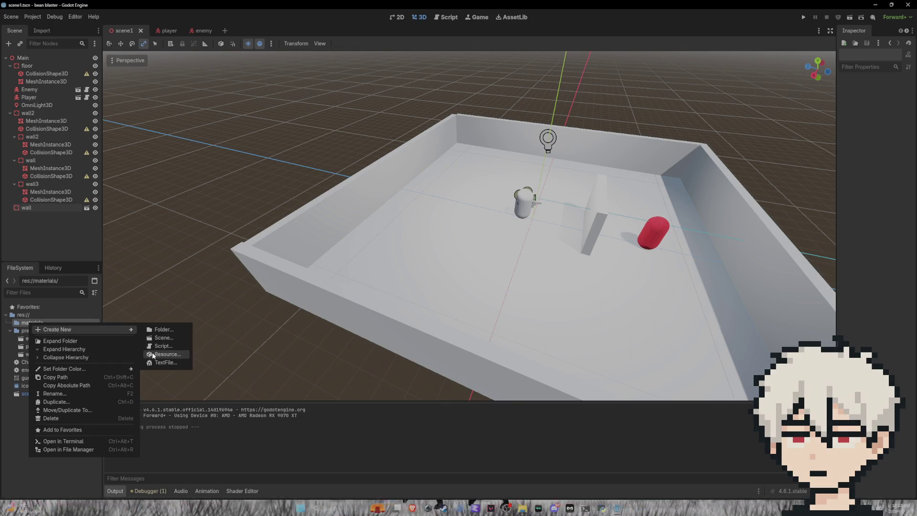
click(21, 327)
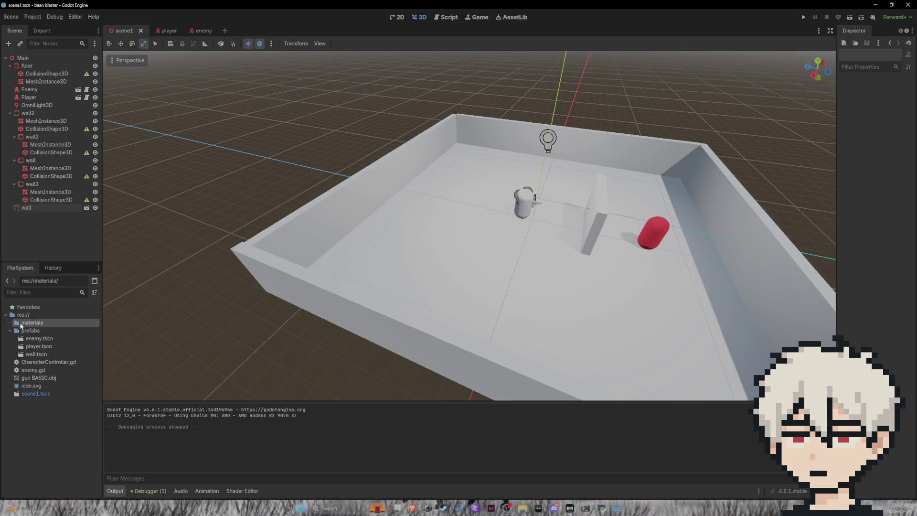
key(Delete)
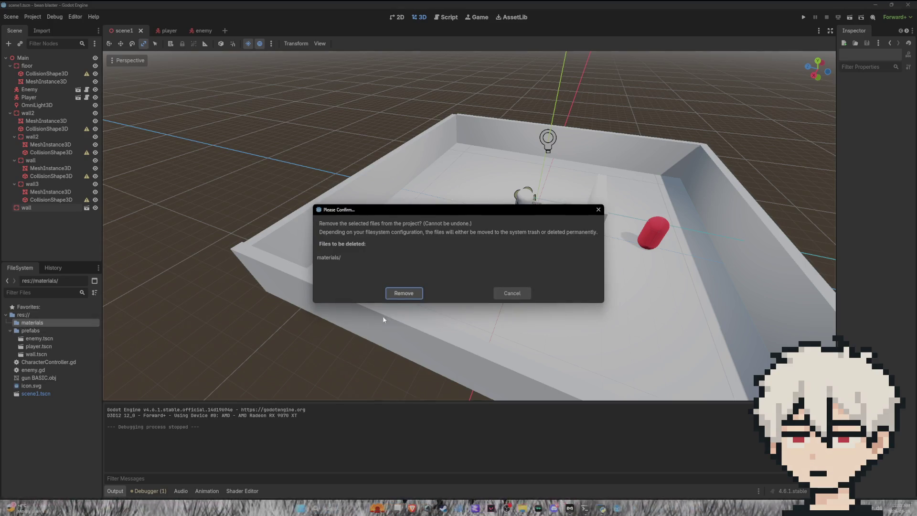
click(392, 293)
click(406, 230)
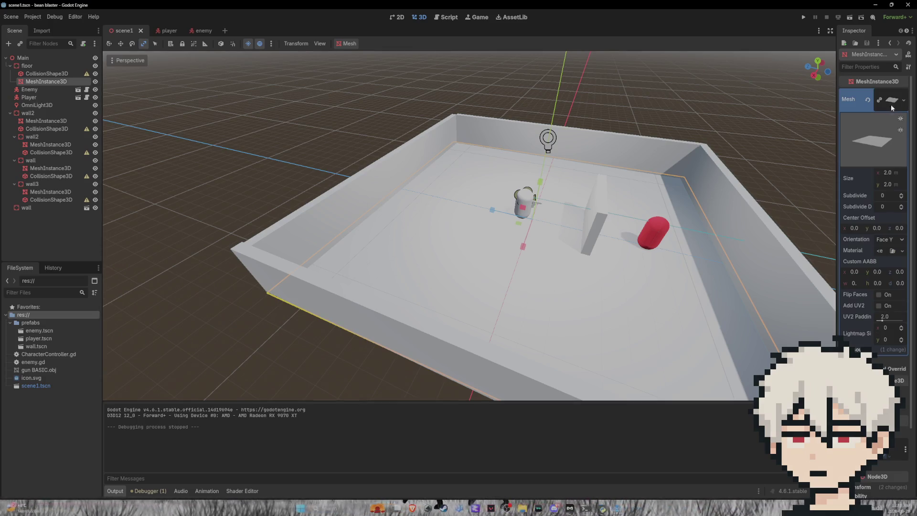
Check for an existing floor material, close the empty picker, and undo the last light change
click(891, 251)
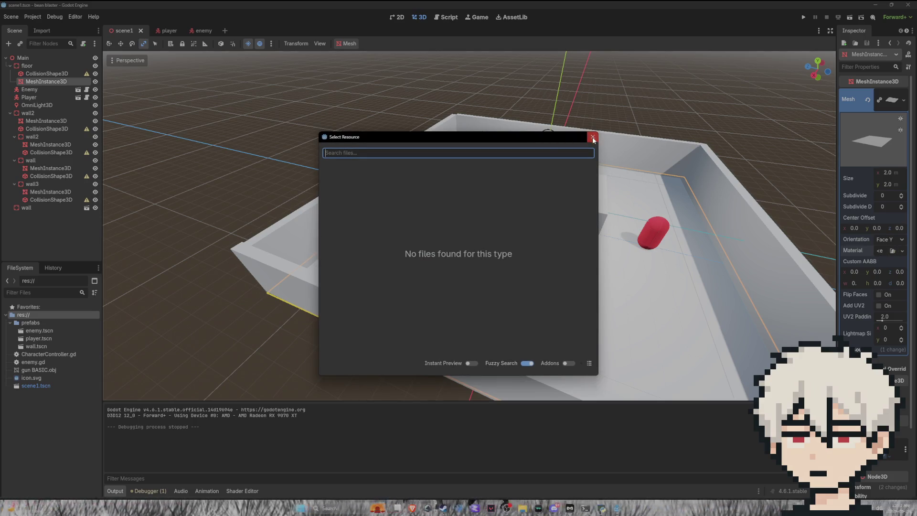
click(593, 137)
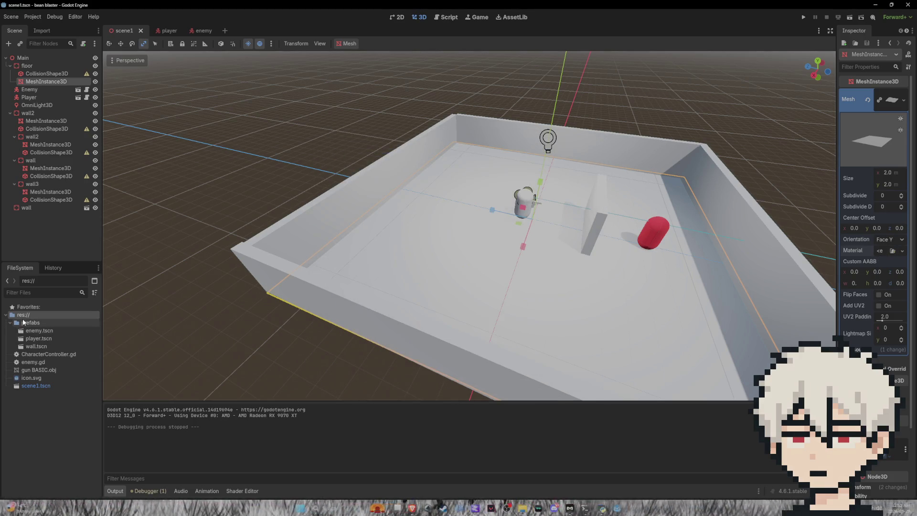
click(55, 403)
key(ctrl+z)
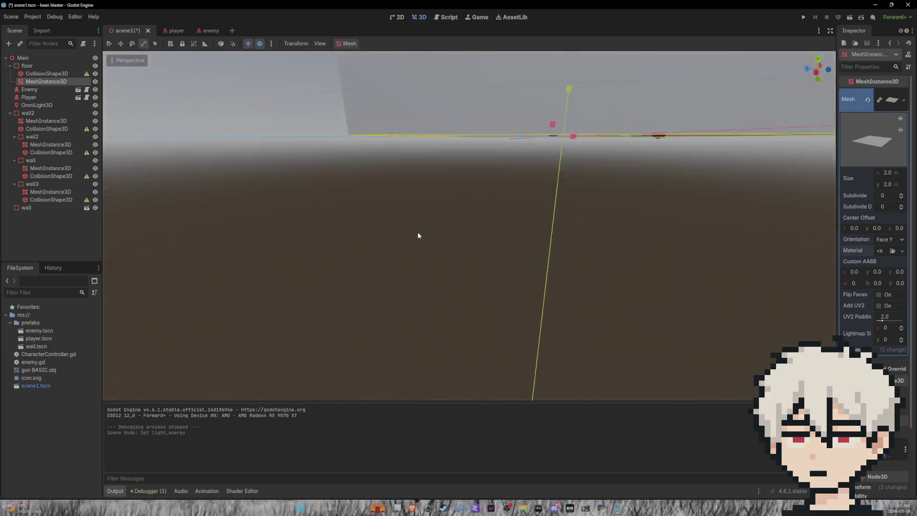
Give the omni light energy 7, indirect 8.211, volumetric fog 4.606, and save scene1
scroll(417, 232, down, 5)
click(512, 182)
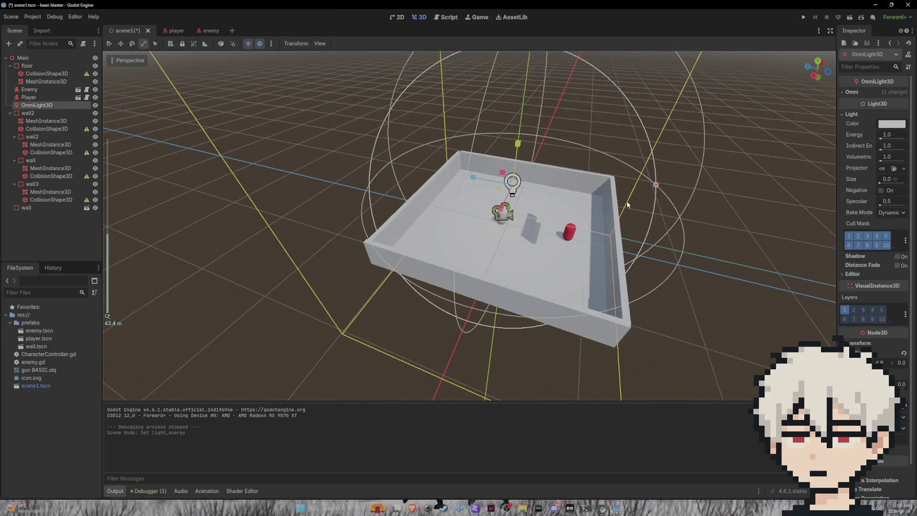
click(895, 135)
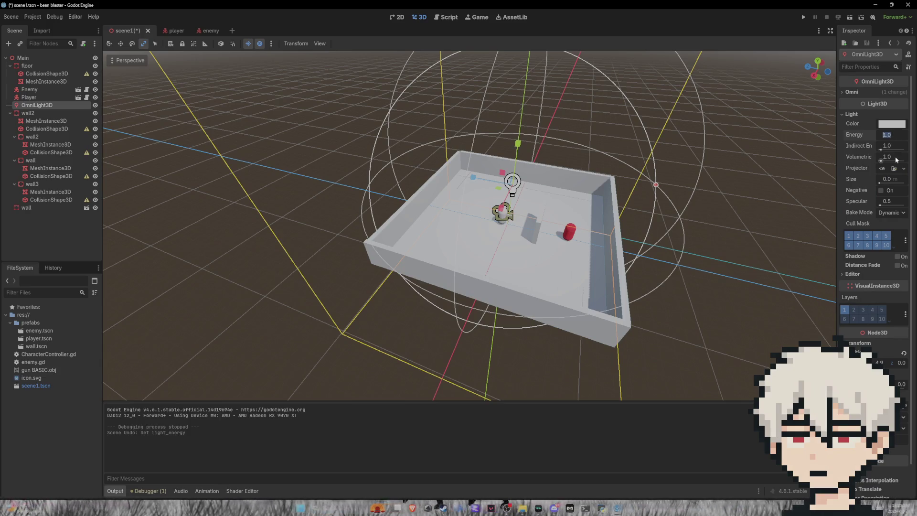
text(7)
key(Return)
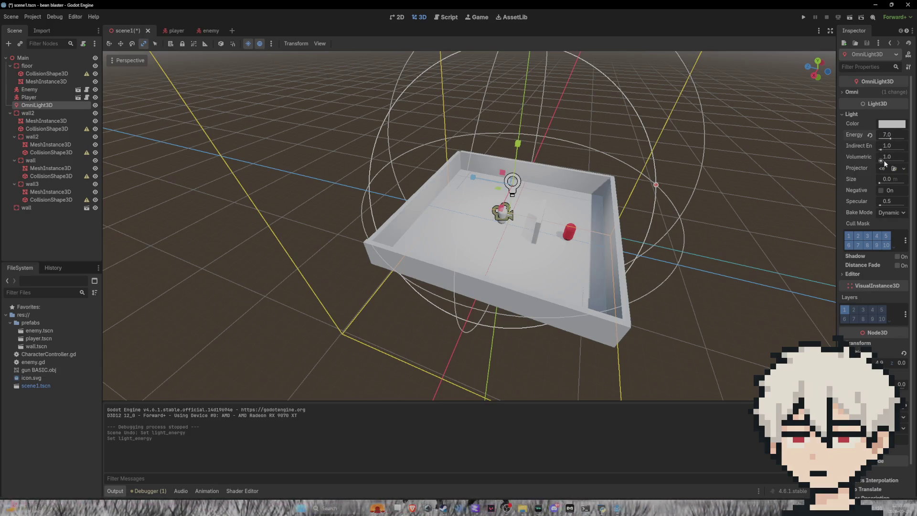
drag(882, 158, 888, 160)
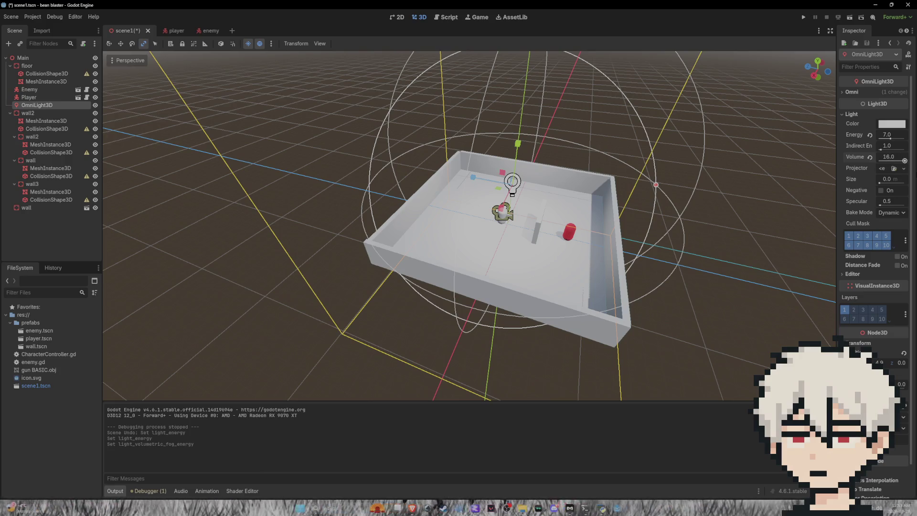
drag(882, 150, 893, 150)
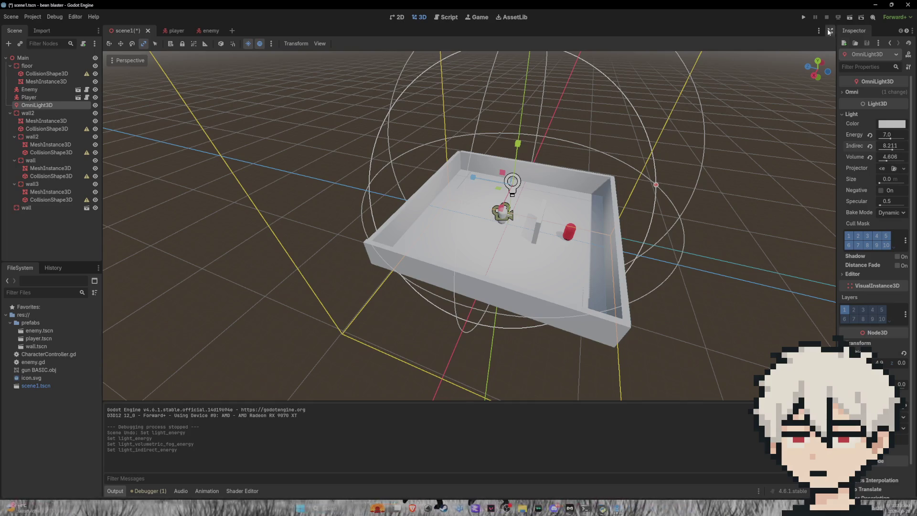
key(ctrl+s)
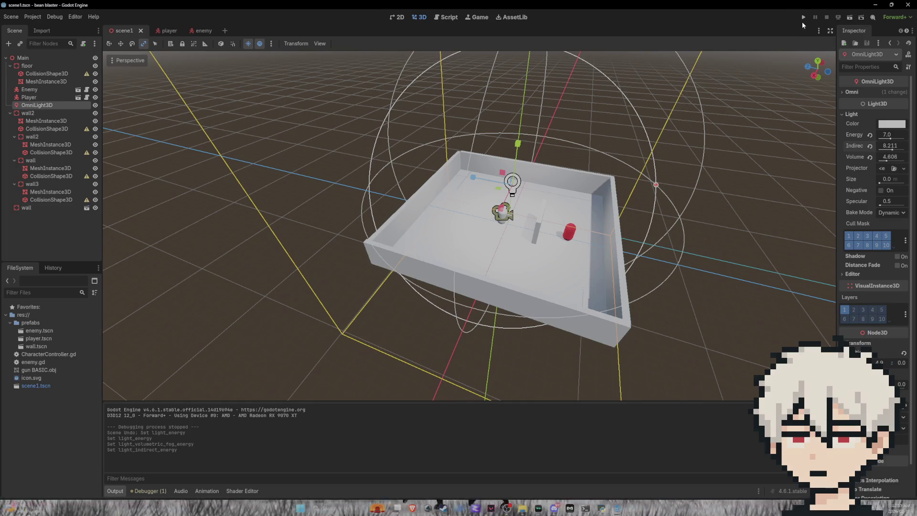
Run the project, walk toward the red capsule enemy and shoot it
click(802, 20)
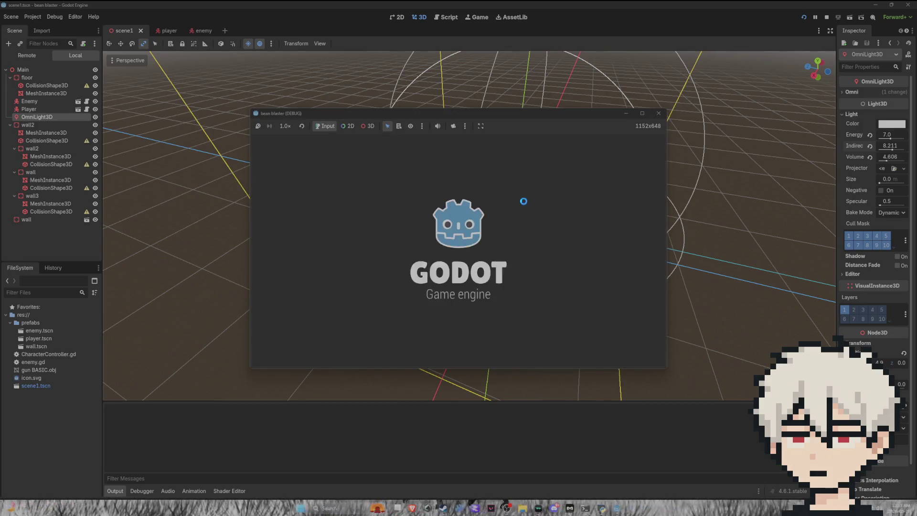
key(w)
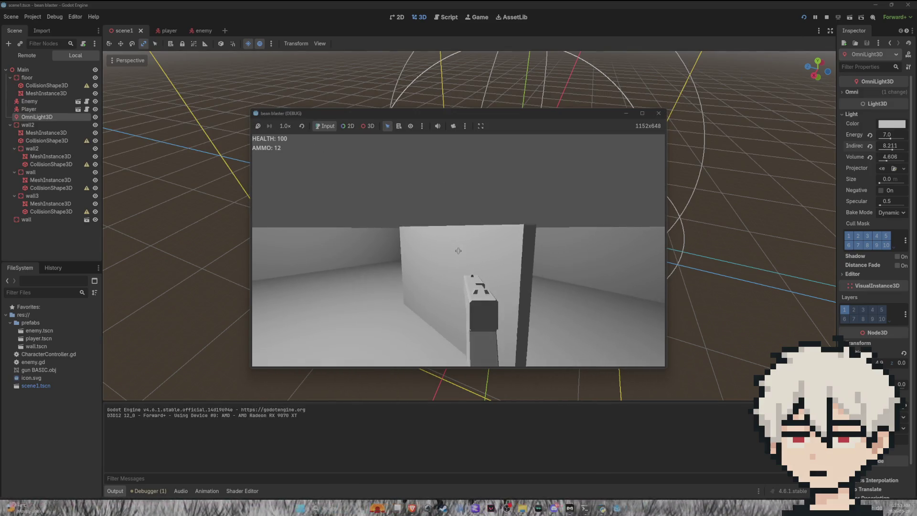
click(458, 250)
click(458, 250)
click(459, 250)
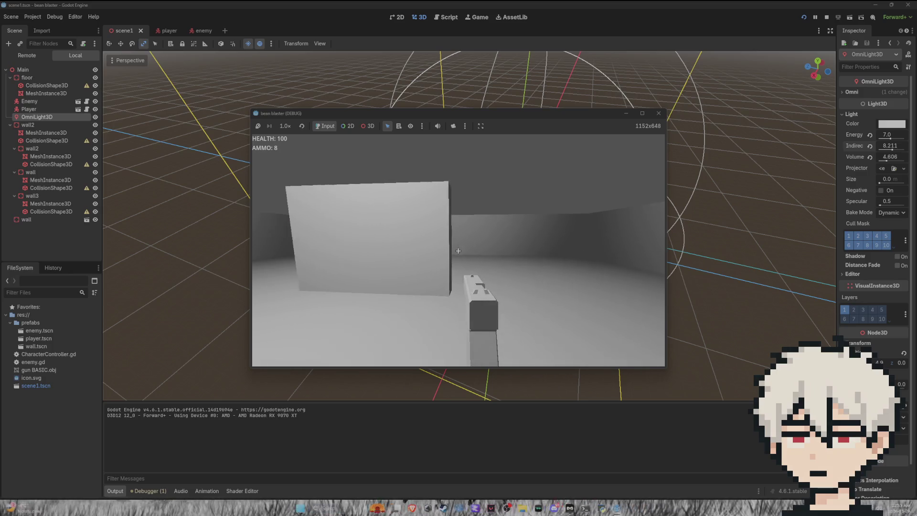
scroll(529, 213, down, 3)
scroll(538, 209, up, 10)
Select and frame the Player node, then switch to the player scene
click(770, 145)
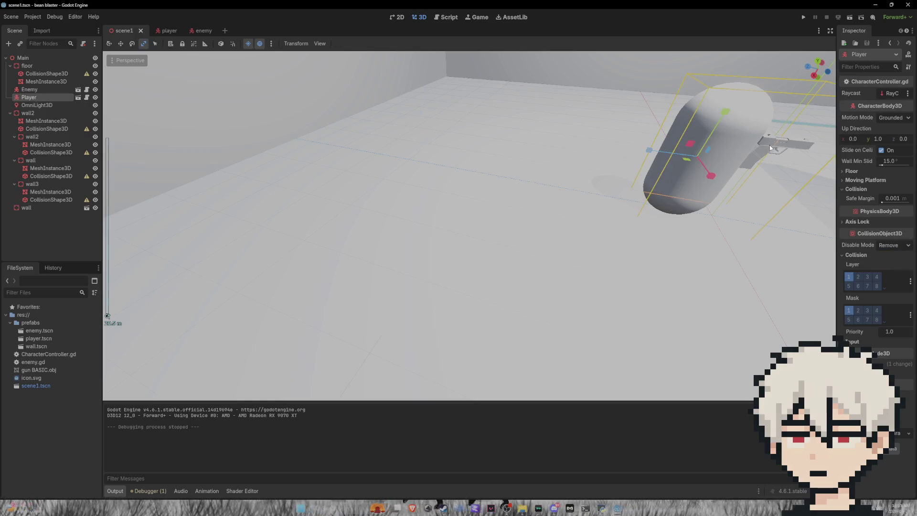
key(f)
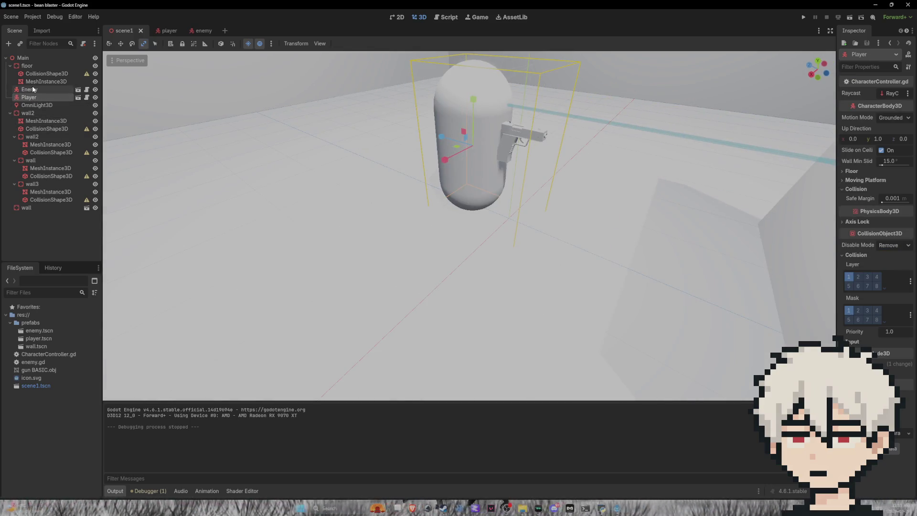
click(33, 89)
click(34, 97)
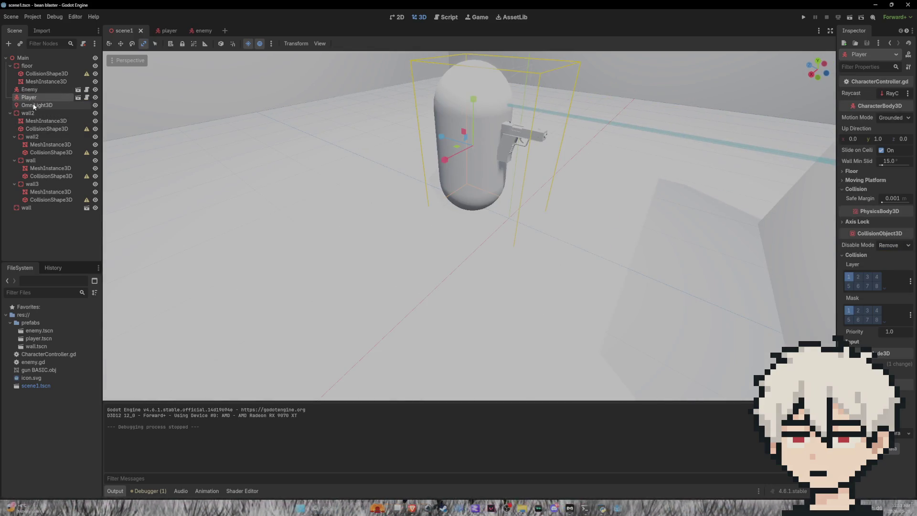
click(167, 30)
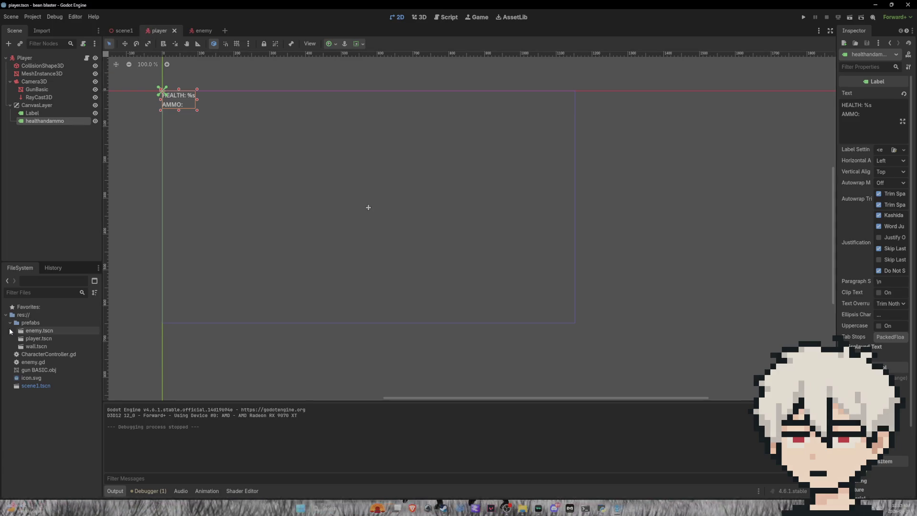
Rename player.tscn to Player.tscn in FileSystem and show the player capsule in 3D
click(33, 339)
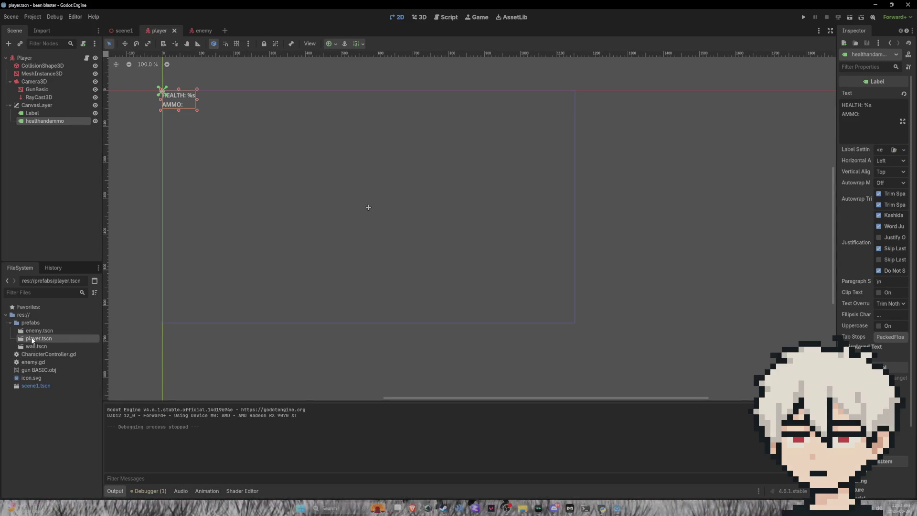
right_click(33, 339)
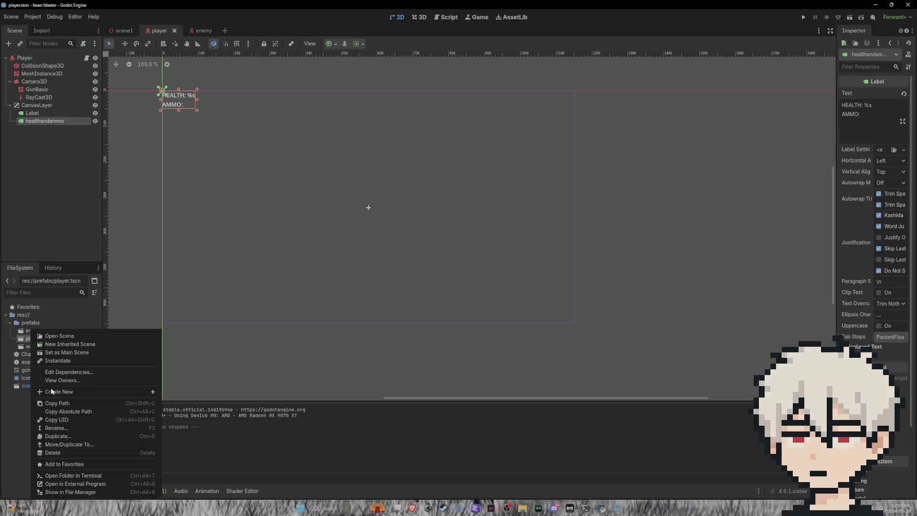
click(58, 428)
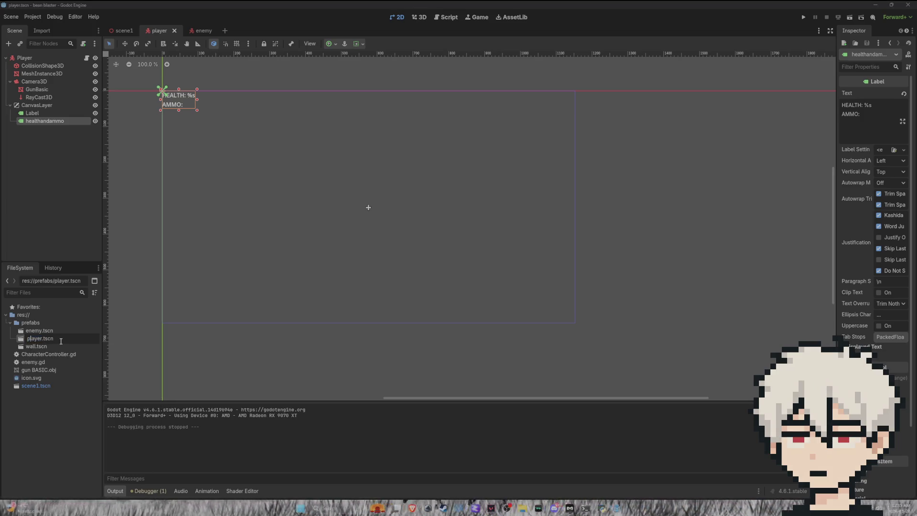
key(Return)
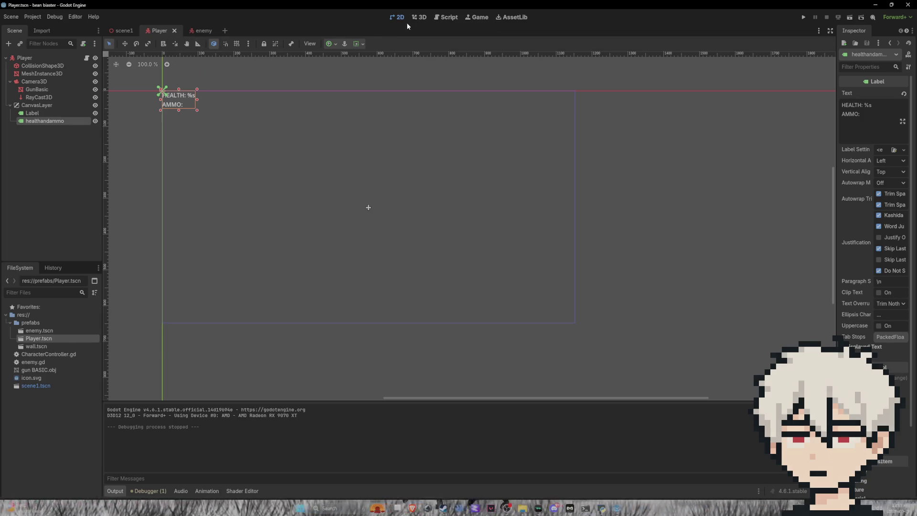
click(419, 17)
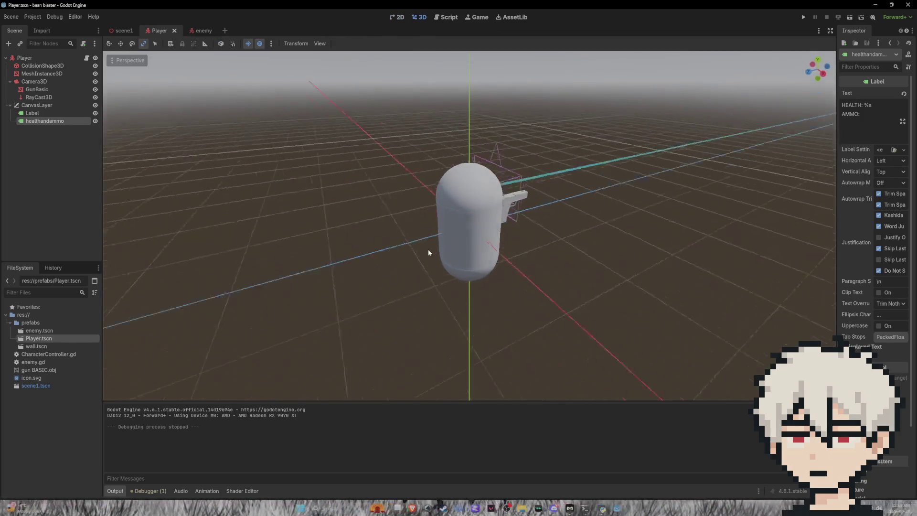
Make the GunBasic mesh unique, turn Local to Scene off, and edit its resource path
click(522, 212)
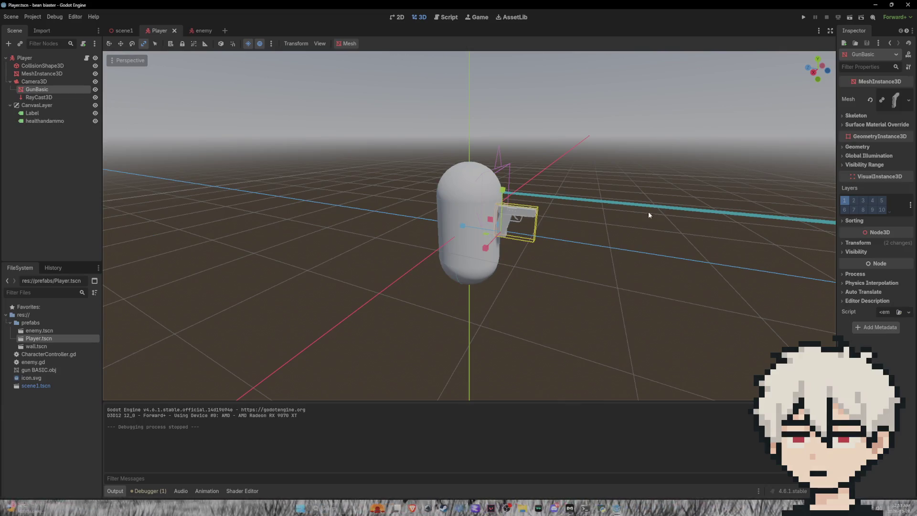
click(895, 100)
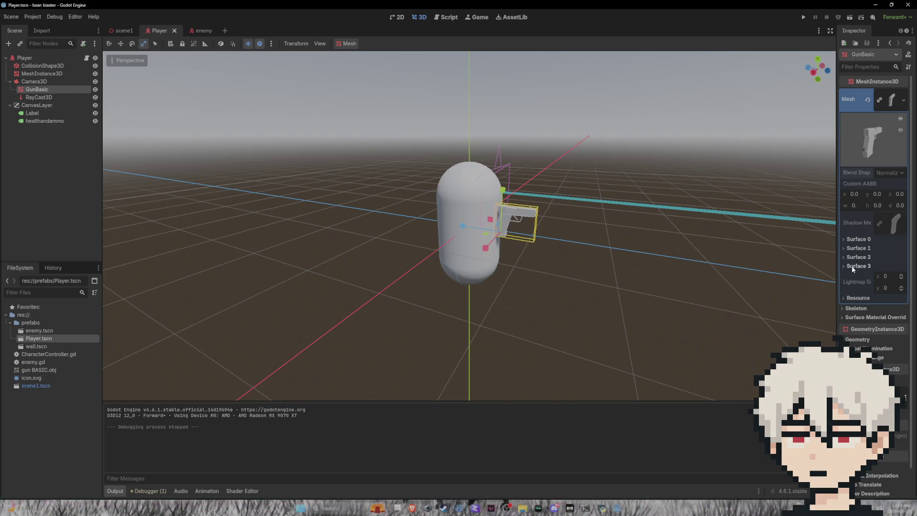
click(856, 298)
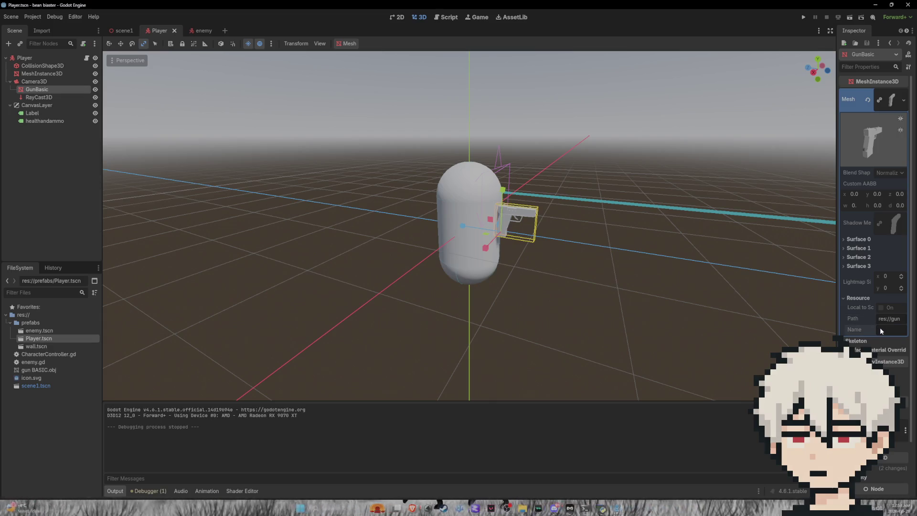
click(879, 100)
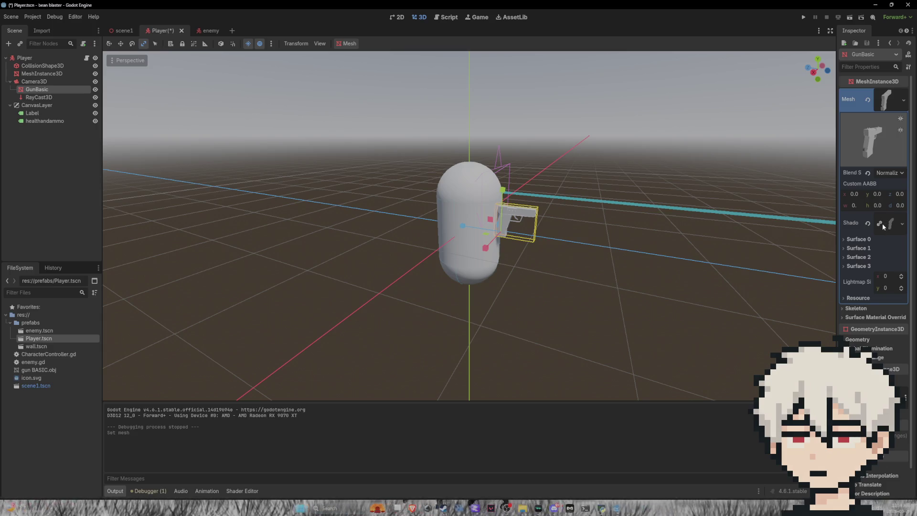
click(856, 298)
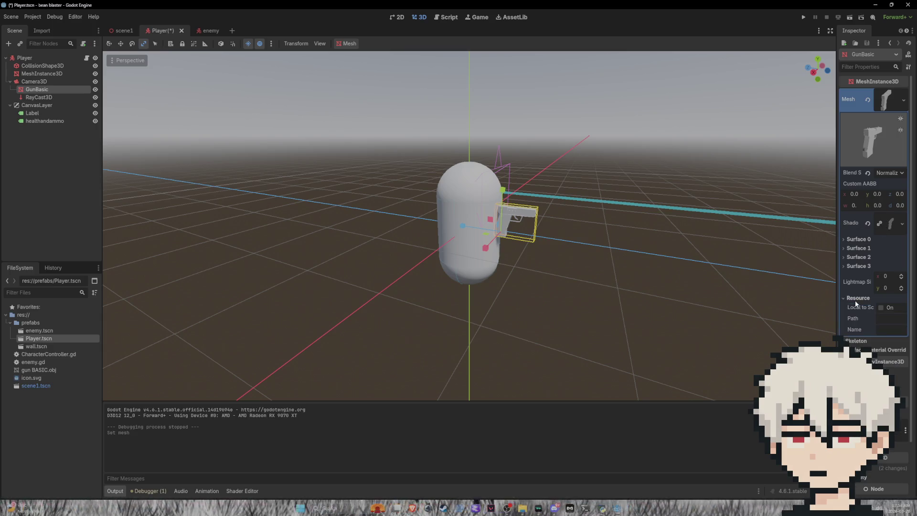
click(881, 307)
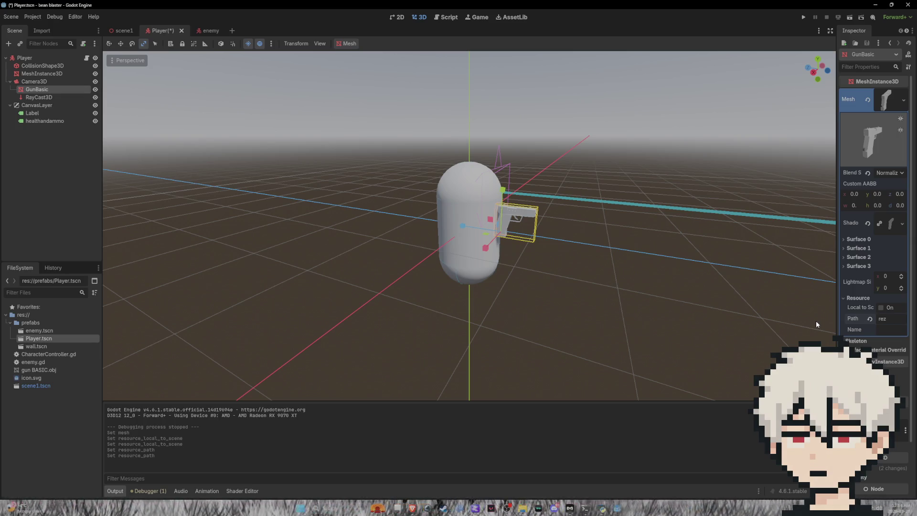
text(://)
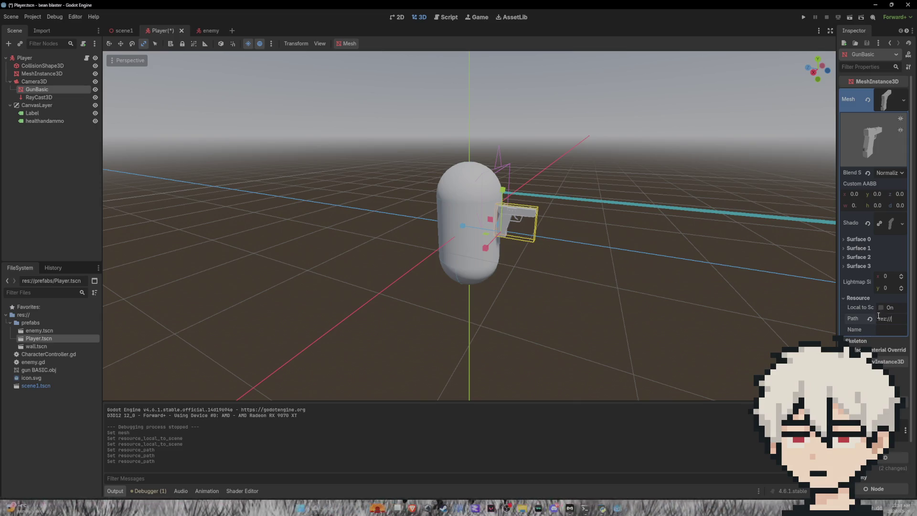
Check the open File Explorer windows, then return to Godot's Debugger panel
click(522, 508)
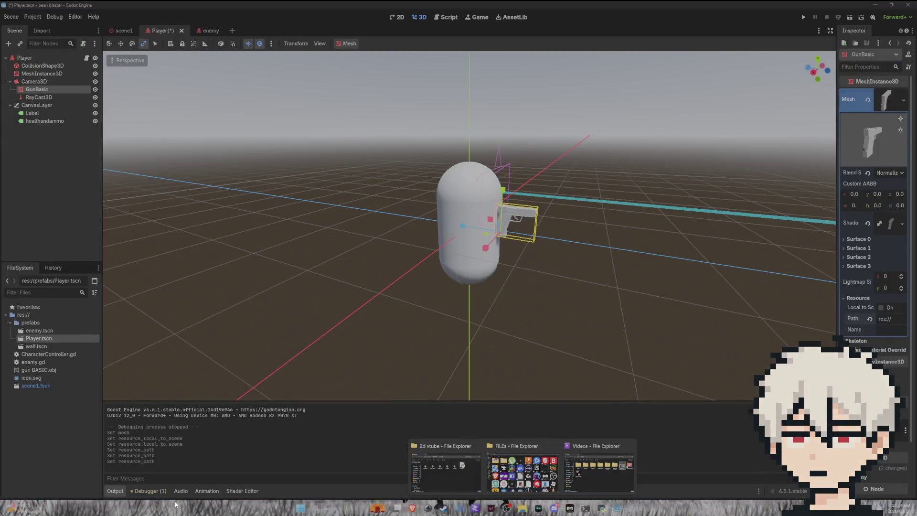
click(178, 491)
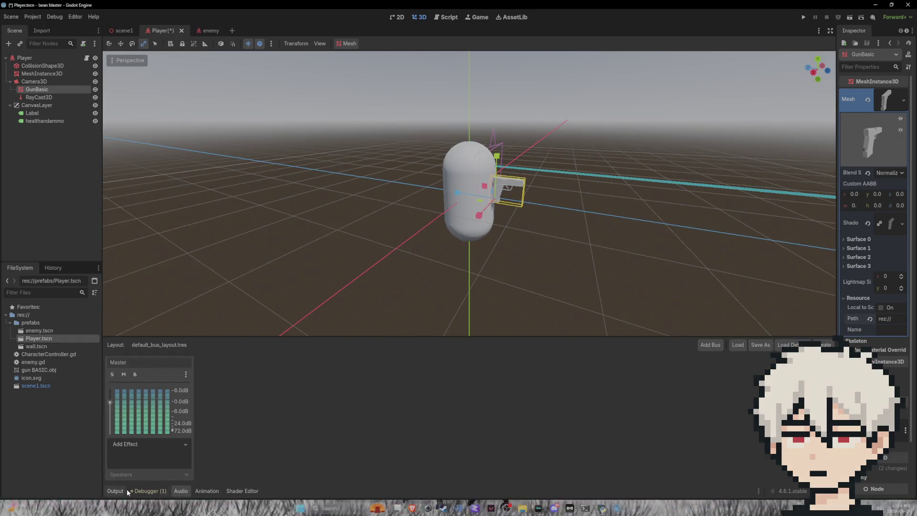
click(145, 491)
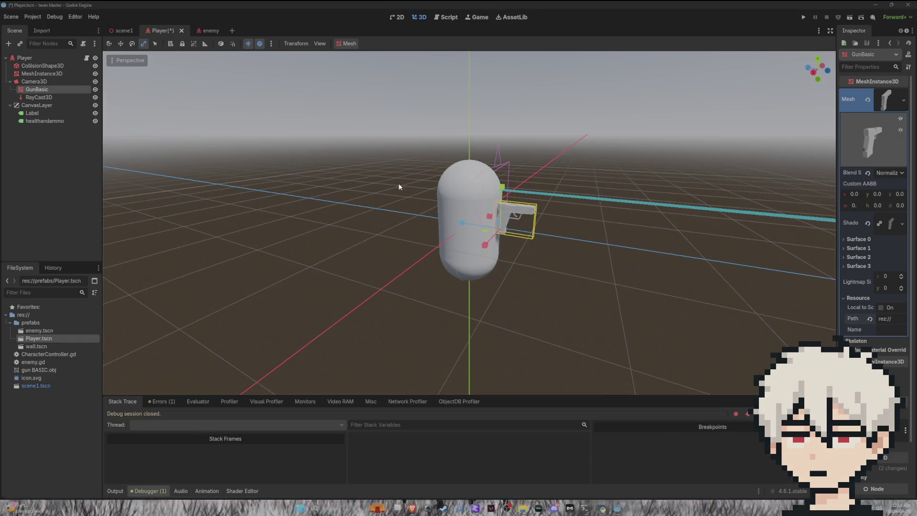
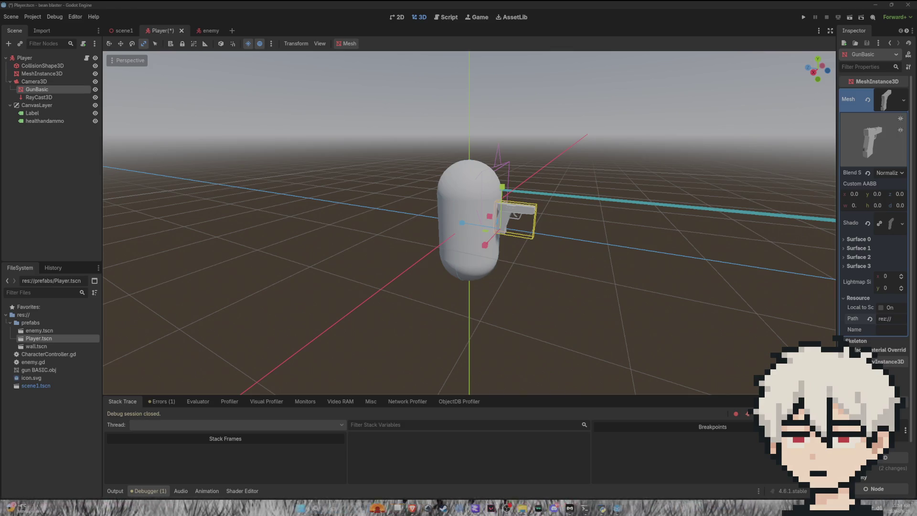
Import Gun Grey Base Color.png into the prefabs folder and expand GunBasic's Surface 0
mouse_move(809, 128)
mouse_down()
mouse_move(708, 306)
mouse_move(30, 413)
mouse_up()
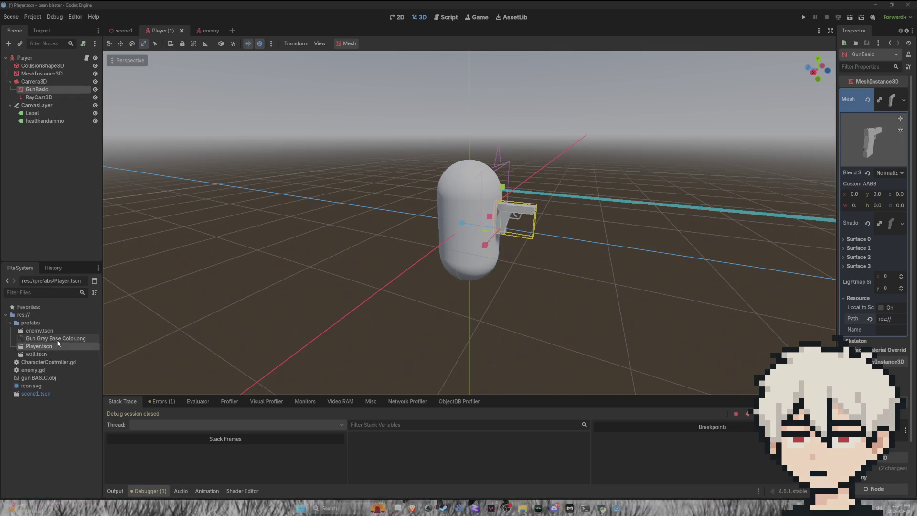
mouse_move(56, 340)
mouse_down()
mouse_move(766, 348)
mouse_move(884, 317)
mouse_move(904, 322)
mouse_up()
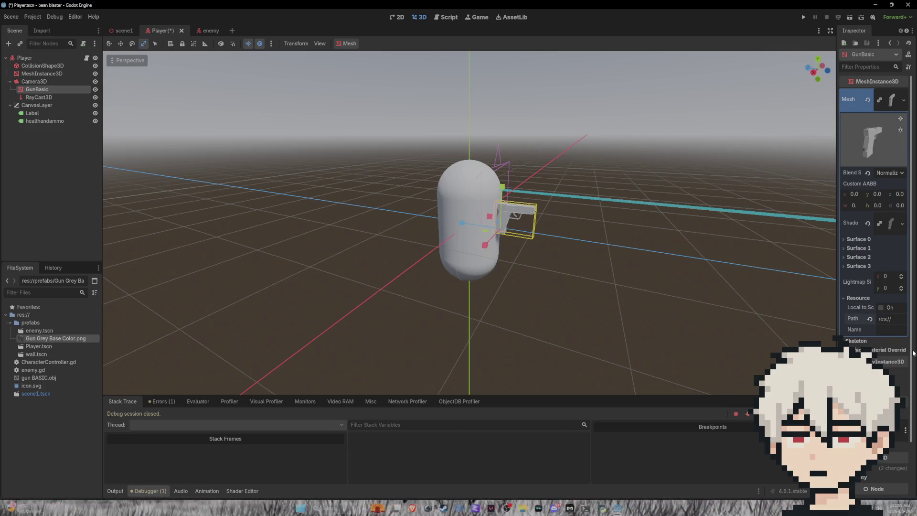
text(p)
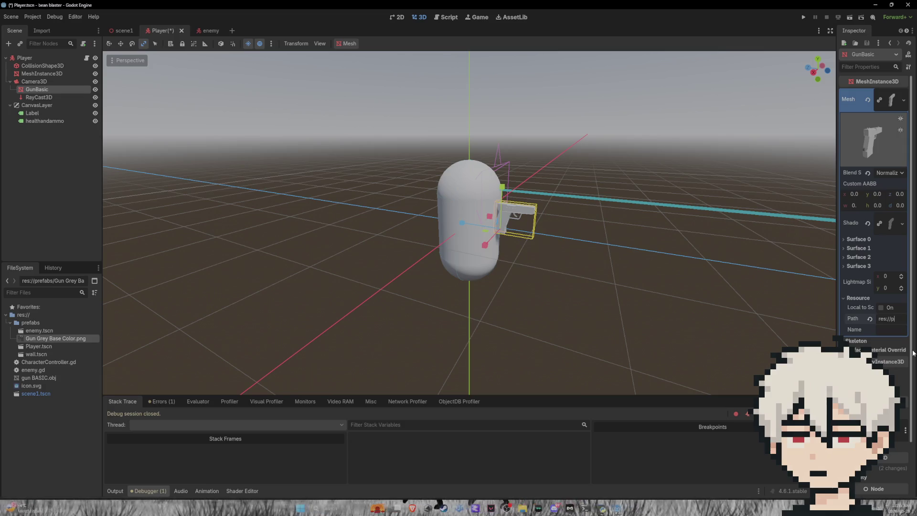
text(refabs)
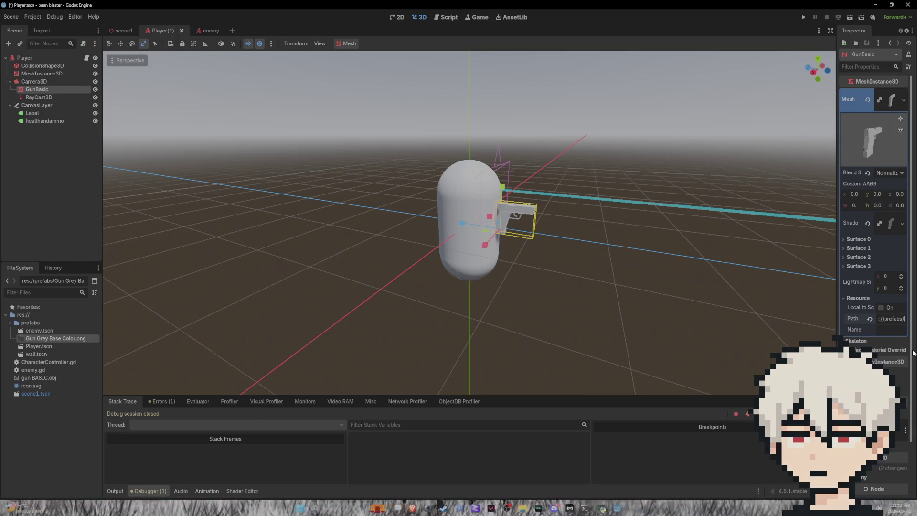
text(/Gun Grey)
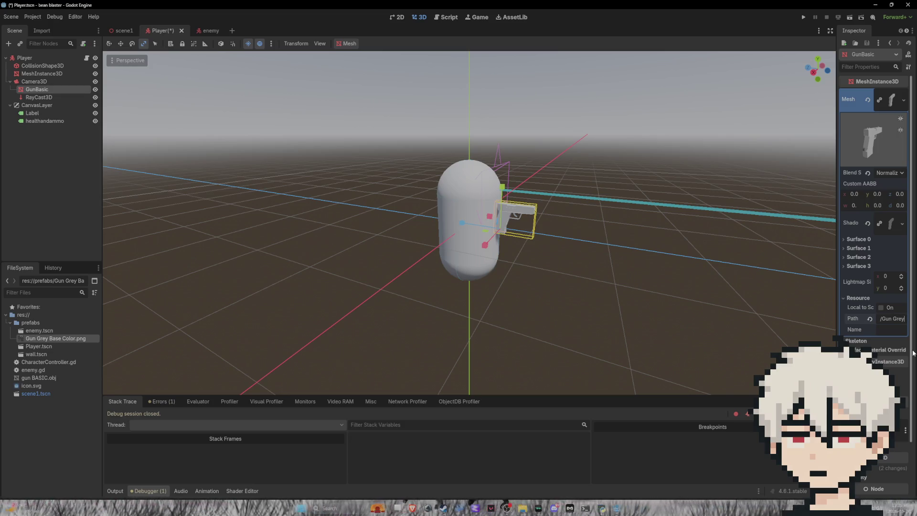
click(871, 241)
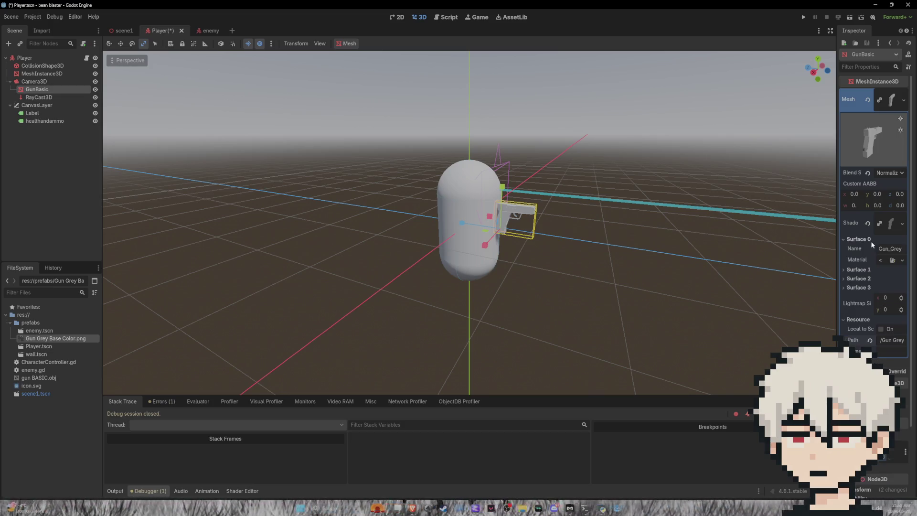
Assign a new StandardMaterial3D to Surface 0 of the GunBasic mesh
click(899, 262)
click(862, 309)
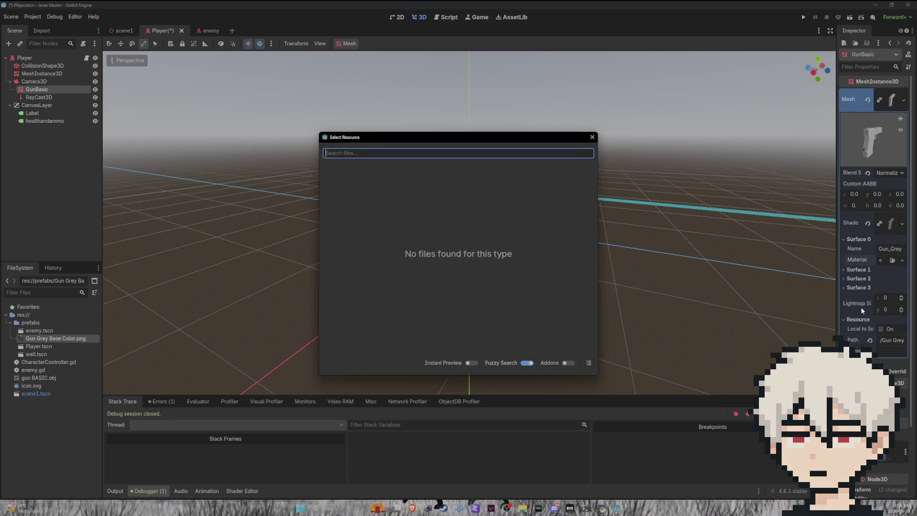
click(875, 261)
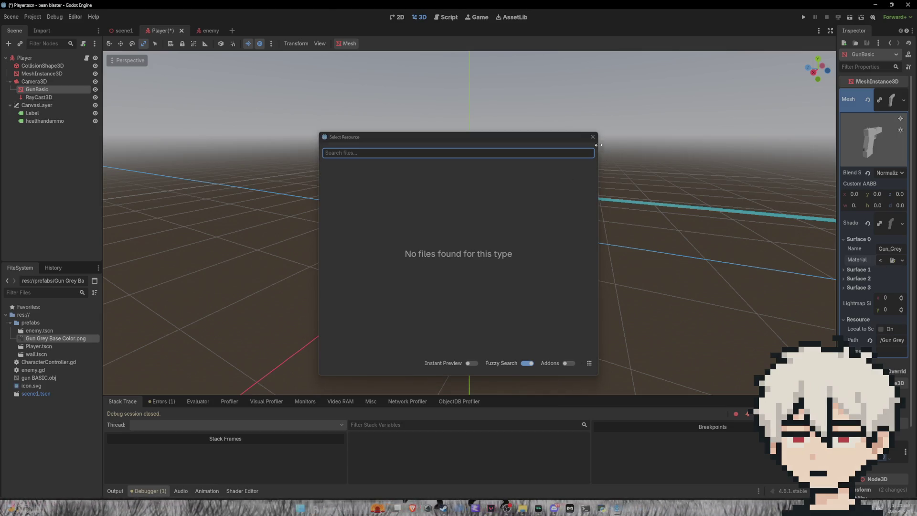
click(593, 137)
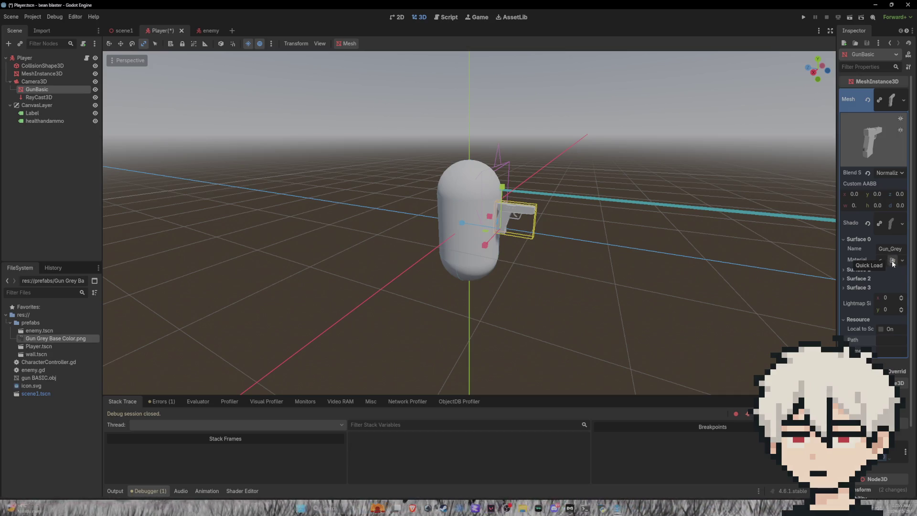
click(901, 261)
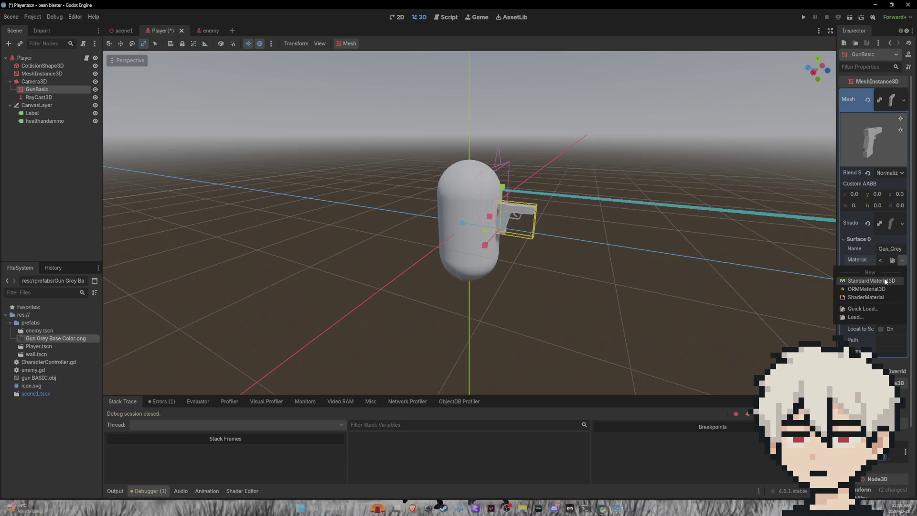
click(871, 280)
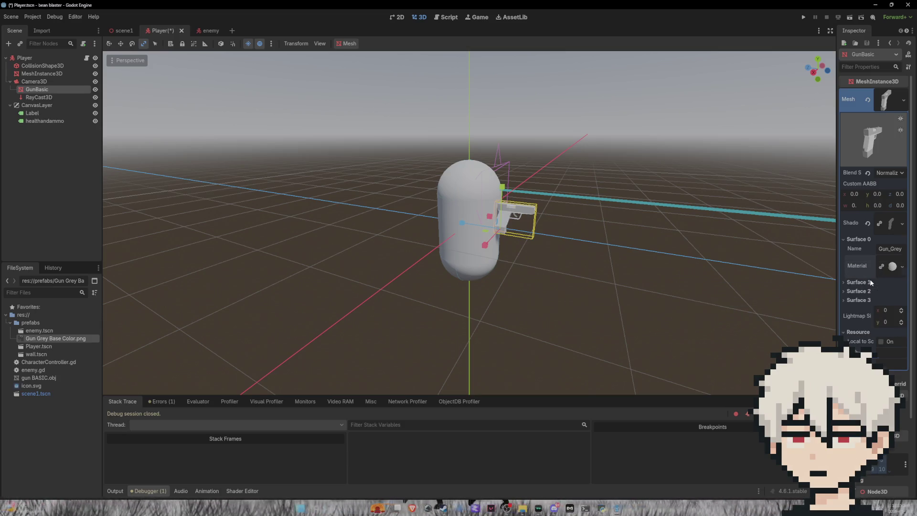
Expand and browse the new Surface 0 material's properties
click(899, 262)
click(900, 262)
click(892, 266)
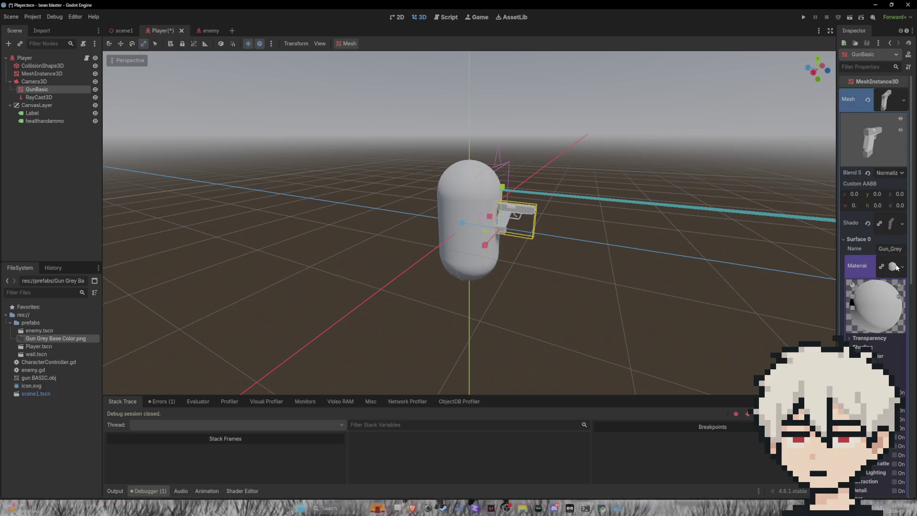
scroll(873, 292, down, 6)
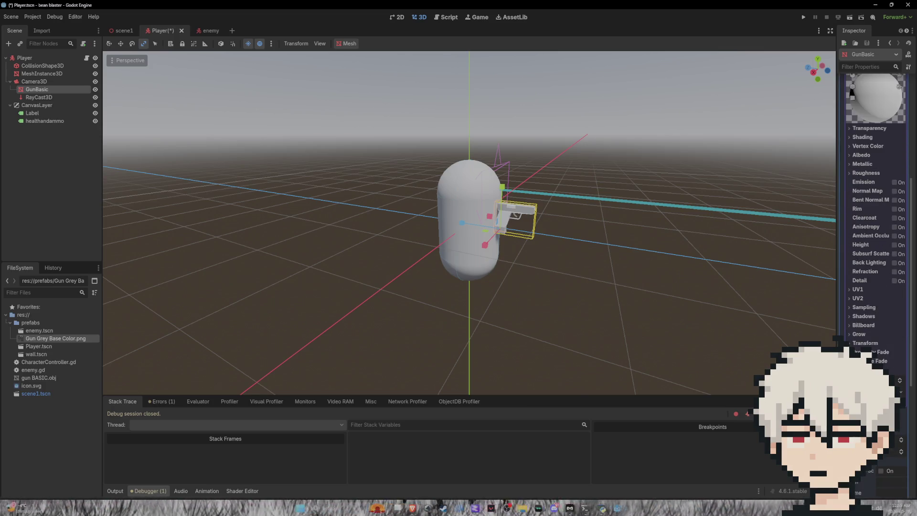
scroll(872, 286, up, 5)
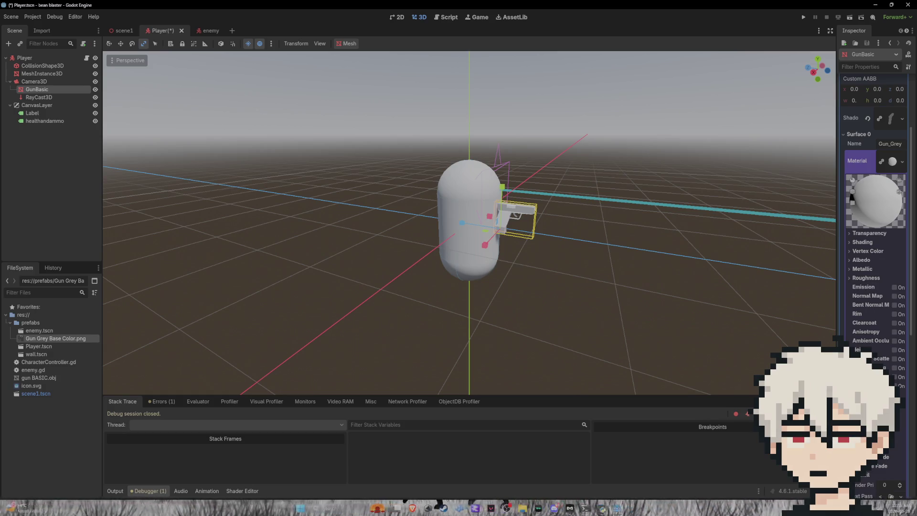
click(896, 158)
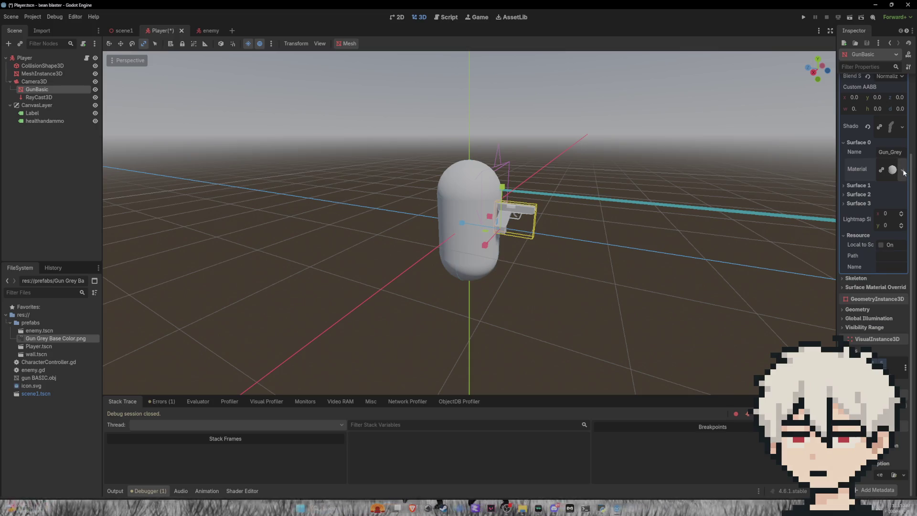
click(903, 170)
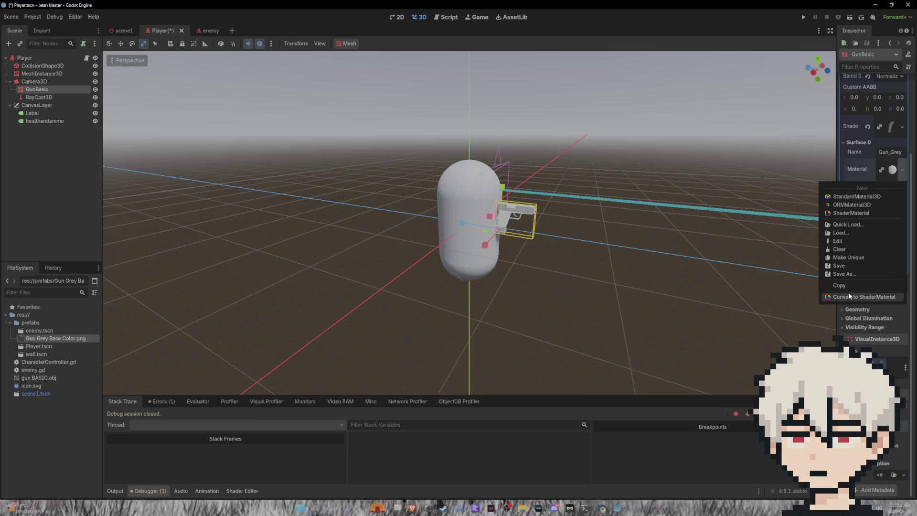
scroll(854, 219, up, 1)
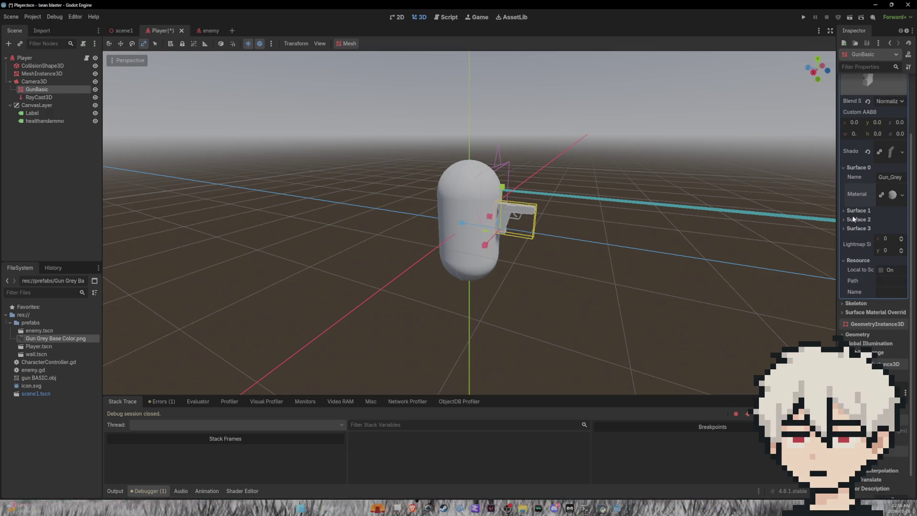
click(892, 198)
Start a new shader for the material, cancel it, and check Surface 1's material options
click(900, 271)
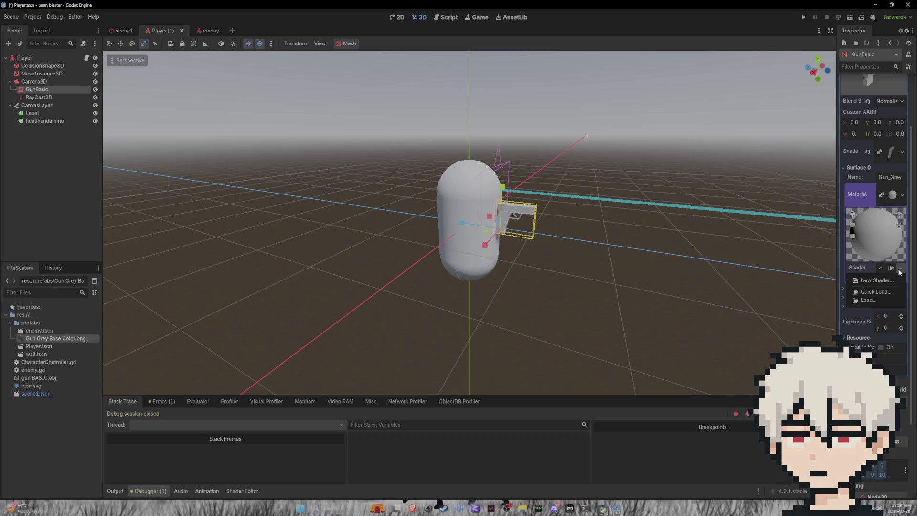
click(889, 280)
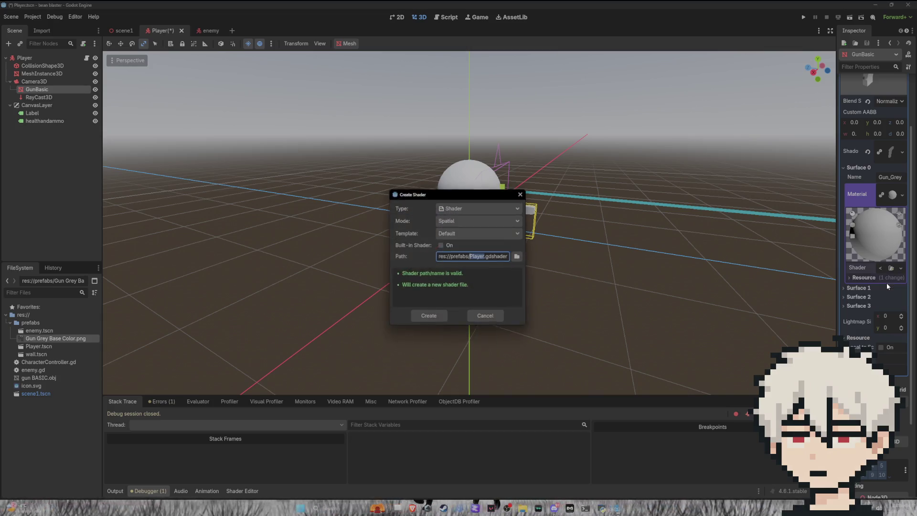
click(523, 192)
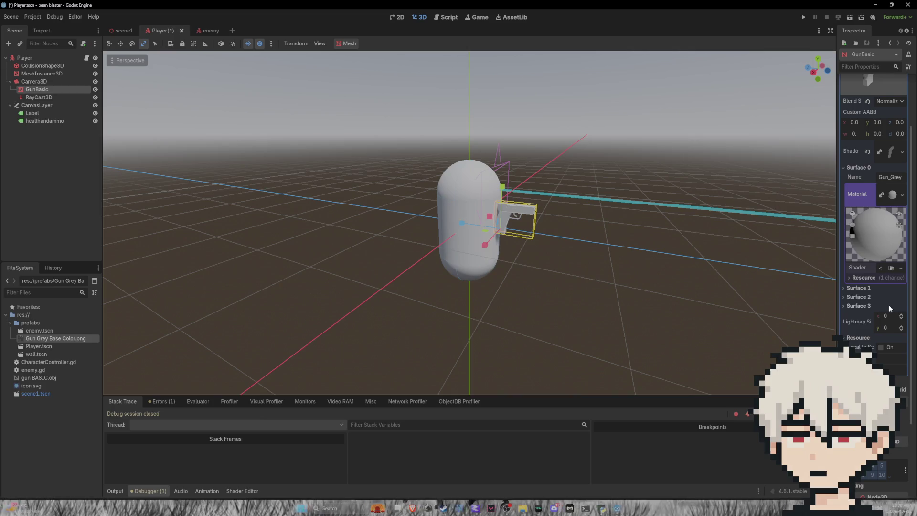
click(859, 288)
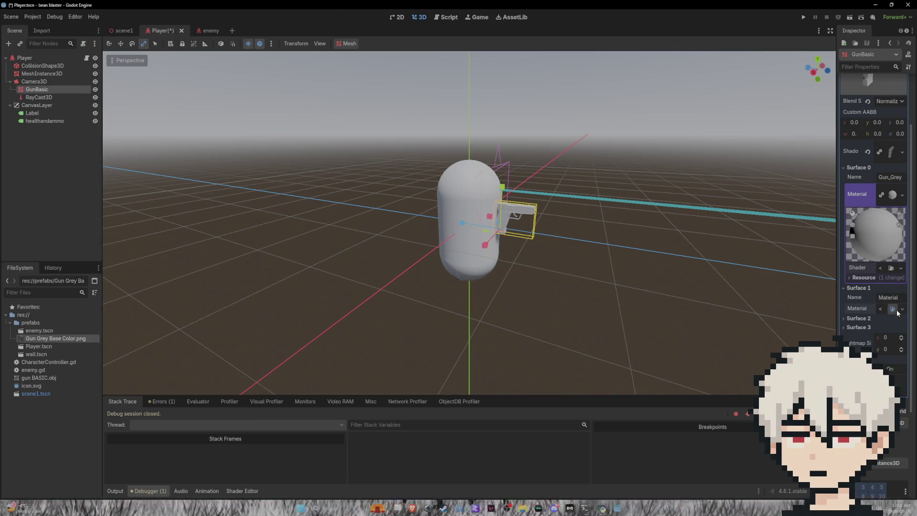
click(896, 311)
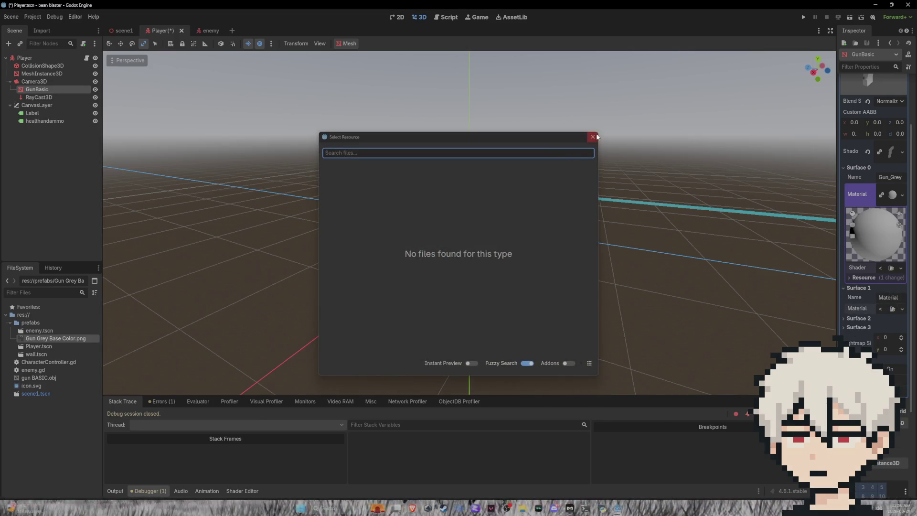
click(593, 137)
Expand Surface 0's material property list down to its Albedo section
click(902, 195)
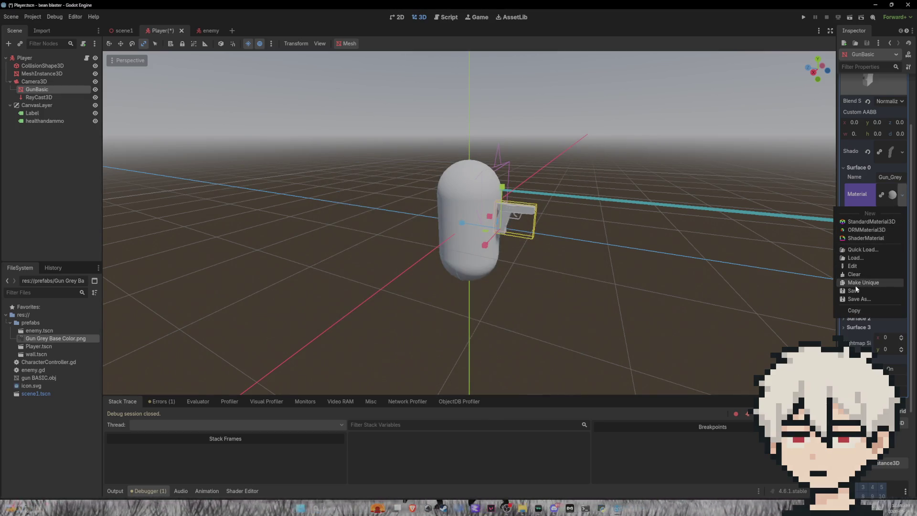
click(198, 317)
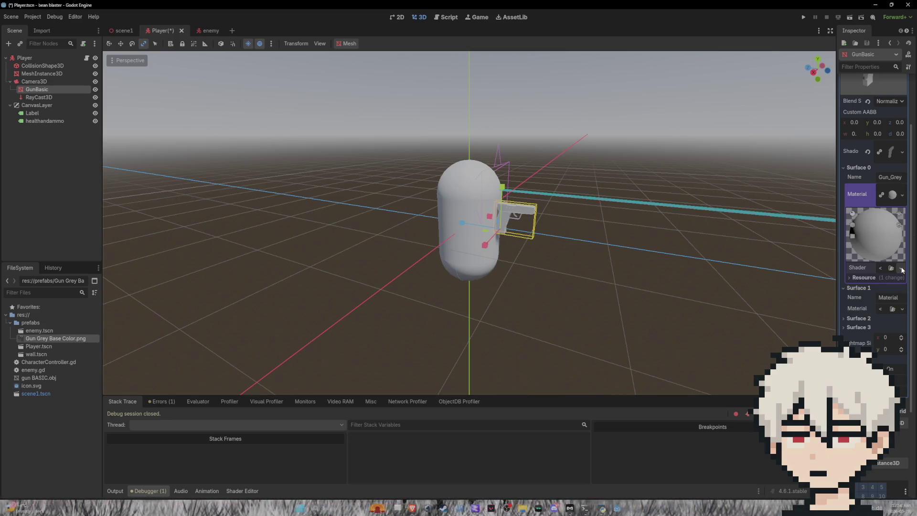
click(903, 196)
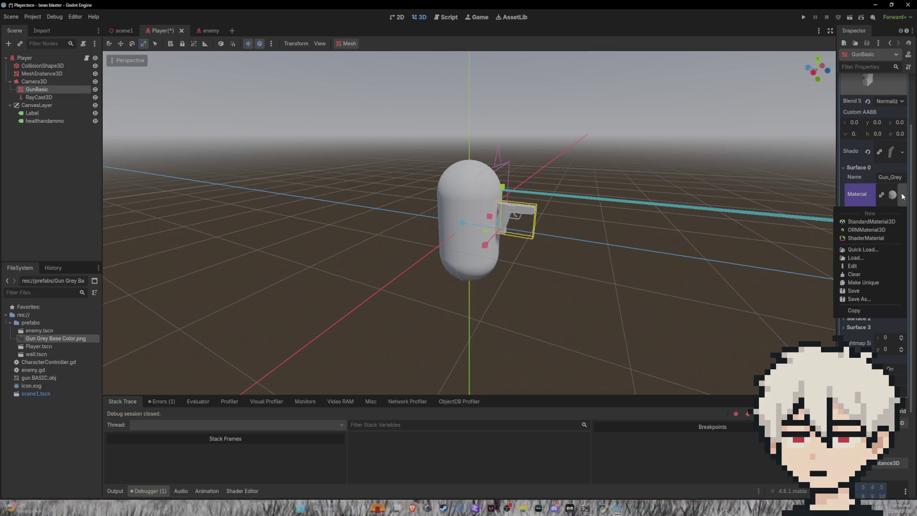
click(887, 230)
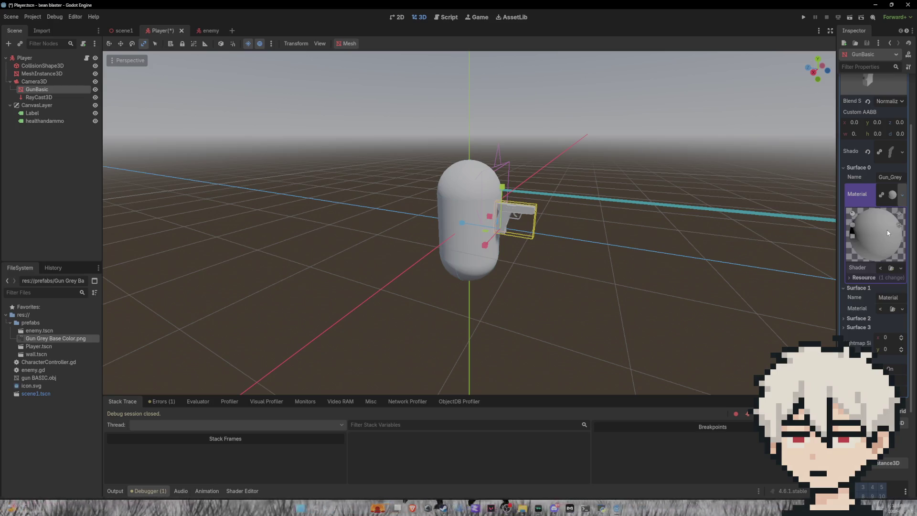
click(888, 229)
scroll(882, 233, down, 3)
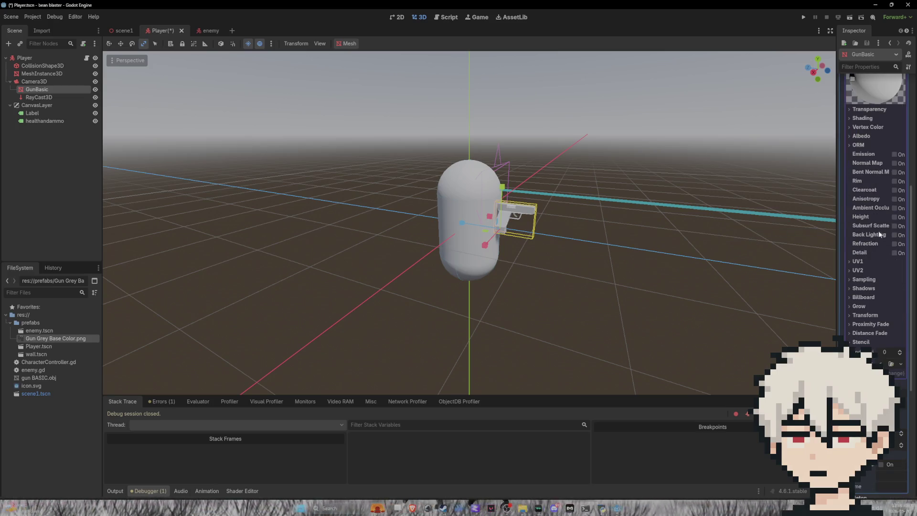
click(863, 136)
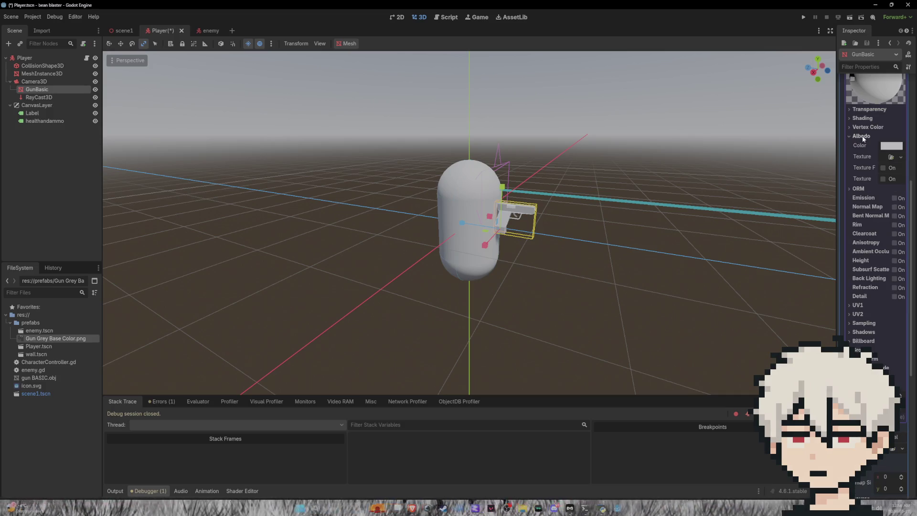
Set Gun Grey Base Color.png as Surface 0's albedo texture and inspect the grey-black gun
click(901, 157)
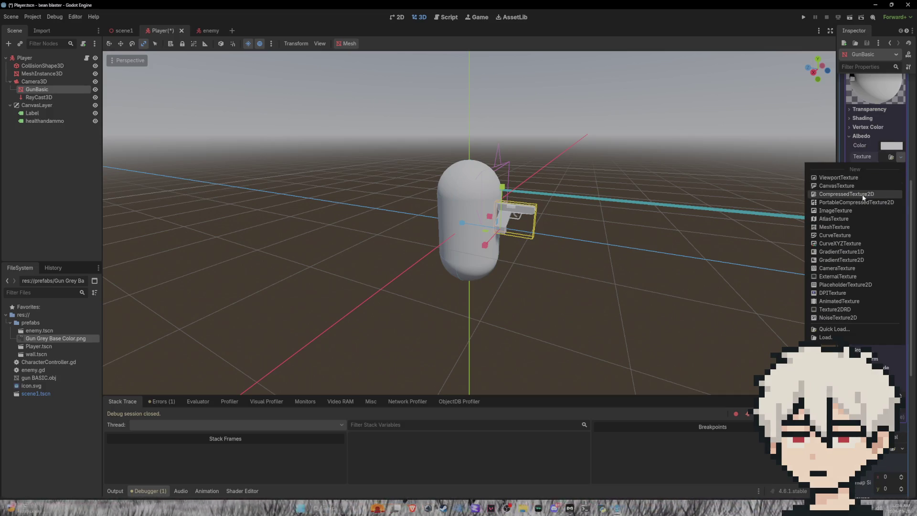
click(833, 209)
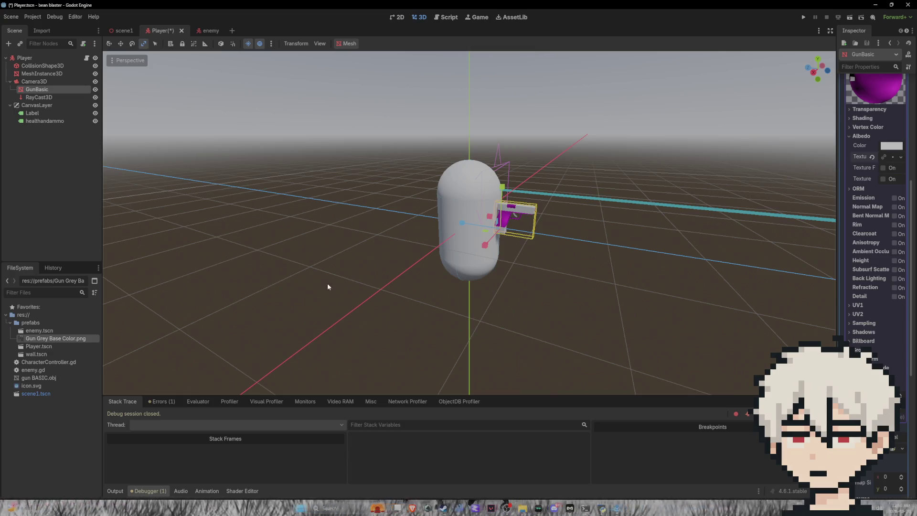
drag(48, 340, 894, 159)
scroll(551, 193, up, 10)
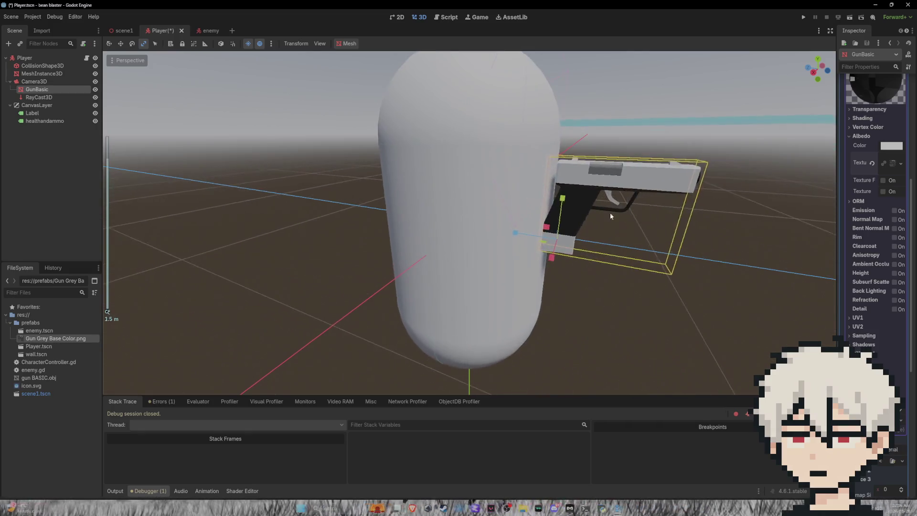
mouse_move(579, 197)
mouse_down()
mouse_move(569, 215)
mouse_move(569, 202)
mouse_move(602, 223)
mouse_move(641, 214)
mouse_up()
click(752, 209)
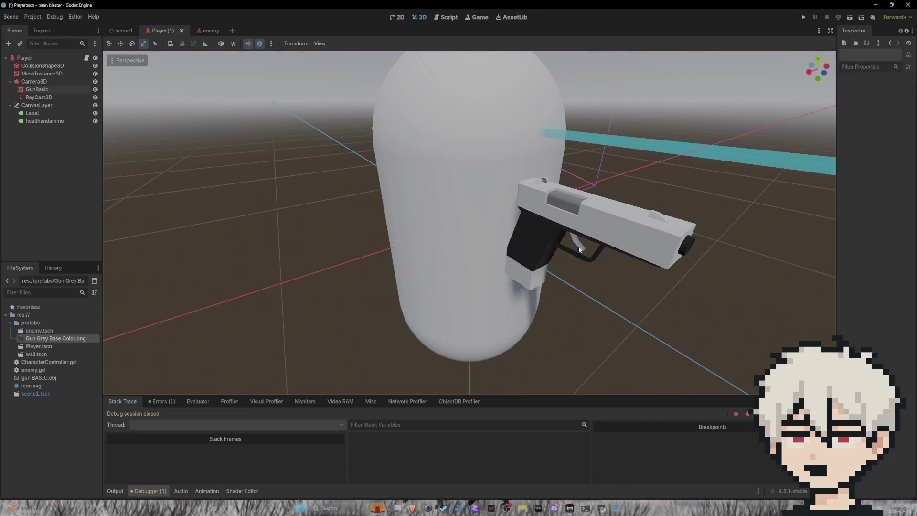
click(583, 224)
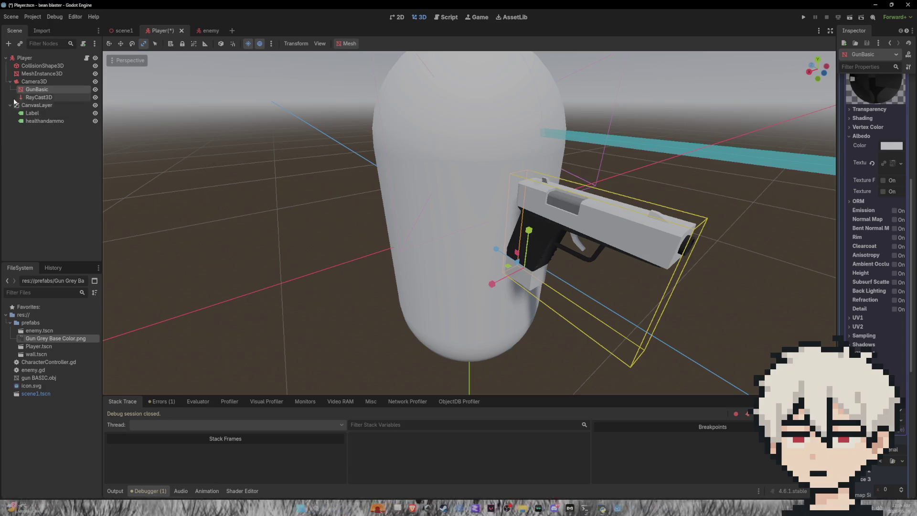
scroll(887, 194, up, 5)
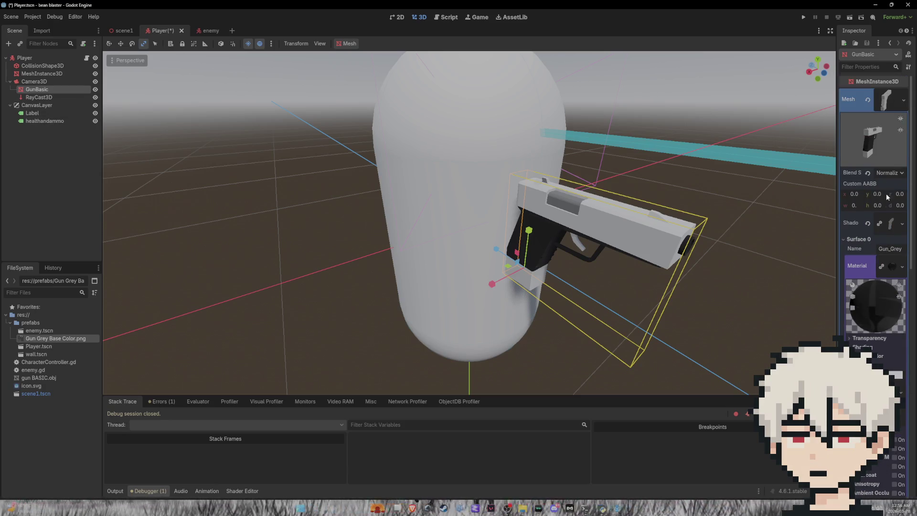
Give Surface 1 a new StandardMaterial3D and expand its Albedo settings
click(888, 267)
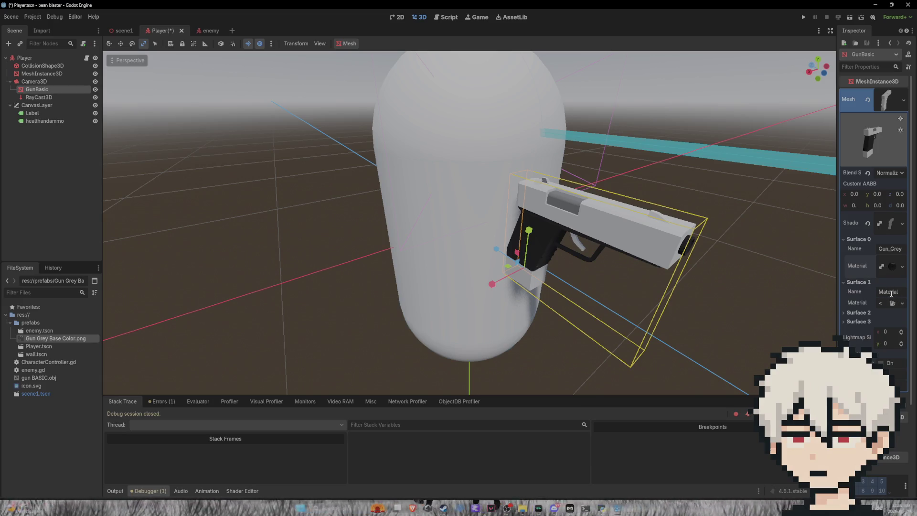
click(903, 303)
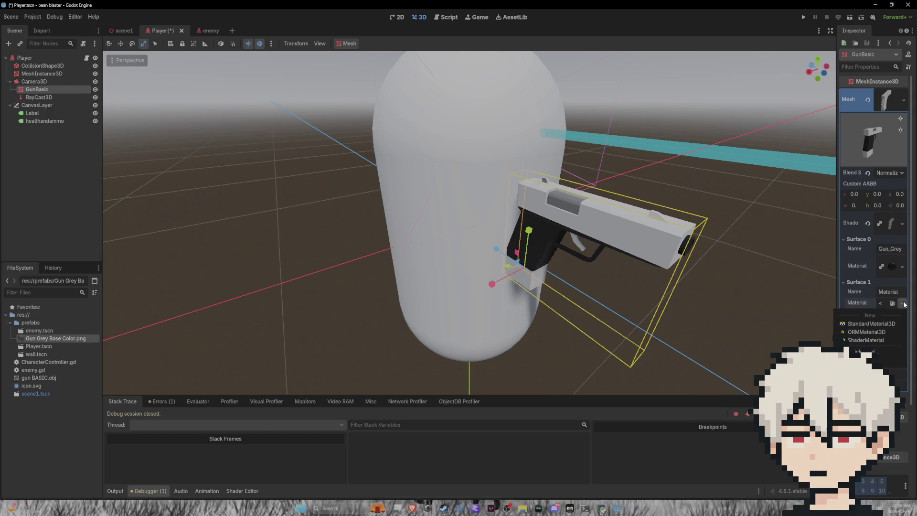
click(884, 323)
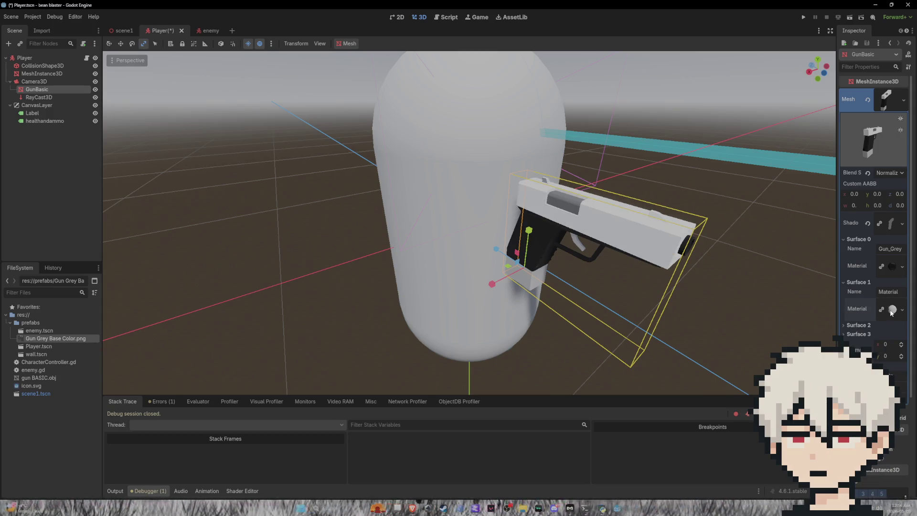
click(892, 313)
scroll(869, 268, down, 3)
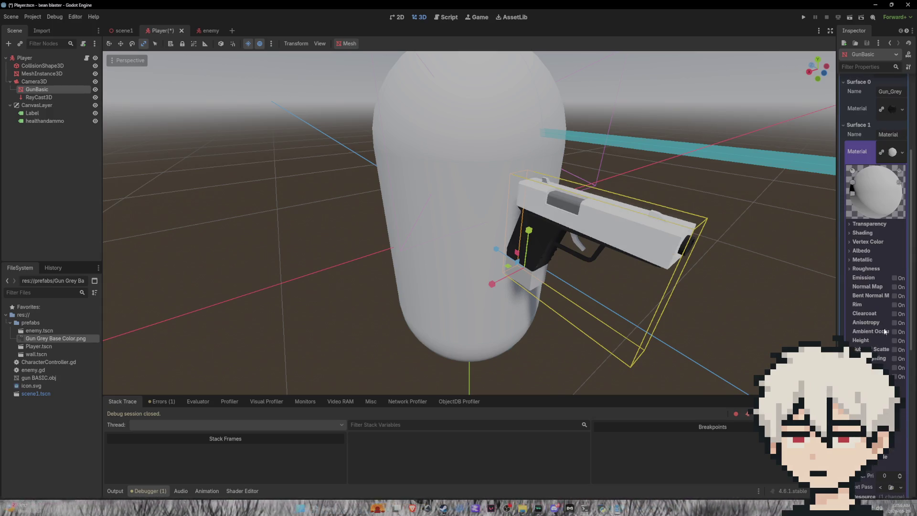
click(860, 252)
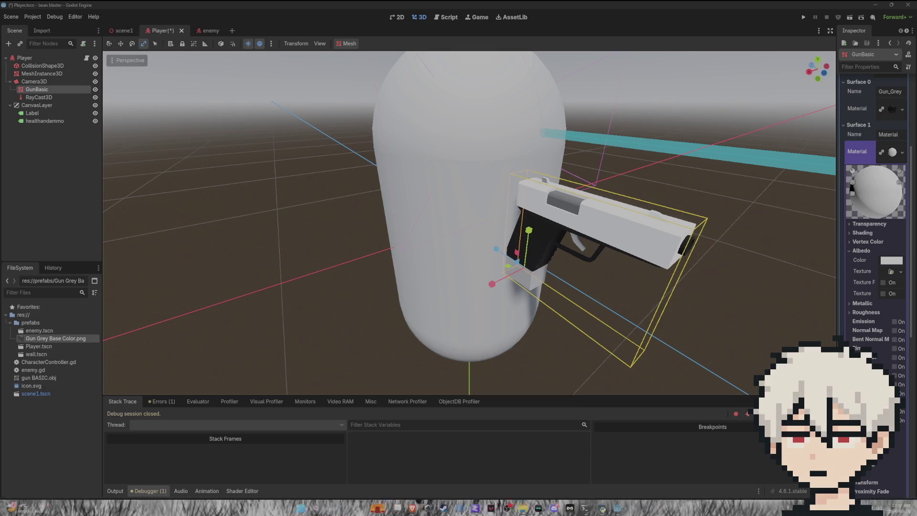
Import Slide Base Color.png from Windows into the project
mouse_move(48, 338)
mouse_down()
mouse_move(47, 106)
mouse_move(62, 331)
mouse_up()
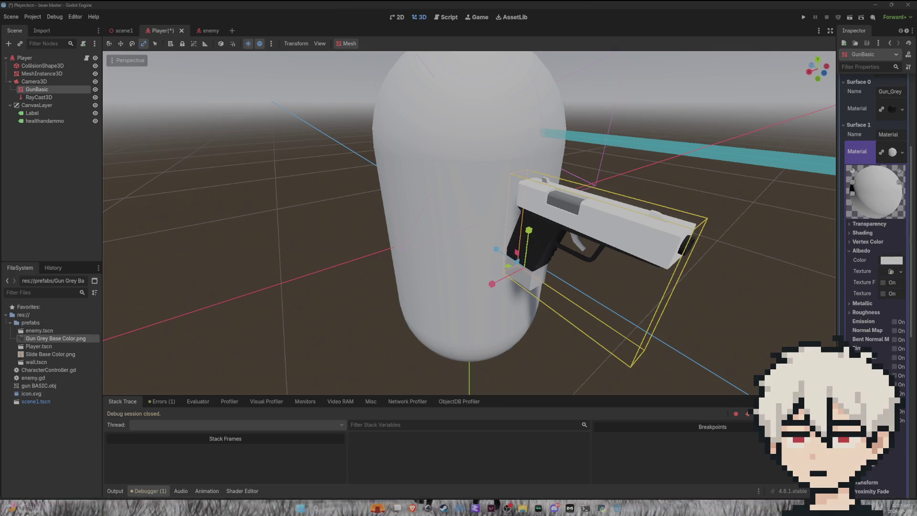
drag(47, 338, 46, 343)
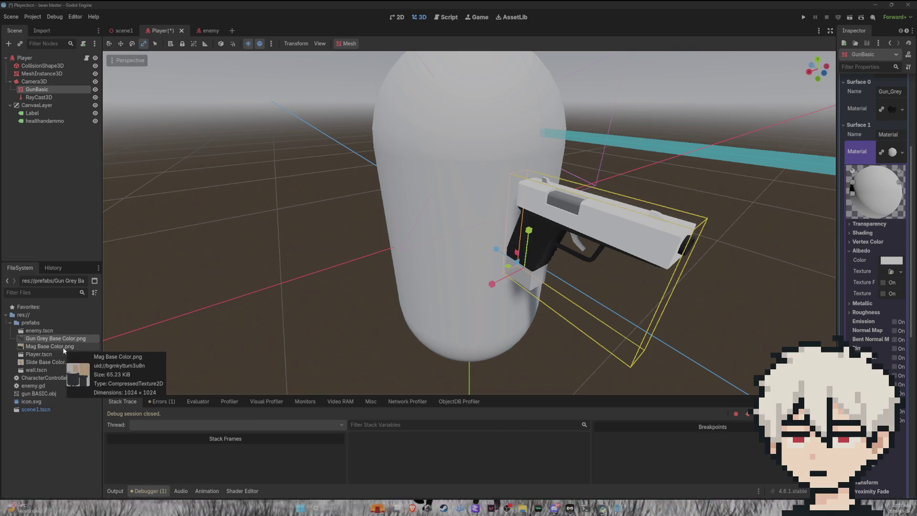
drag(53, 362, 773, 299)
drag(844, 219, 34, 400)
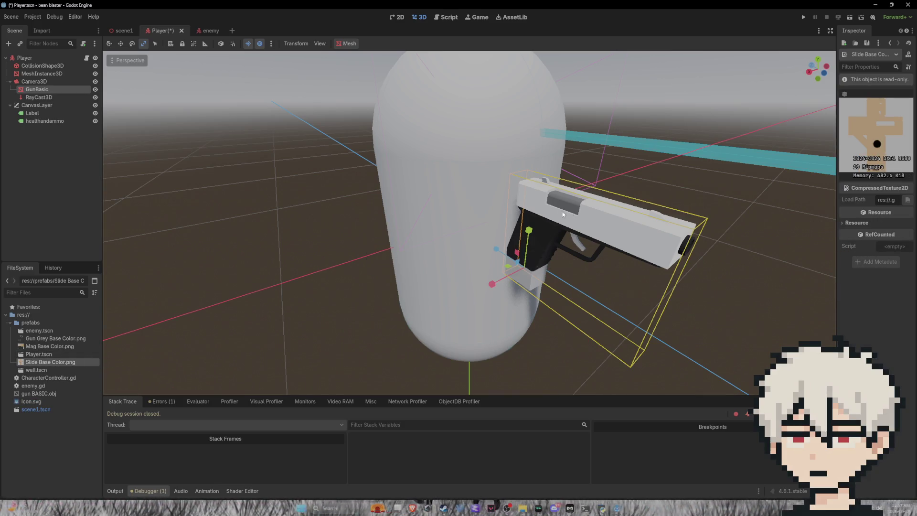
Set Slide Base Color.png as Surface 1's albedo texture
click(591, 200)
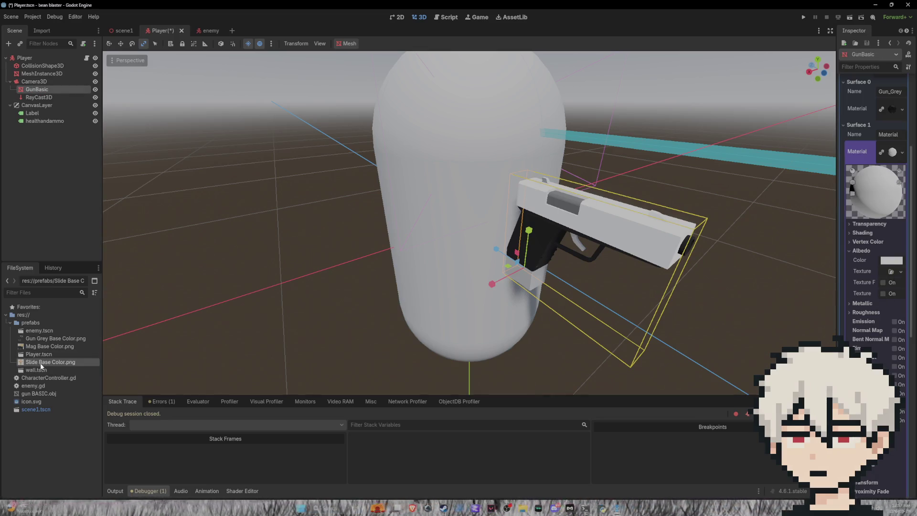
click(886, 272)
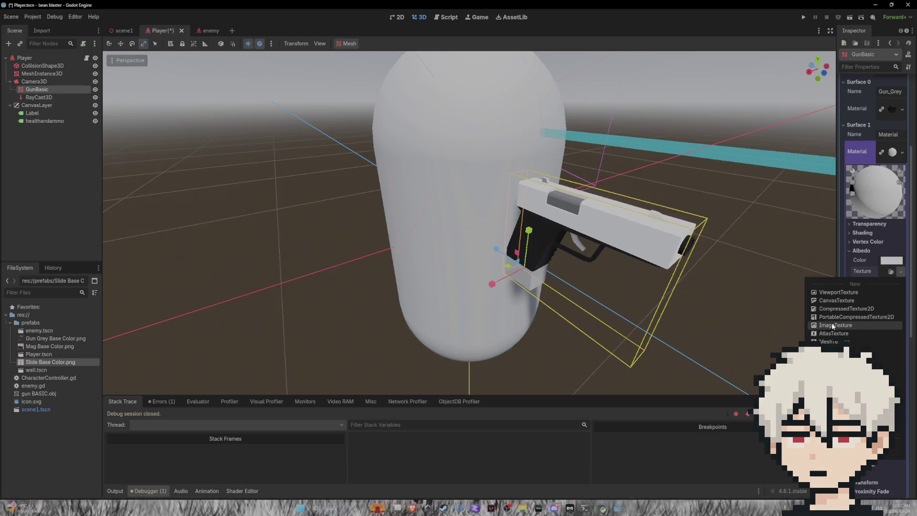
click(836, 326)
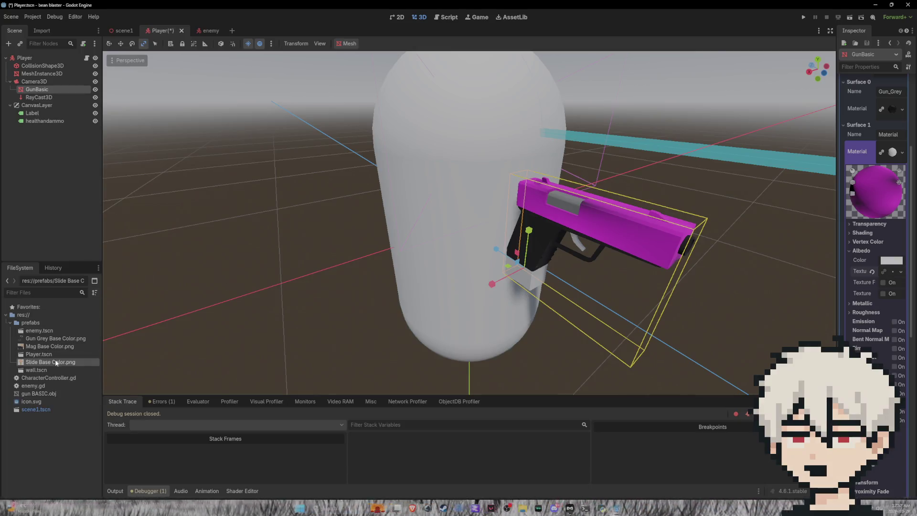
mouse_move(72, 362)
mouse_down()
mouse_move(876, 265)
mouse_move(894, 274)
mouse_up()
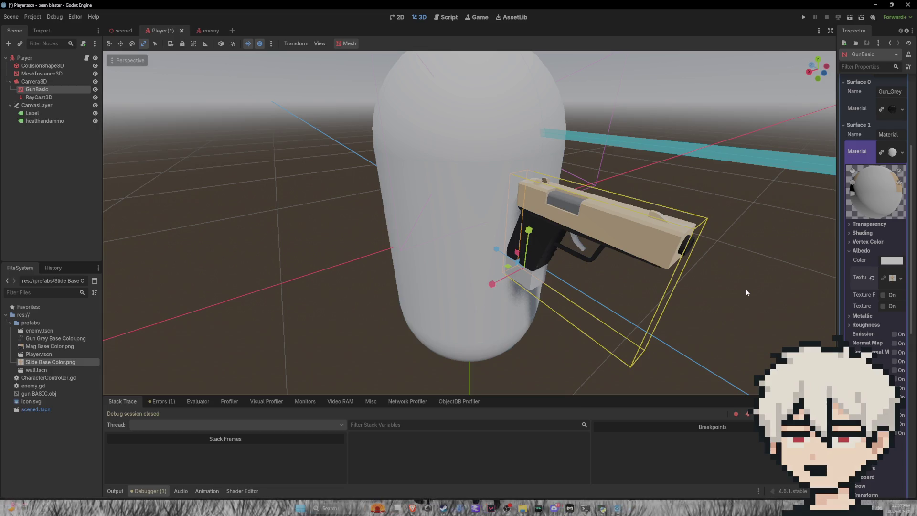
click(897, 151)
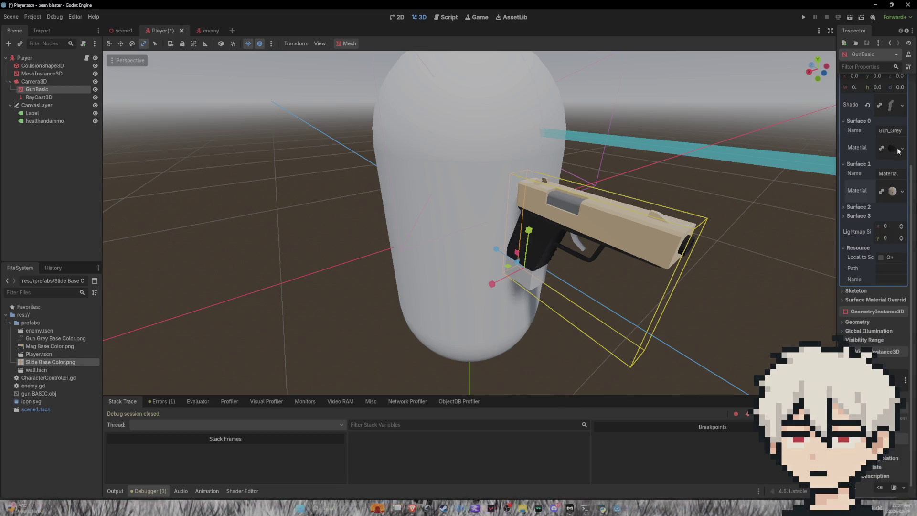
Collapse Surfaces 0–1 and give Surface 2 a new StandardMaterial3D
click(860, 164)
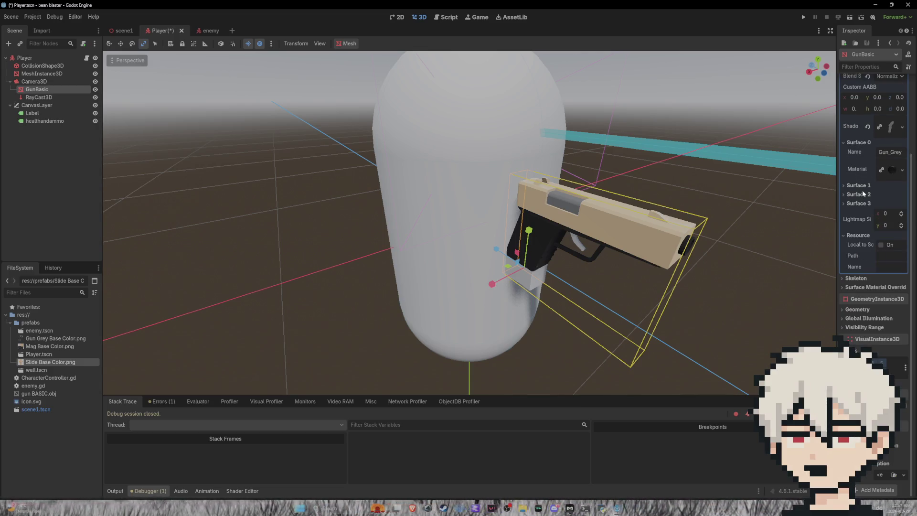
click(860, 143)
click(859, 194)
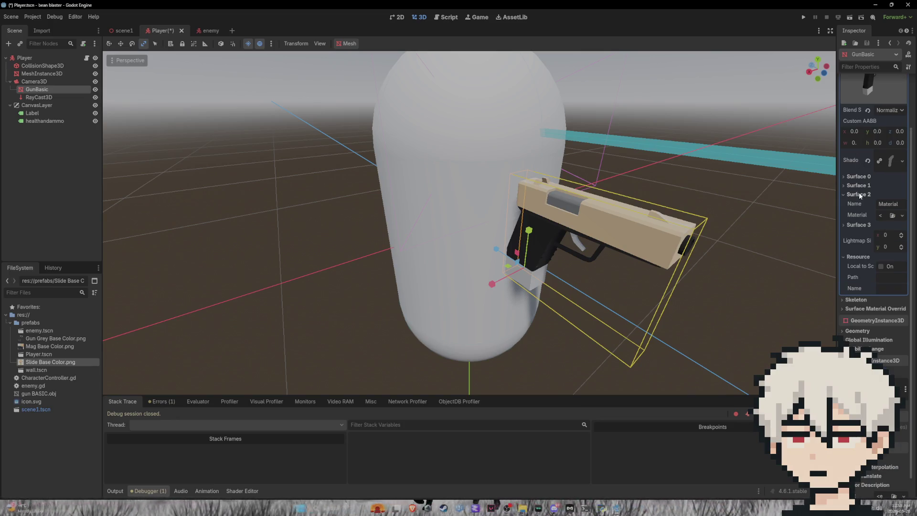
click(902, 216)
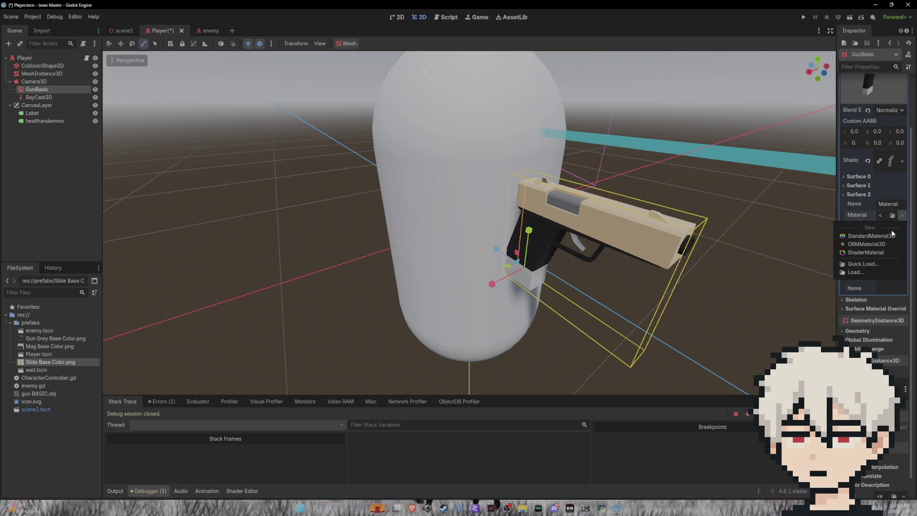
click(890, 236)
click(890, 228)
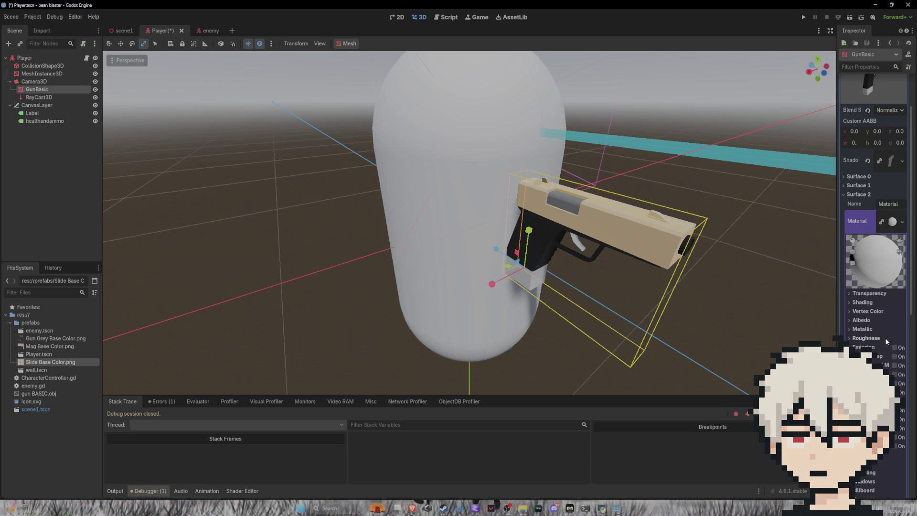
Add an albedo texture to Surface 2 and apply Mag Base Color.png to it
click(892, 349)
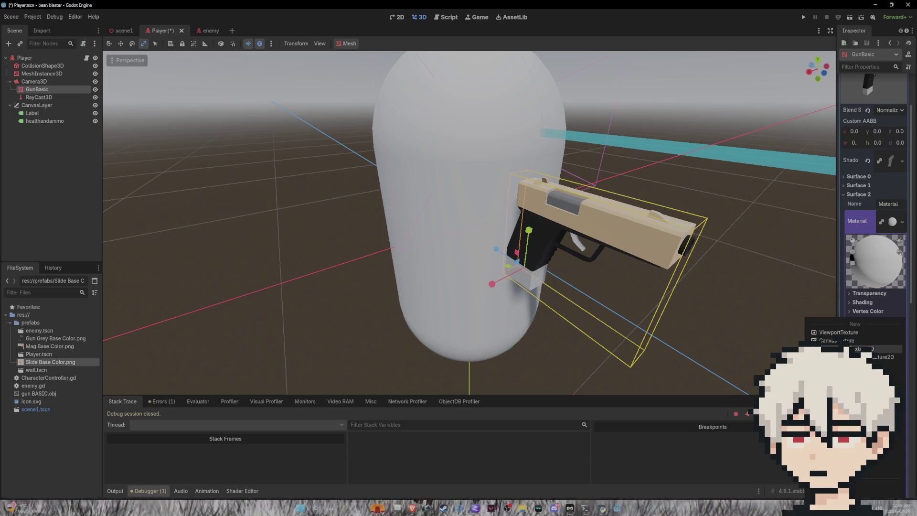
click(888, 348)
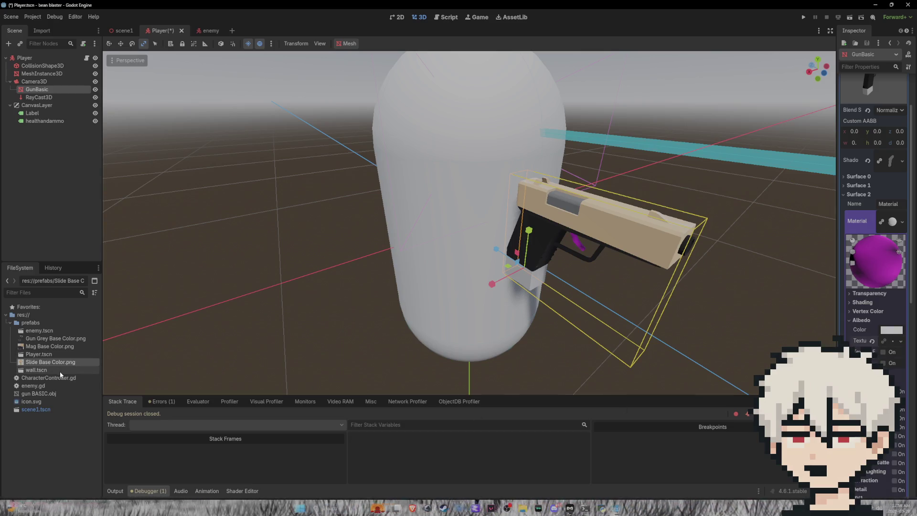
mouse_move(51, 346)
mouse_move(52, 346)
mouse_down()
mouse_move(690, 330)
mouse_move(893, 344)
mouse_up()
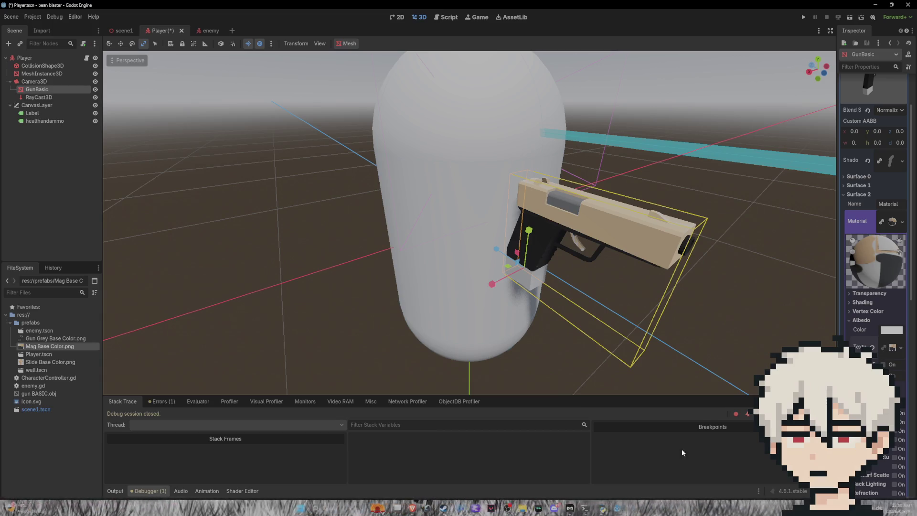
Drag Trigger.png from File Explorer into the project's prefabs folder
mouse_move(522, 508)
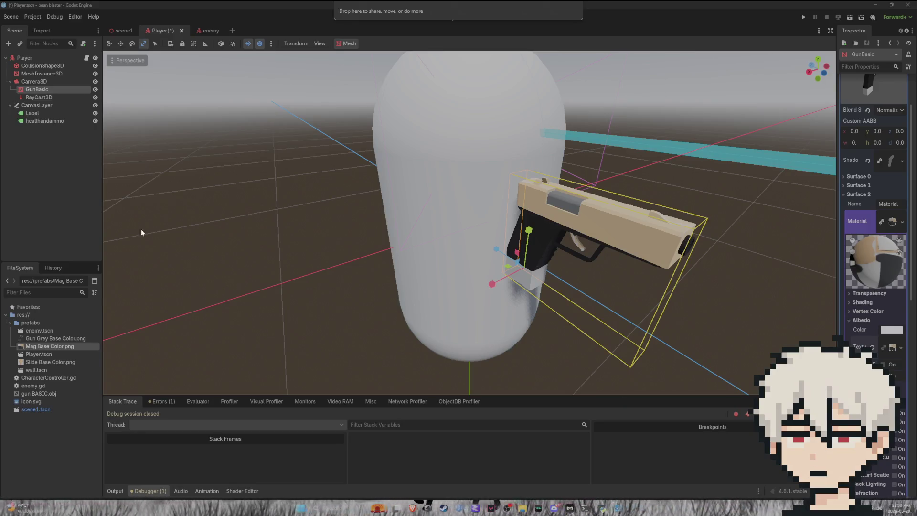
mouse_move(142, 228)
mouse_down()
mouse_move(421, 237)
mouse_move(54, 344)
mouse_move(478, 353)
mouse_move(893, 348)
mouse_up()
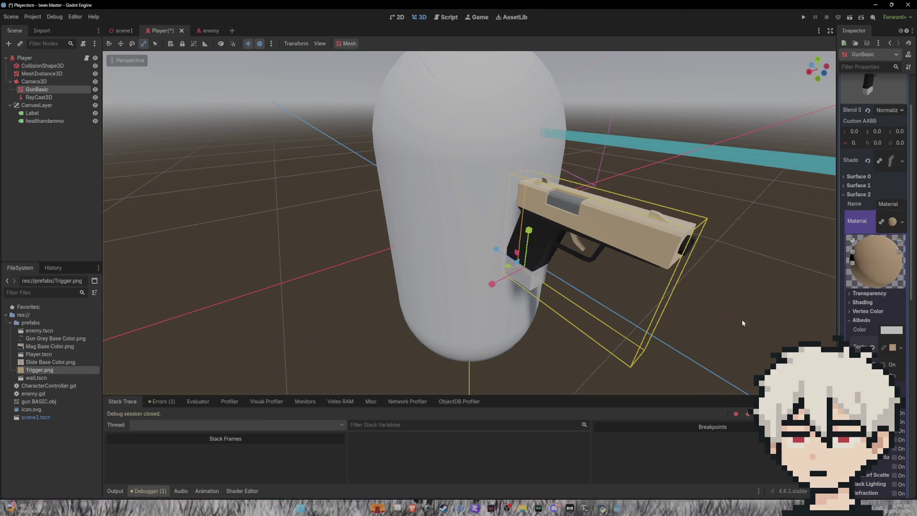
click(855, 194)
Give Surface 3 a new StandardMaterial3D and expand its Albedo settings
click(855, 204)
click(902, 224)
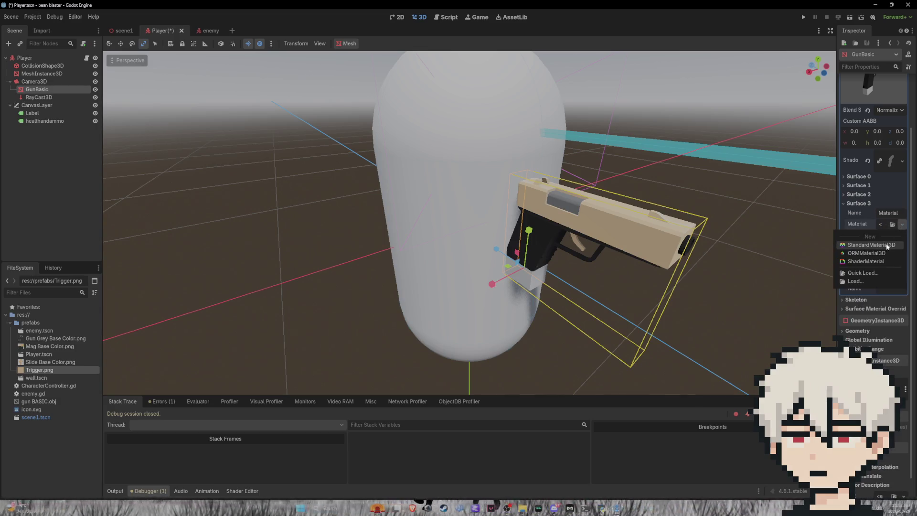
click(887, 245)
click(890, 233)
click(879, 329)
Apply Mag Base Color.png as Surface 3's albedo texture and check the Errors list
click(902, 352)
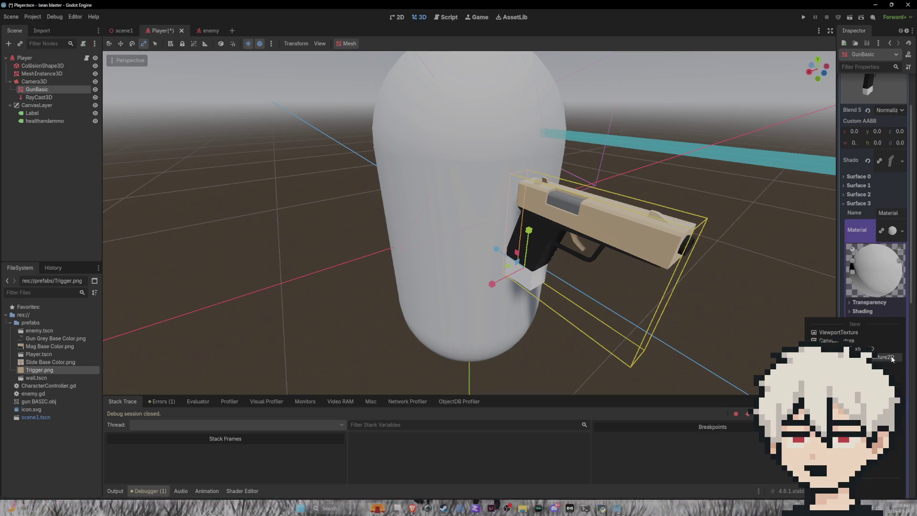
click(886, 365)
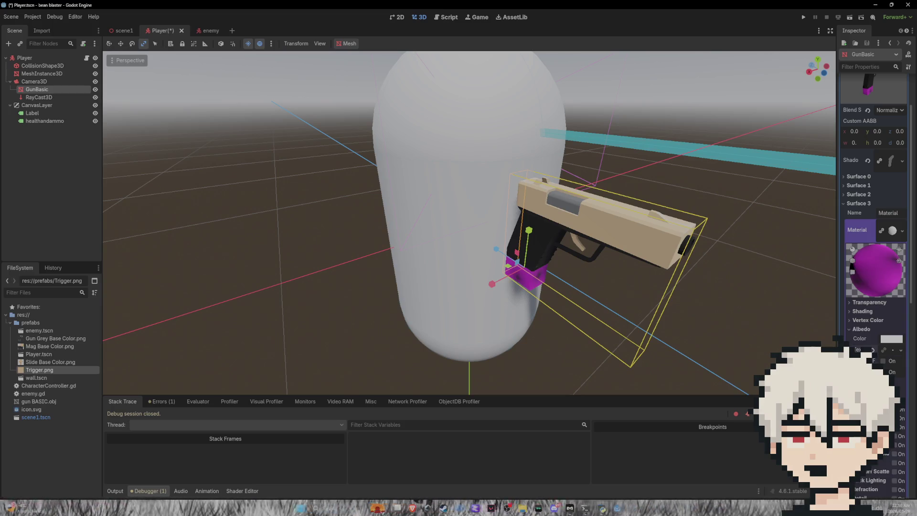
drag(38, 347, 892, 352)
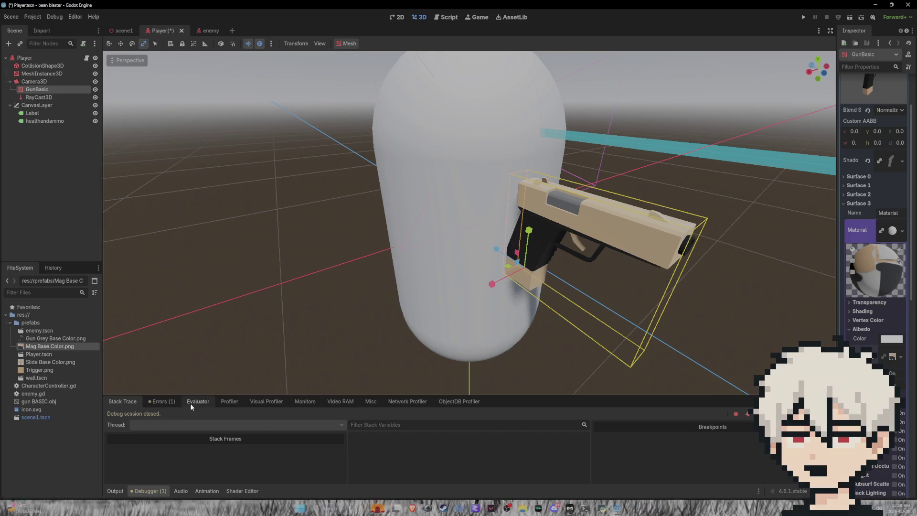
click(178, 403)
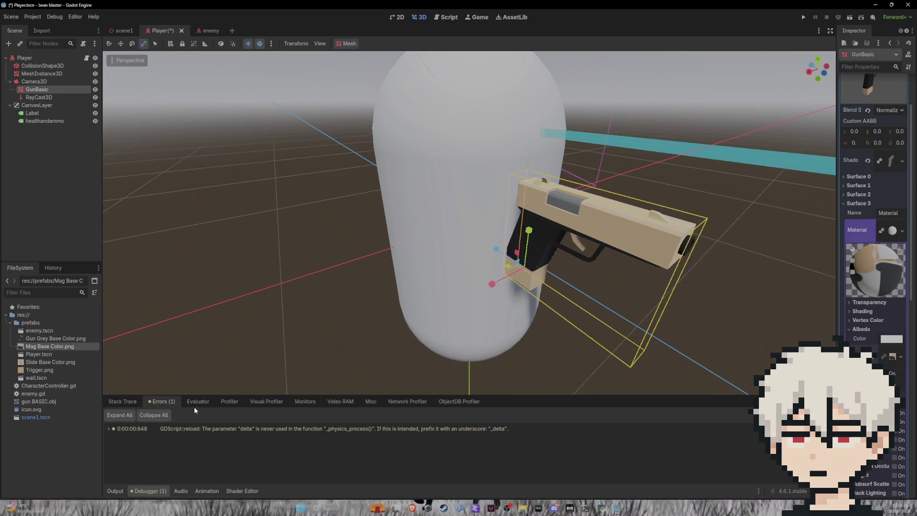
Run the project with F5 to playtest the textured gun
click(241, 356)
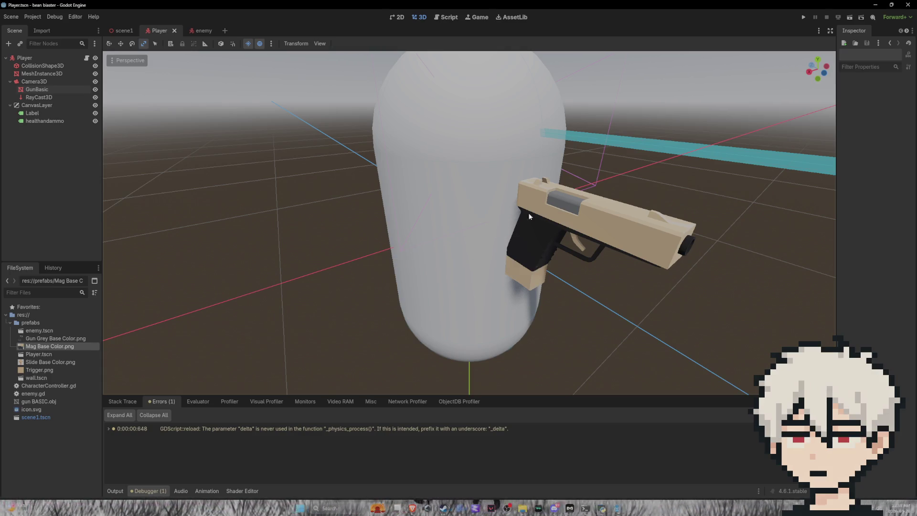
mouse_move(555, 93)
mouse_down()
mouse_move(681, 84)
mouse_move(387, 31)
mouse_up()
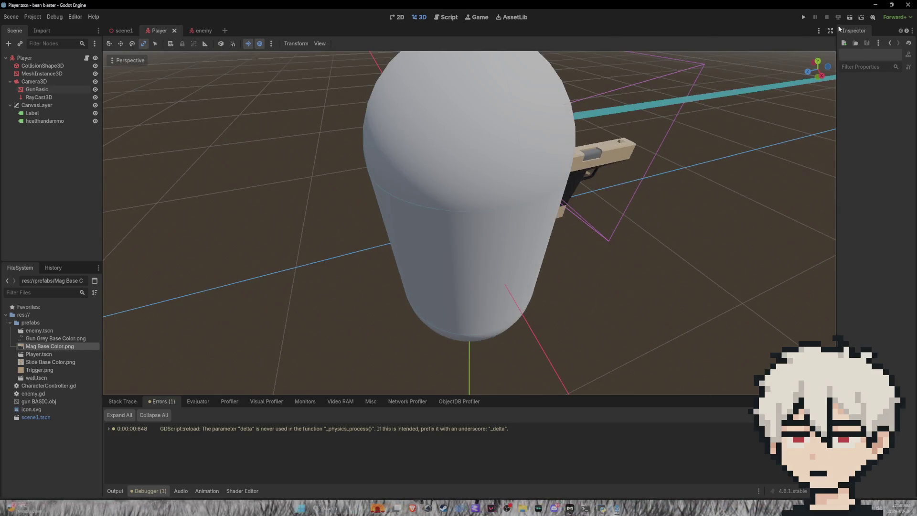
key(F5)
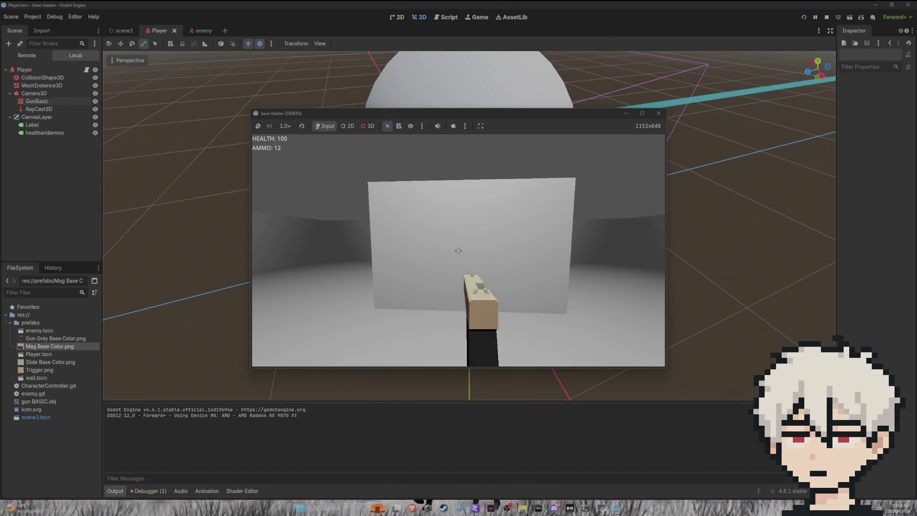
Shoot the red enemy and keep firing until the ammo counter reads 0
click(458, 251)
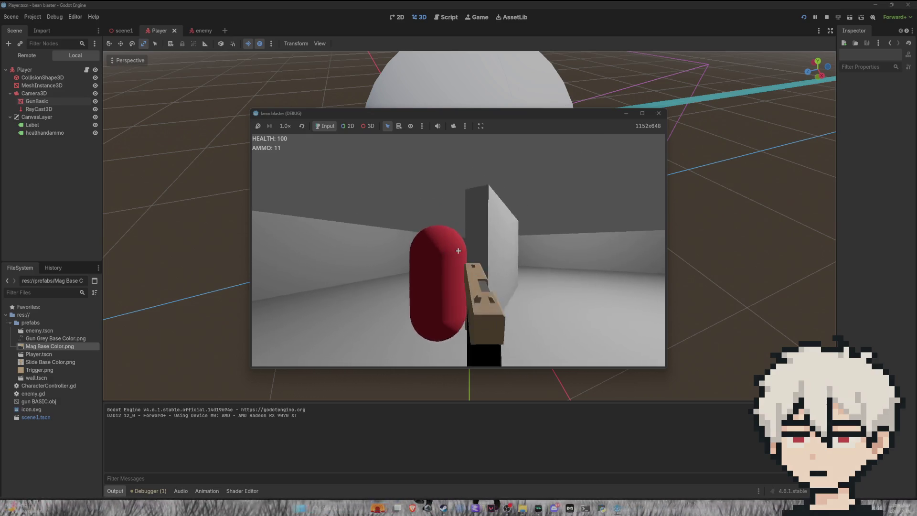
click(459, 251)
click(458, 250)
click(458, 251)
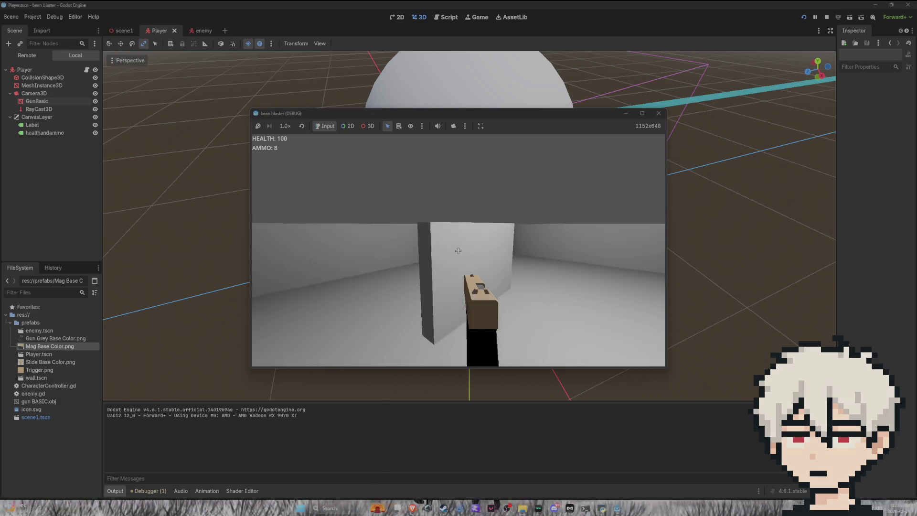
click(458, 251)
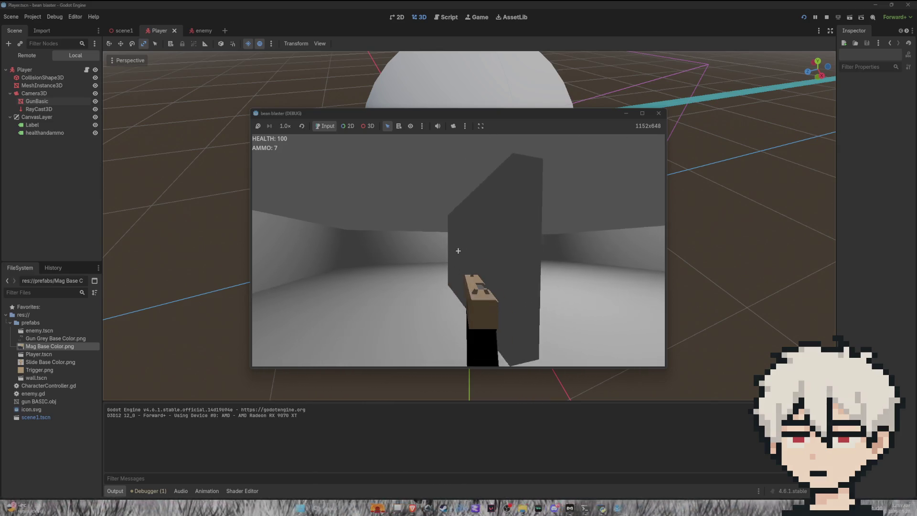
click(458, 251)
click(458, 251)
click(458, 251)
click(458, 250)
click(458, 251)
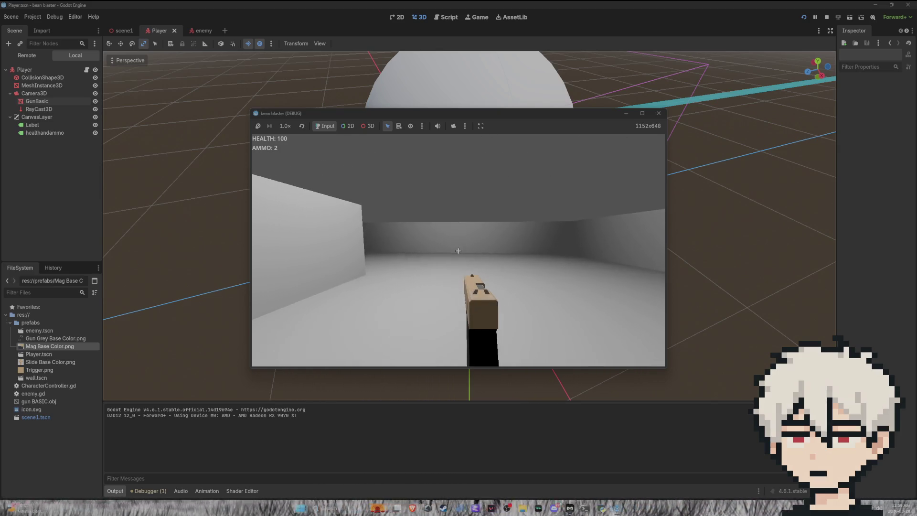
click(458, 251)
click(458, 251)
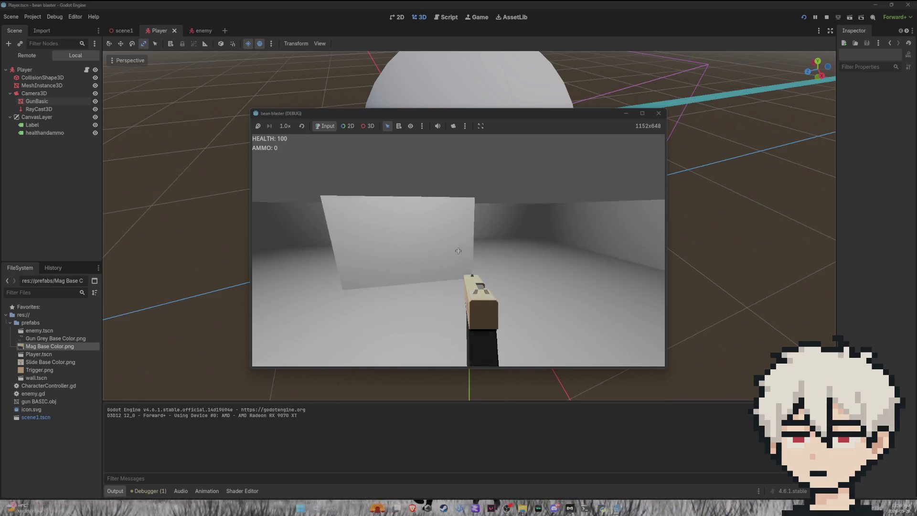
Walk the player around the room, then stop the game with Escape
key(s)
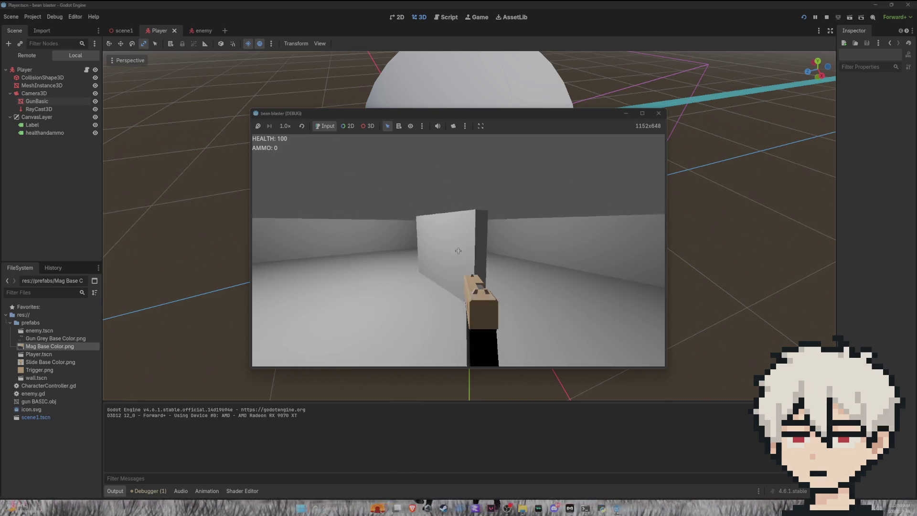
key(a)
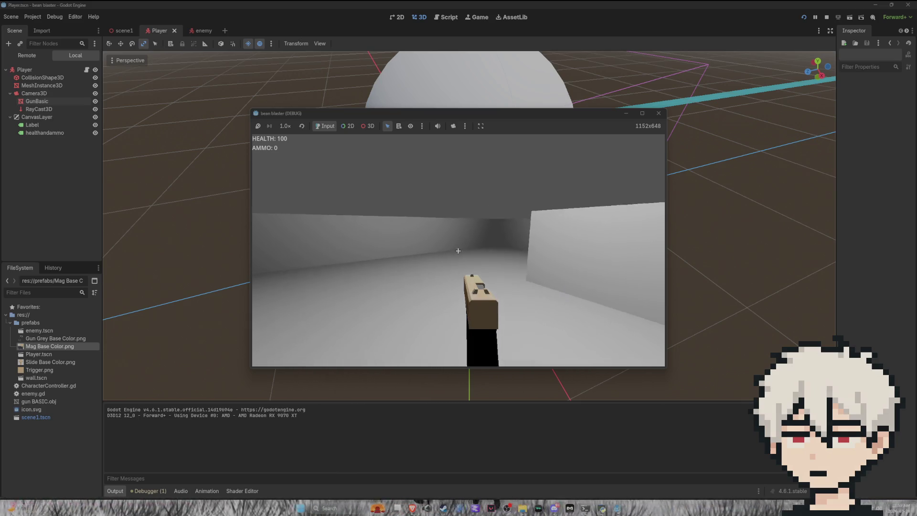
key(a)
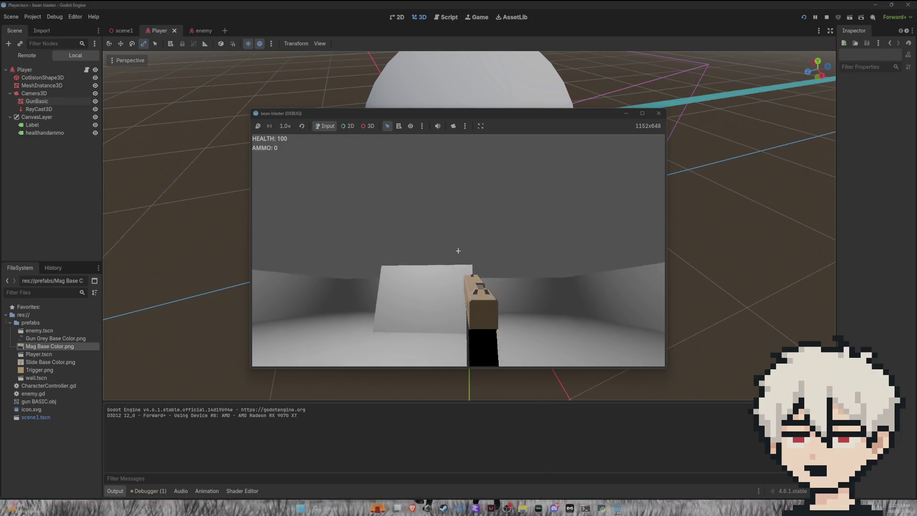
key(Escape)
Orbit around the player in the Player scene and select GunBasic
scroll(569, 173, down, 5)
scroll(554, 180, up, 5)
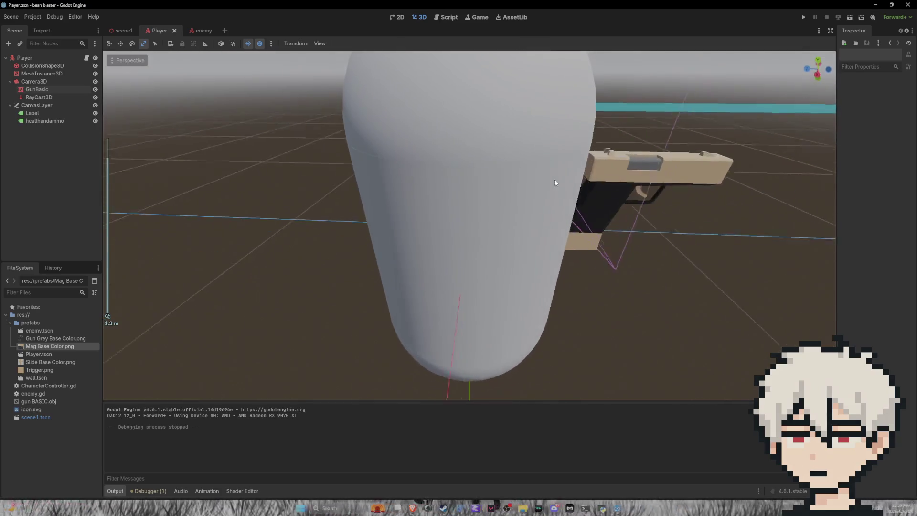
scroll(477, 193, down, 4)
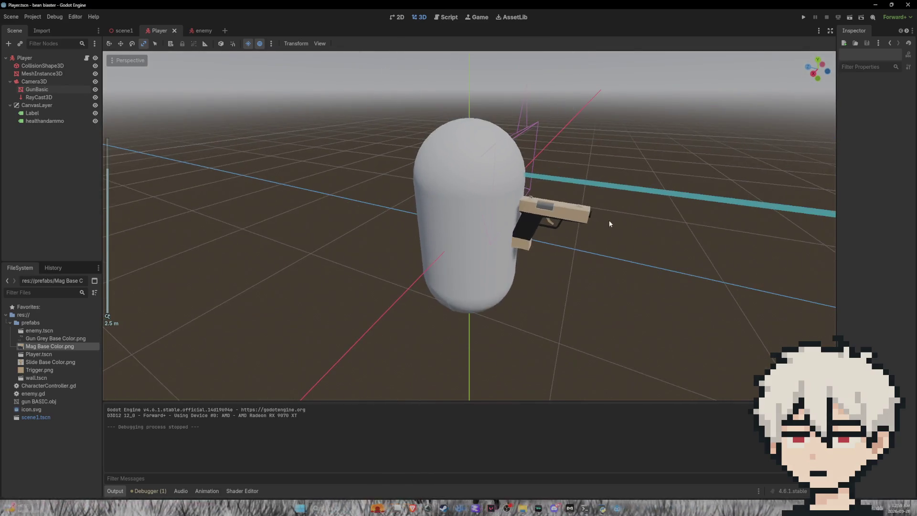
mouse_move(610, 224)
mouse_down()
mouse_move(598, 167)
mouse_move(510, 165)
mouse_up()
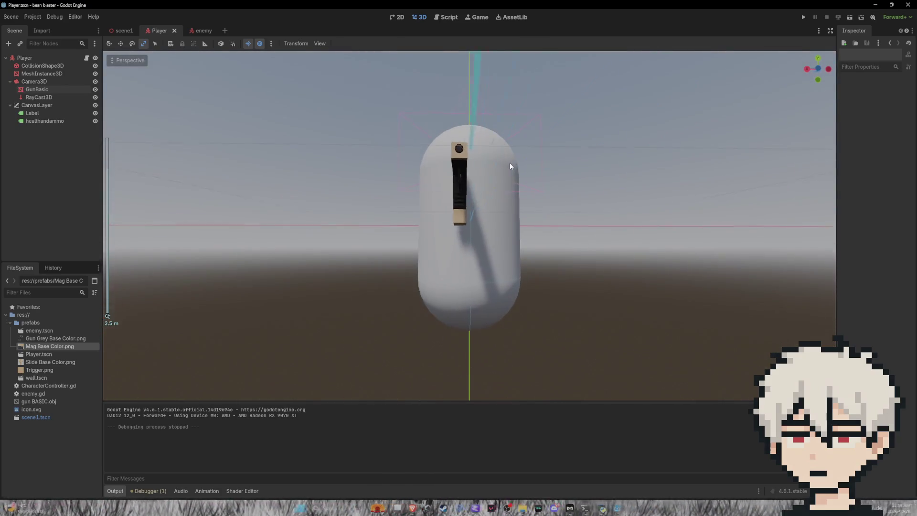
mouse_move(581, 223)
mouse_down()
mouse_move(610, 223)
mouse_move(649, 256)
mouse_move(613, 230)
mouse_up()
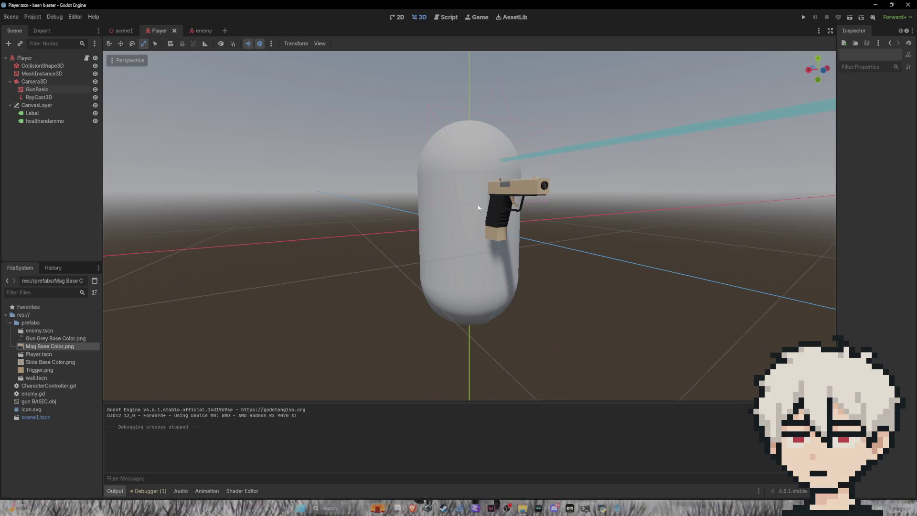
click(507, 200)
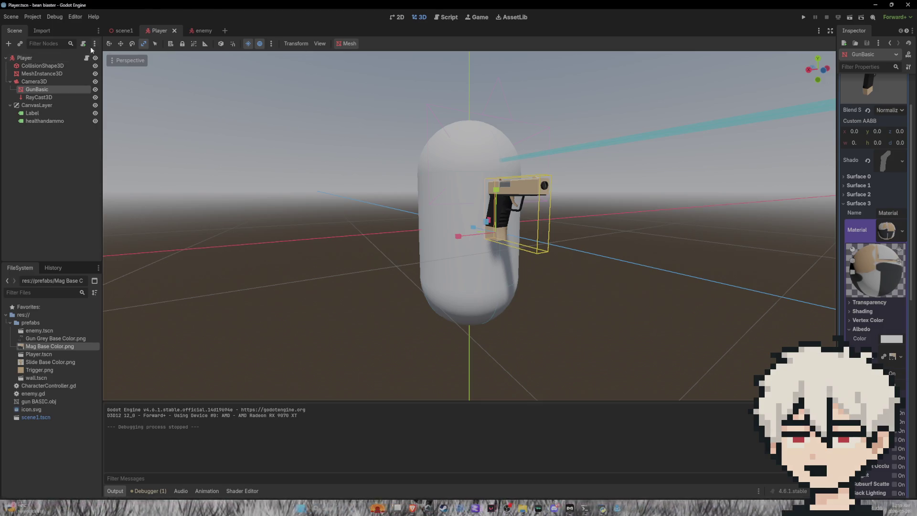
Switch to scene1, zoom out over the arena, and select the left wall's mesh
click(123, 31)
scroll(626, 142, down, 10)
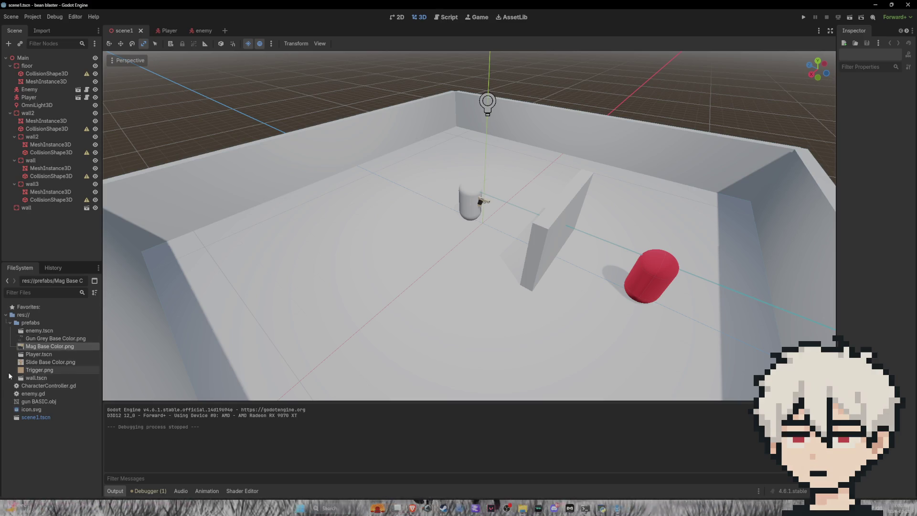
click(162, 214)
Collapse the prefabs folder, expand the wall mesh's properties, and open the New Resource dialog
click(10, 323)
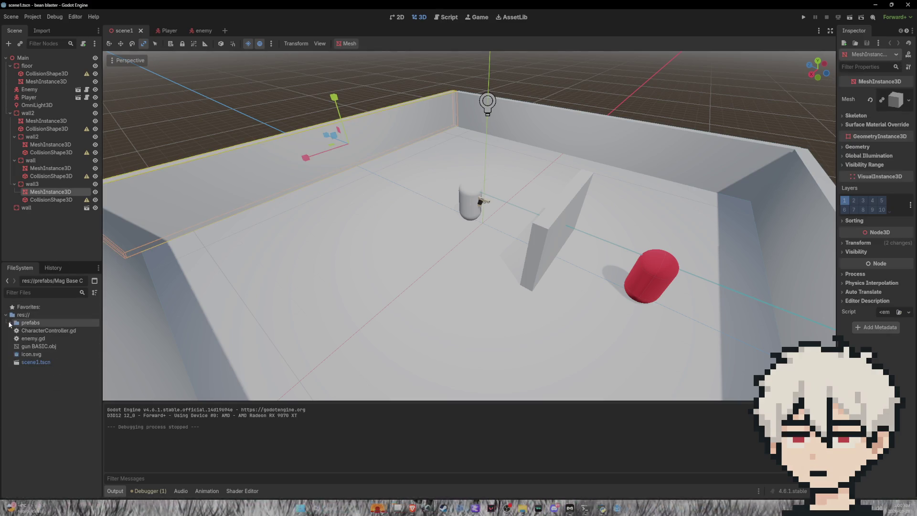
click(893, 102)
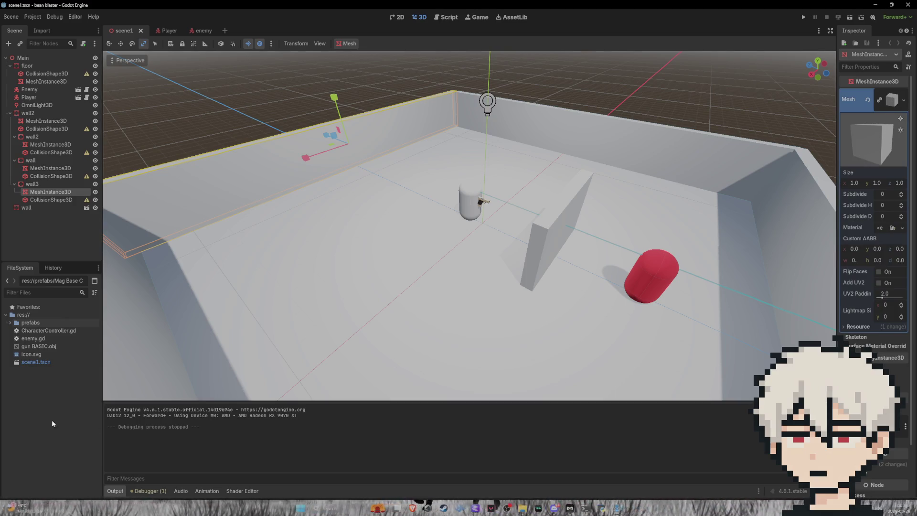
right_click(27, 396)
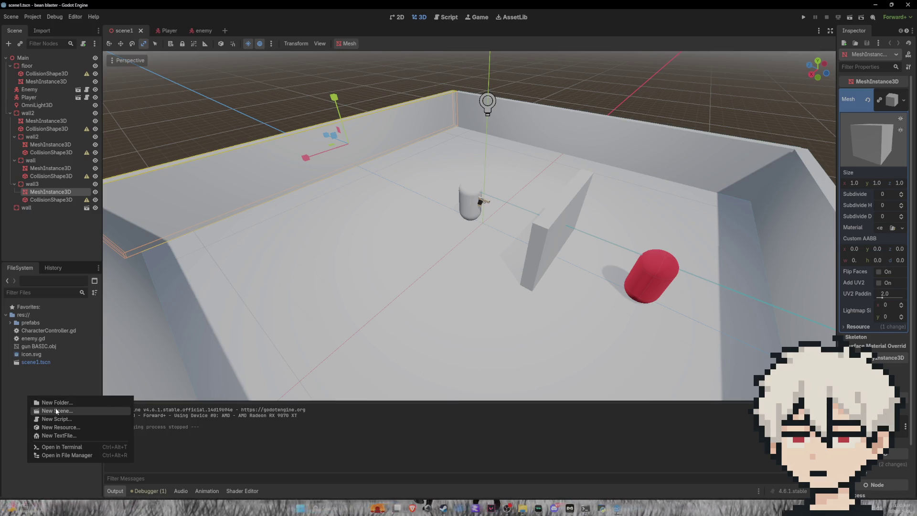
key(Escape)
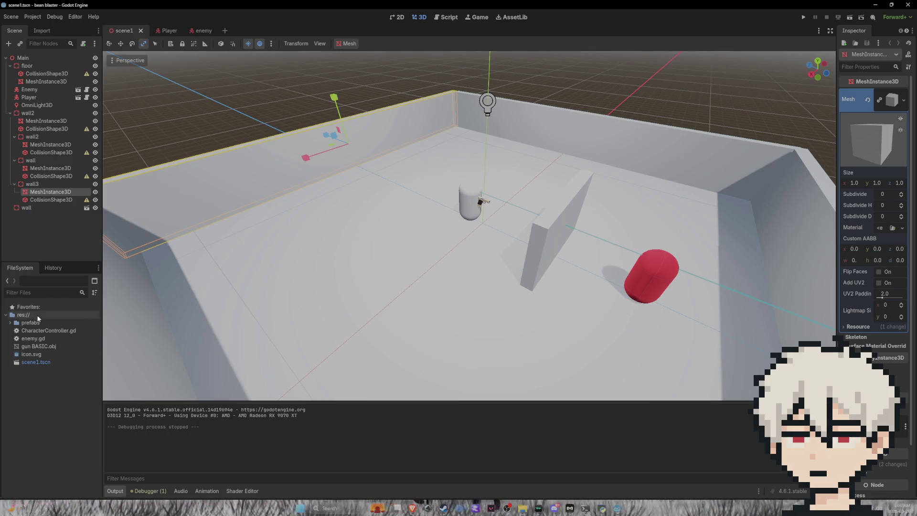
right_click(29, 379)
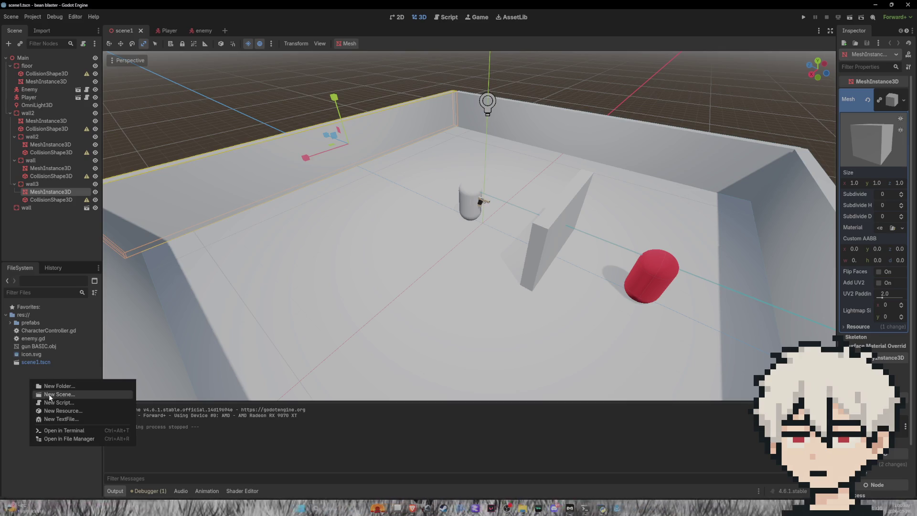
click(67, 411)
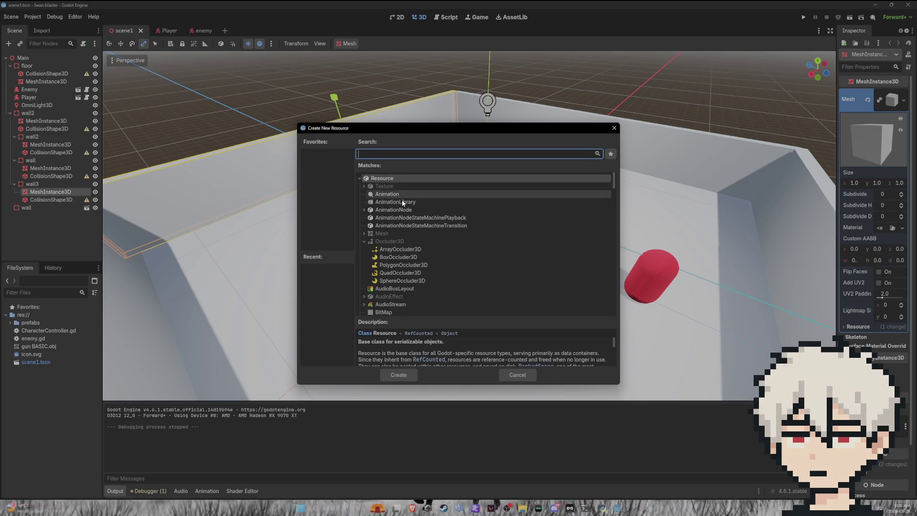
Scroll through the resource types, close the dialog, and check the mesh's material choices
scroll(403, 201, down, 3)
scroll(408, 210, down, 3)
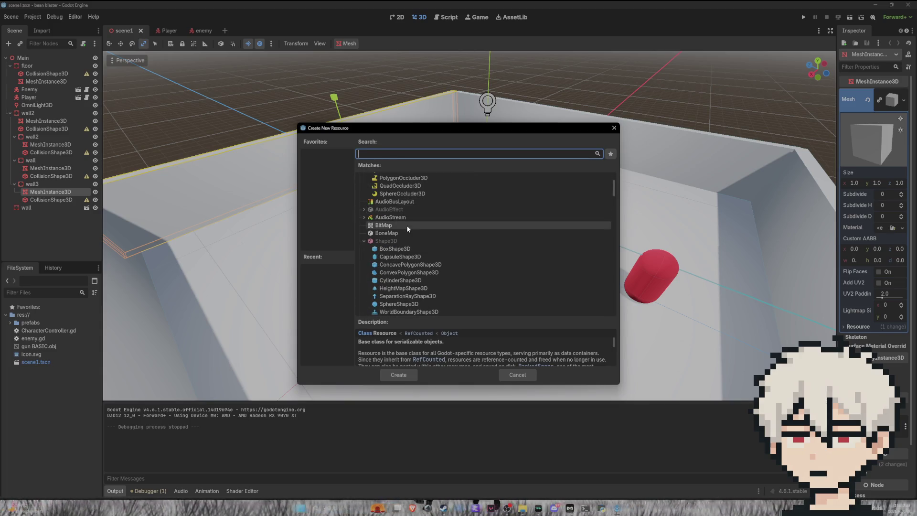
scroll(406, 225, down, 15)
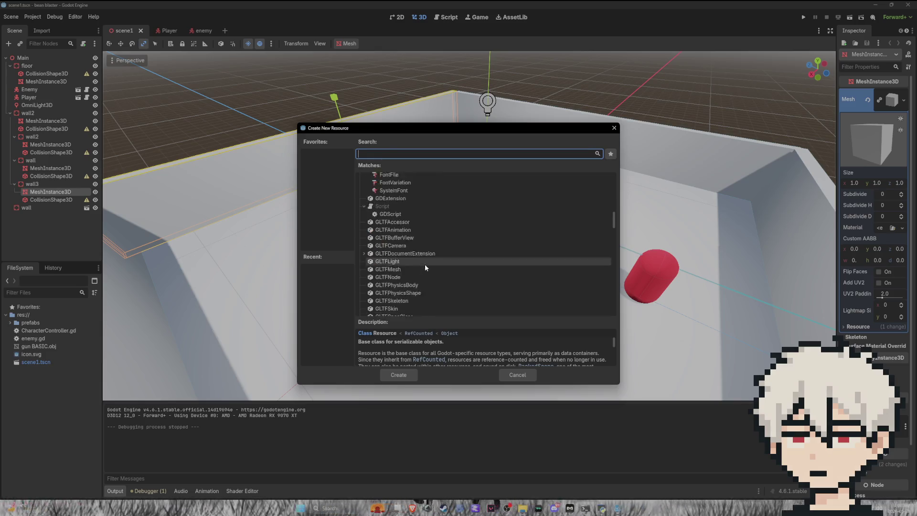
scroll(426, 268, down, 10)
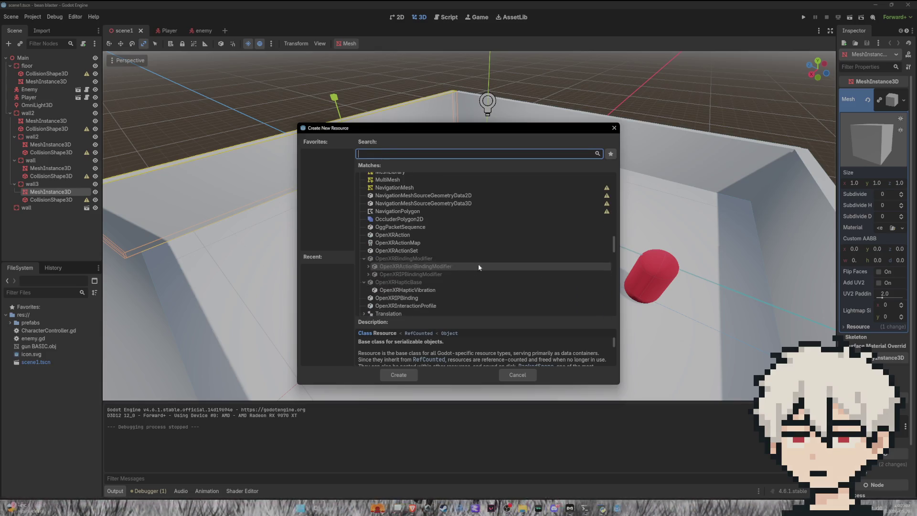
click(893, 99)
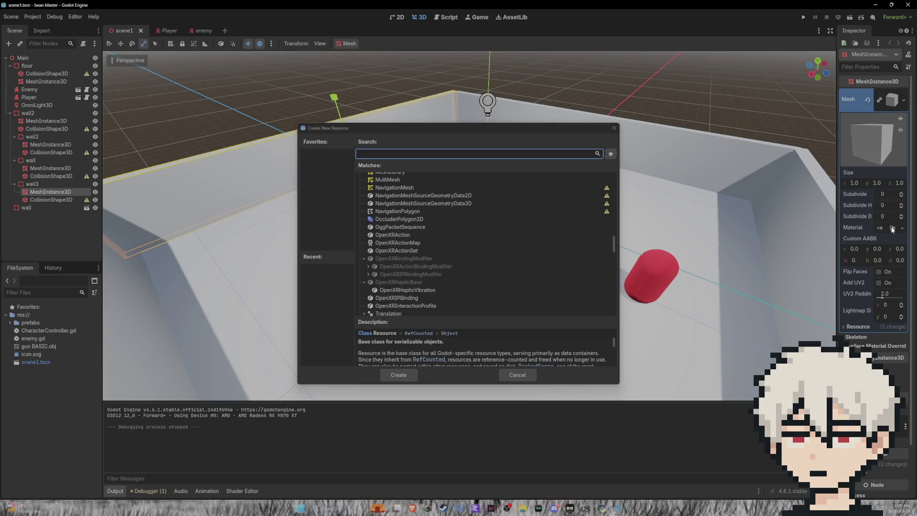
click(610, 128)
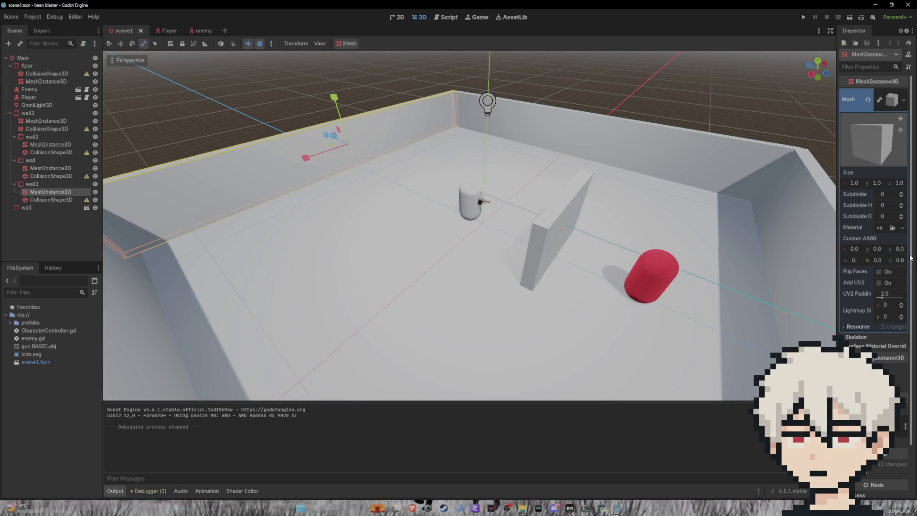
click(903, 228)
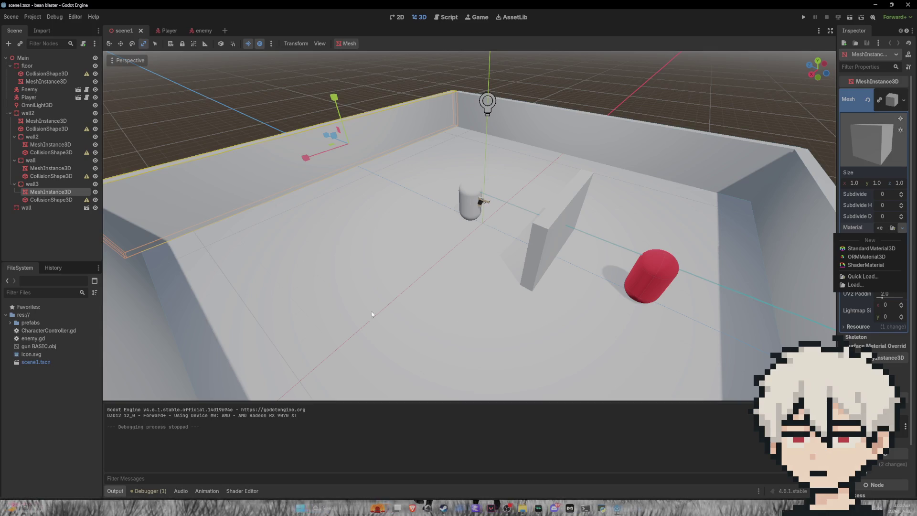
click(56, 385)
Cancel an accidental new text file, reopen New Resource, and search 'material'
right_click(56, 385)
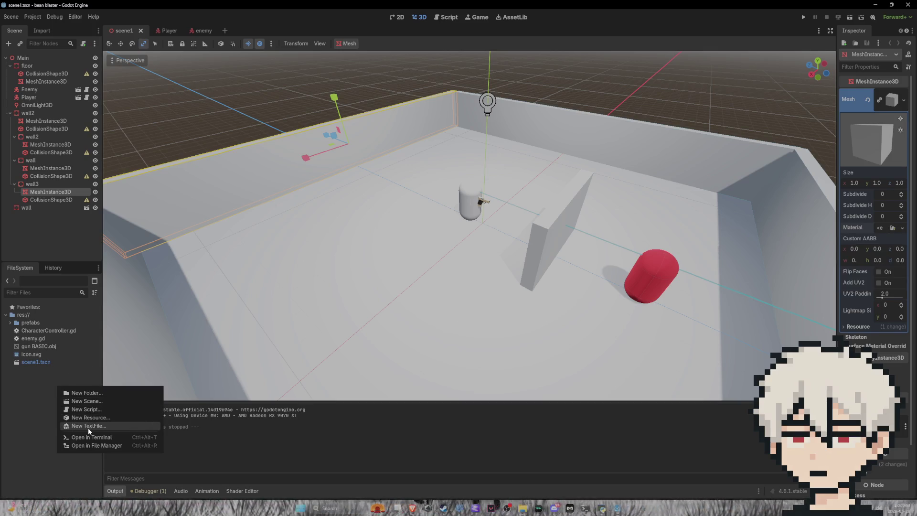
click(87, 428)
click(642, 128)
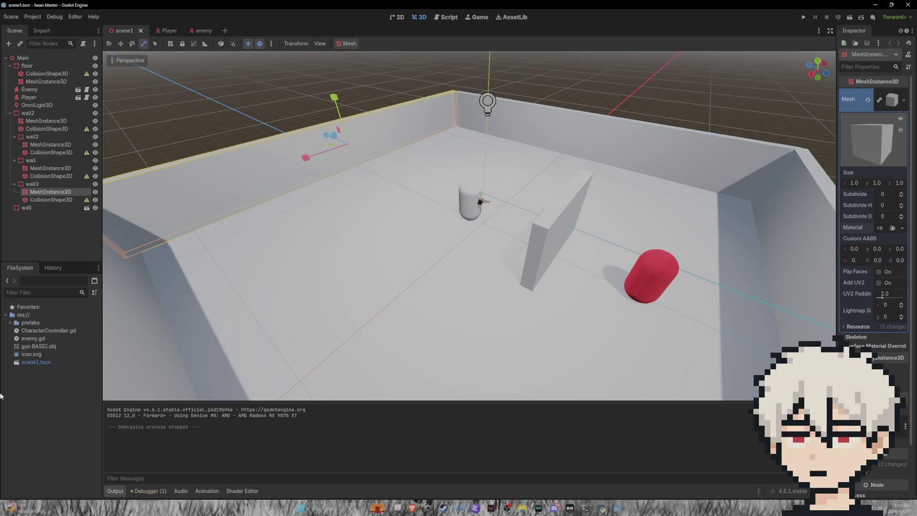
right_click(14, 401)
click(46, 430)
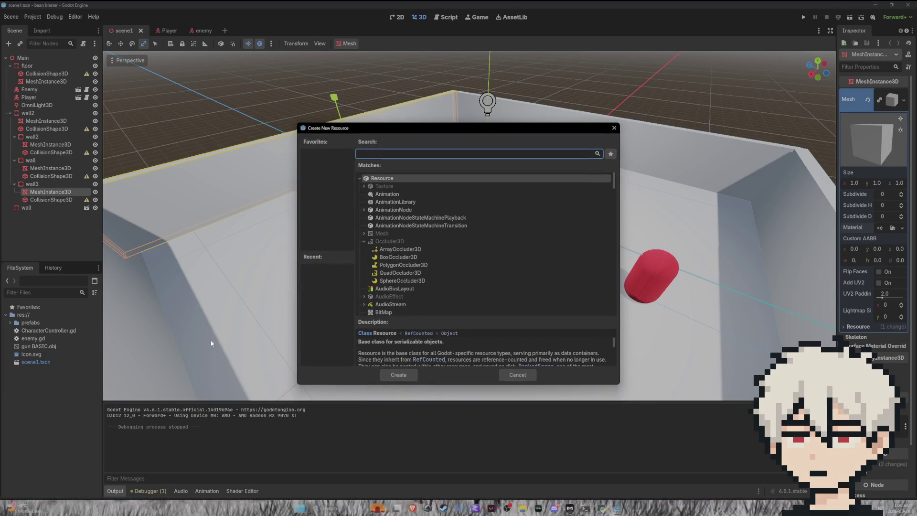
text(mater)
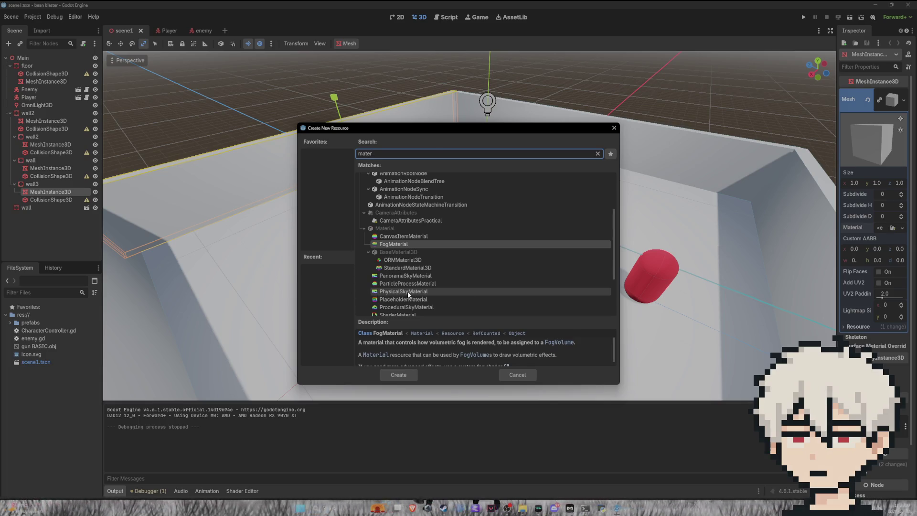
text(ial)
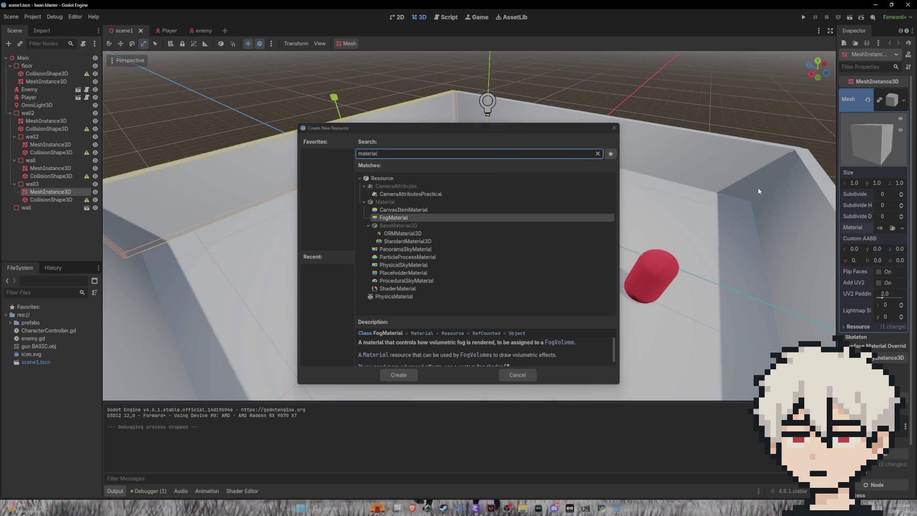
Clear the search, close the dialog, and look for an existing material to load, finding none
click(599, 154)
click(614, 128)
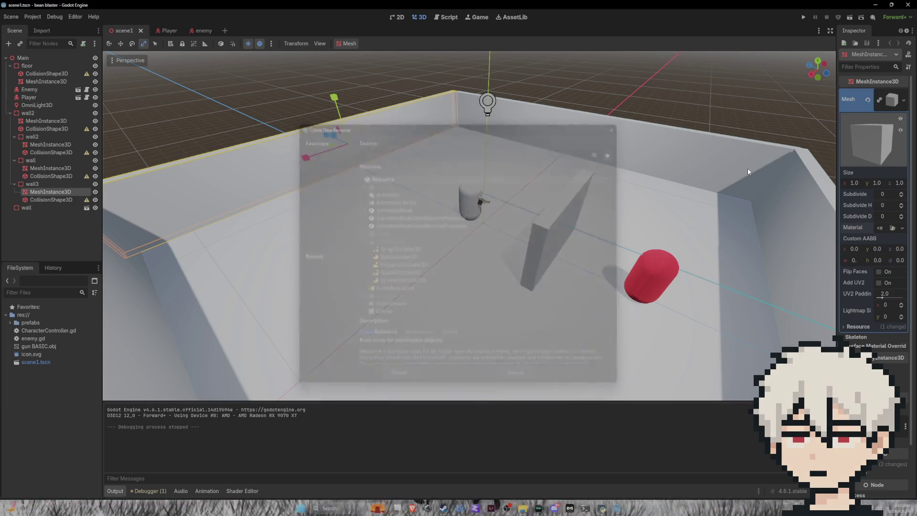
click(893, 227)
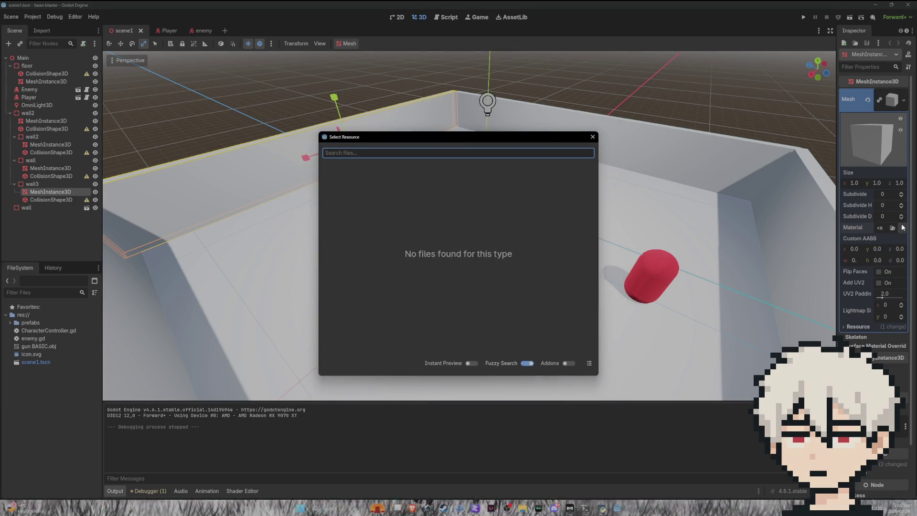
click(593, 138)
click(903, 228)
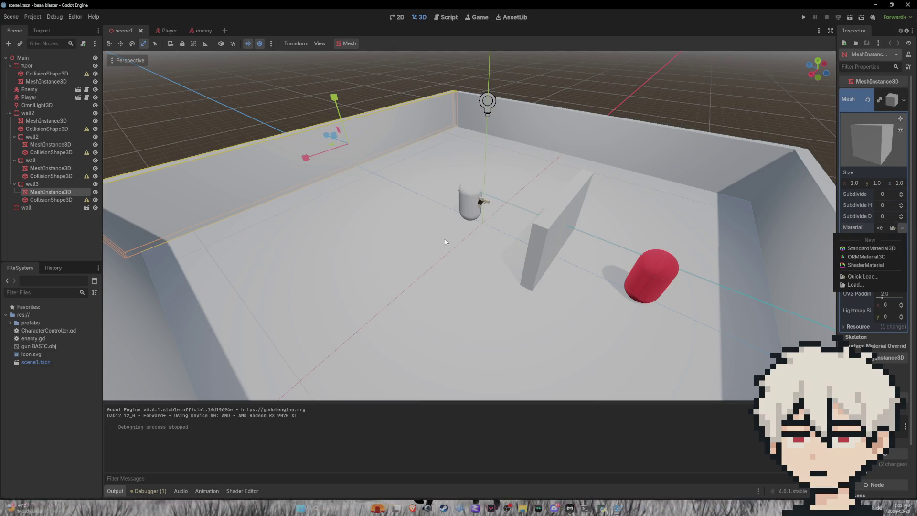
Reopen the New Resource dialog and search 'Standa' to list StandardMaterial3D
right_click(45, 390)
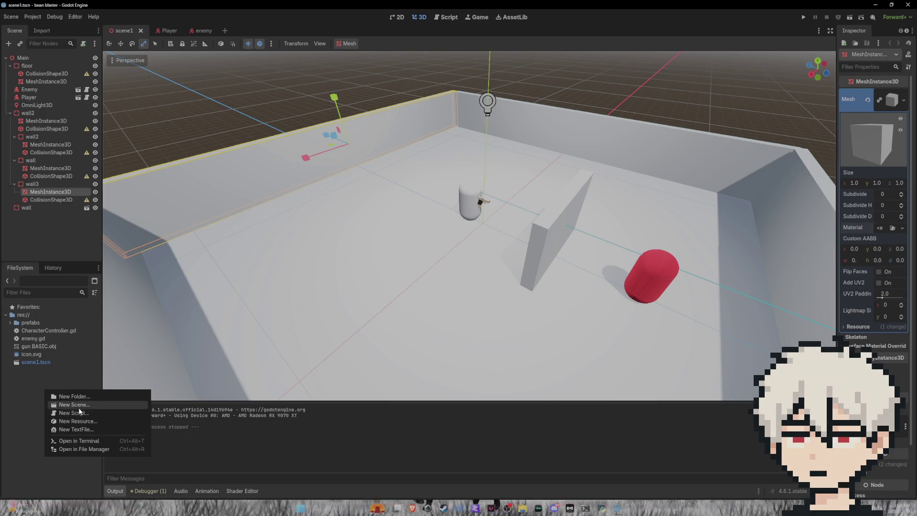
click(77, 421)
text(S)
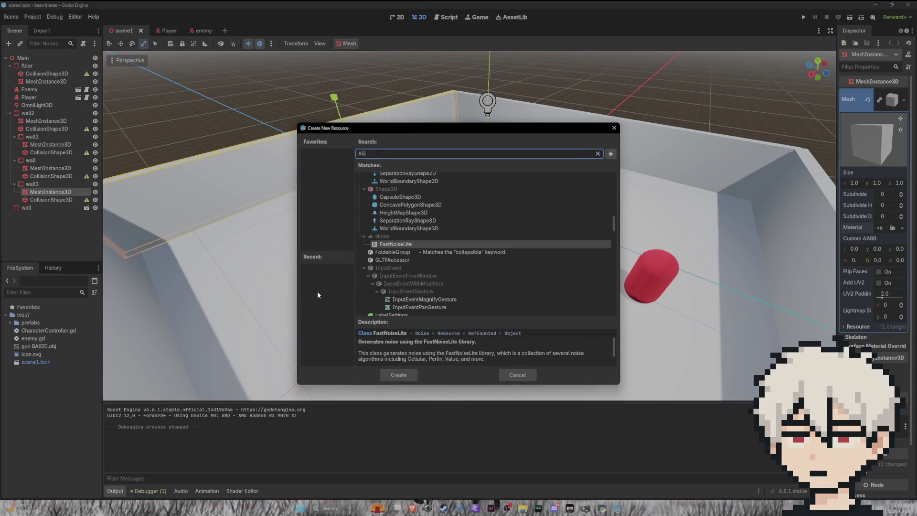
key(BackSpace)
text(Standa)
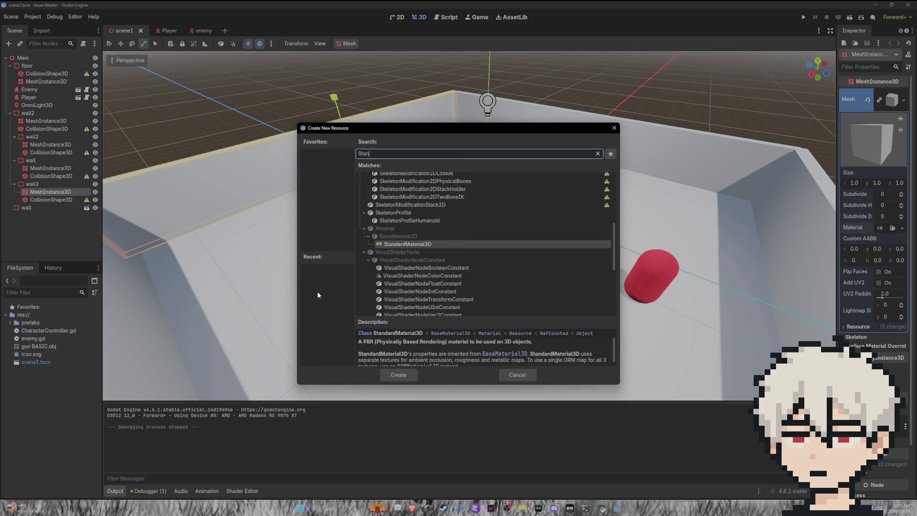
Create a StandardMaterial3D resource and save it as walls.tres
click(401, 377)
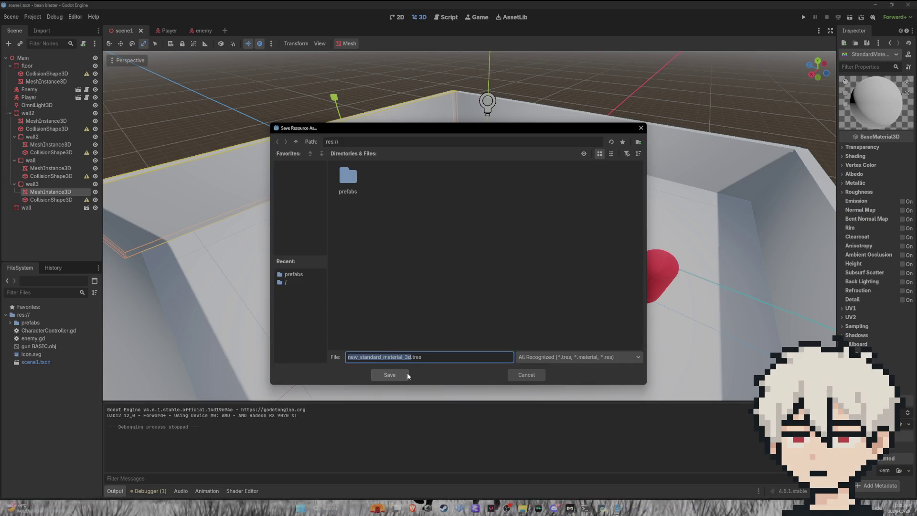
text(walls)
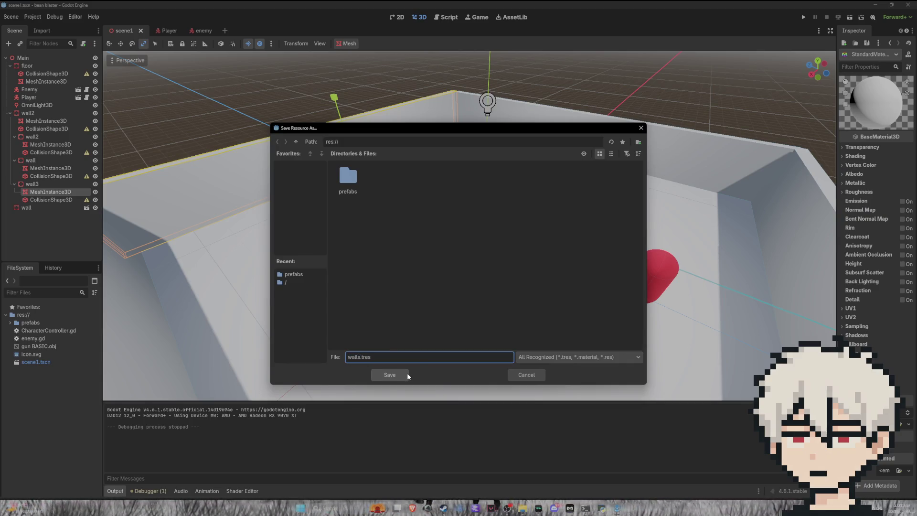
click(393, 374)
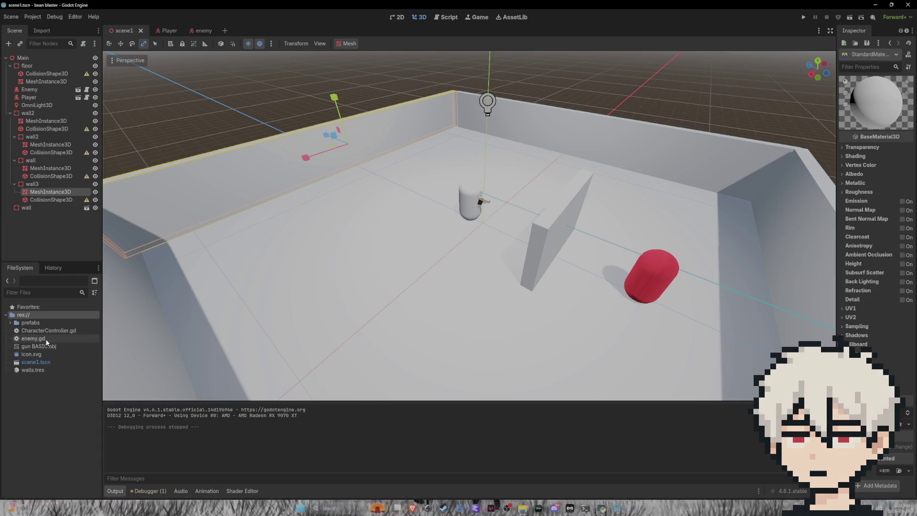
Set the walls.tres albedo to blue (72/144/183) and apply it to the back-left wall
click(36, 372)
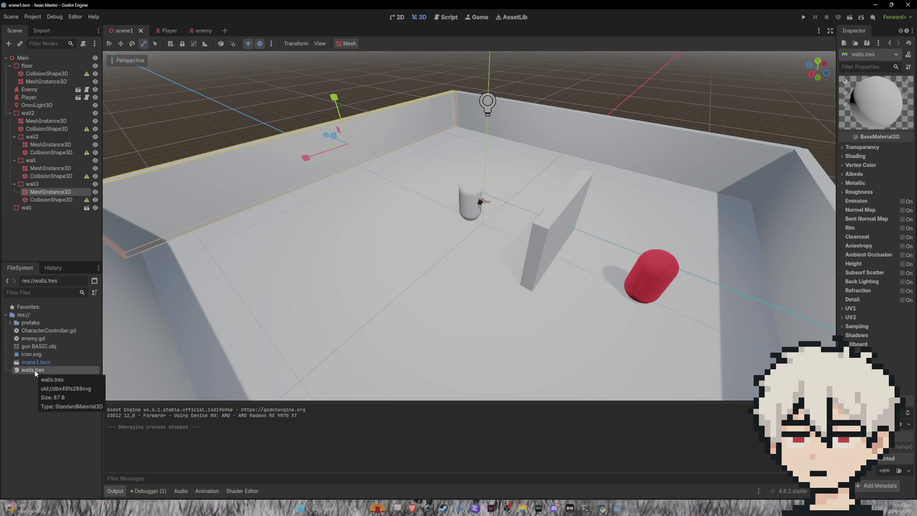
click(855, 175)
click(894, 186)
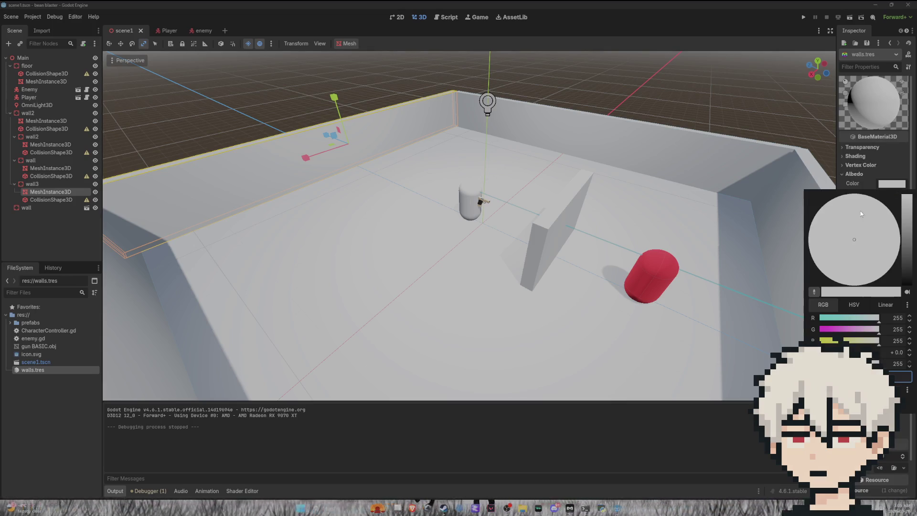
click(912, 236)
click(854, 239)
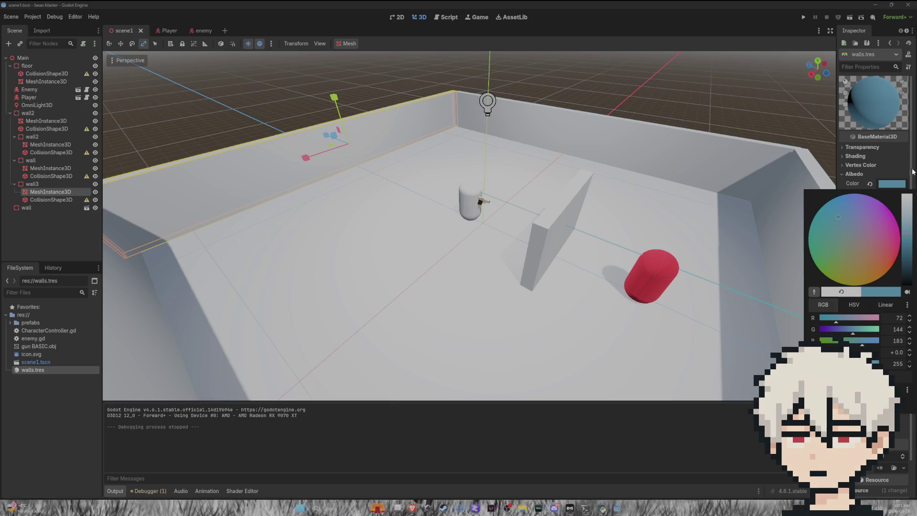
click(528, 289)
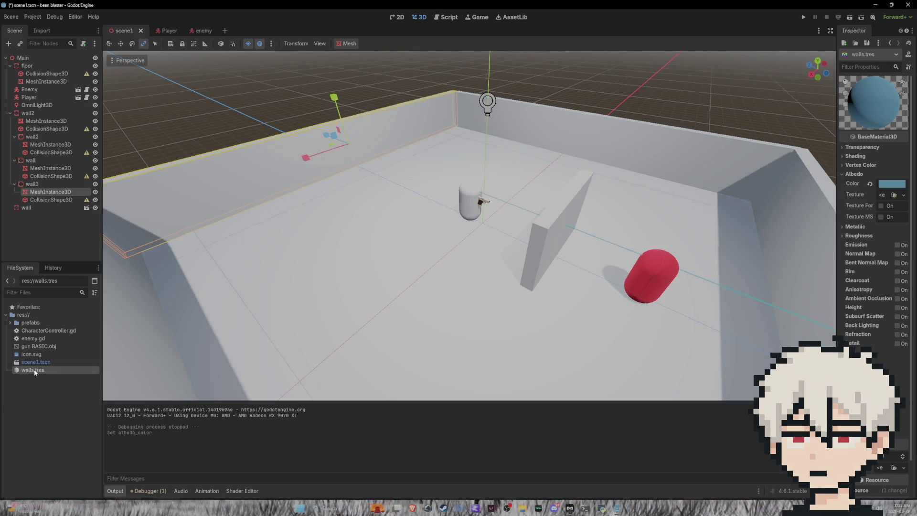
mouse_move(38, 372)
mouse_down()
mouse_move(176, 282)
mouse_move(215, 196)
mouse_up()
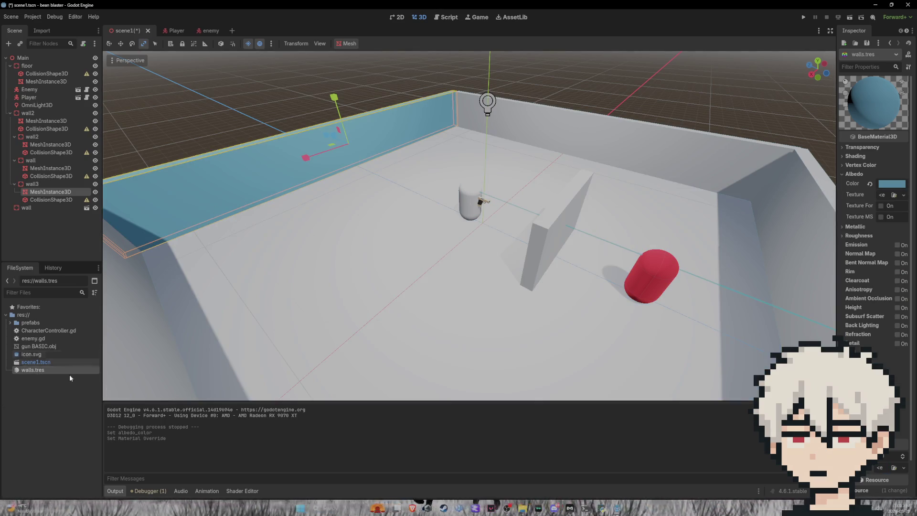
Apply walls.tres to the back-right, back, and right walls
drag(56, 372, 593, 146)
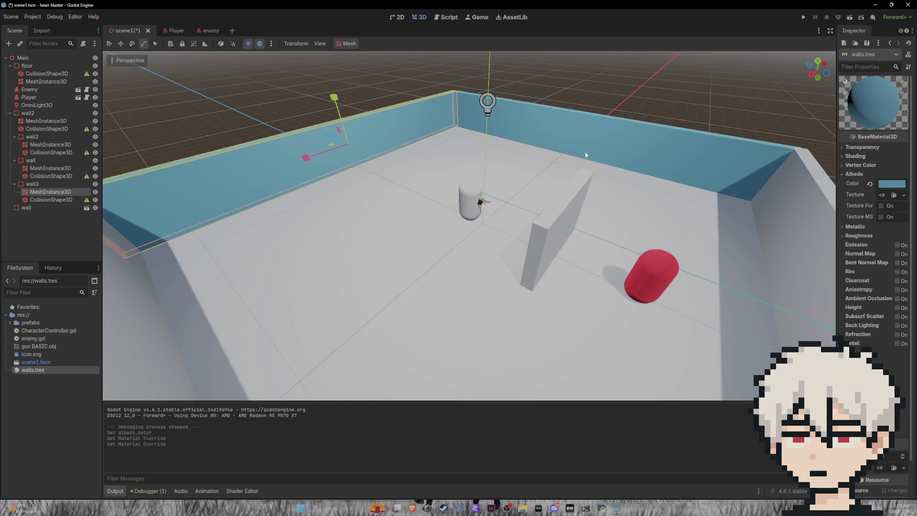
mouse_move(687, 163)
mouse_down()
mouse_move(713, 141)
mouse_move(629, 171)
mouse_up()
mouse_move(48, 372)
mouse_down()
mouse_move(293, 234)
mouse_move(462, 175)
mouse_up()
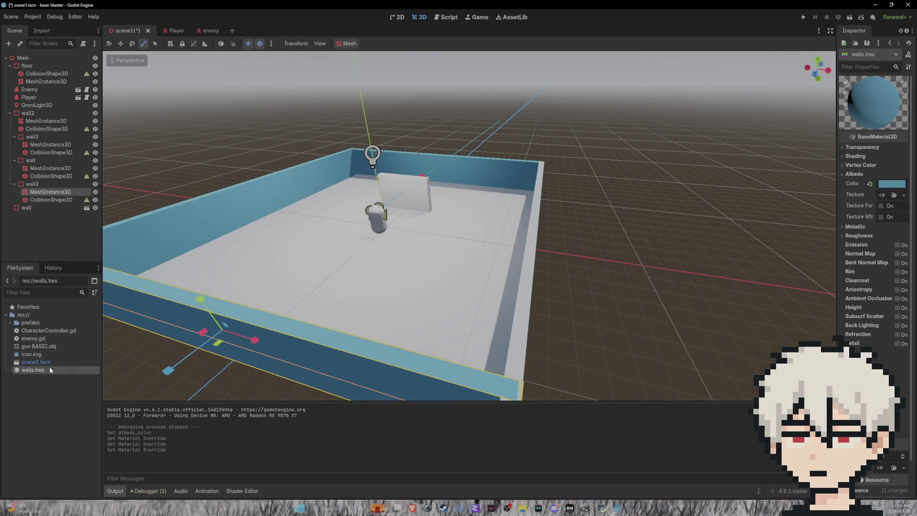
drag(53, 372, 448, 301)
mouse_move(520, 271)
mouse_down()
mouse_move(641, 230)
mouse_move(542, 263)
mouse_up()
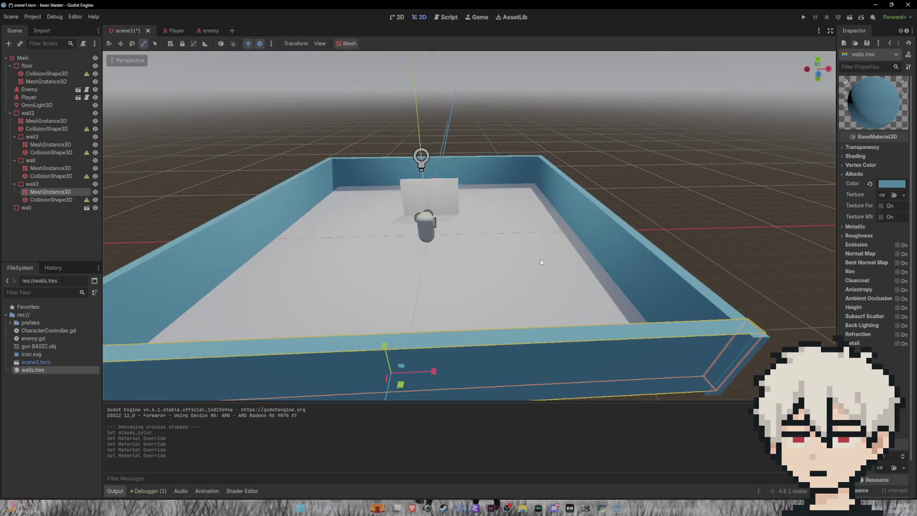
Apply walls.tres to the wall node in the Scene tree, then select the standalone wall slab
drag(44, 371, 199, 327)
mouse_move(448, 179)
mouse_down()
mouse_move(445, 190)
mouse_move(403, 195)
mouse_up()
drag(141, 218, 49, 209)
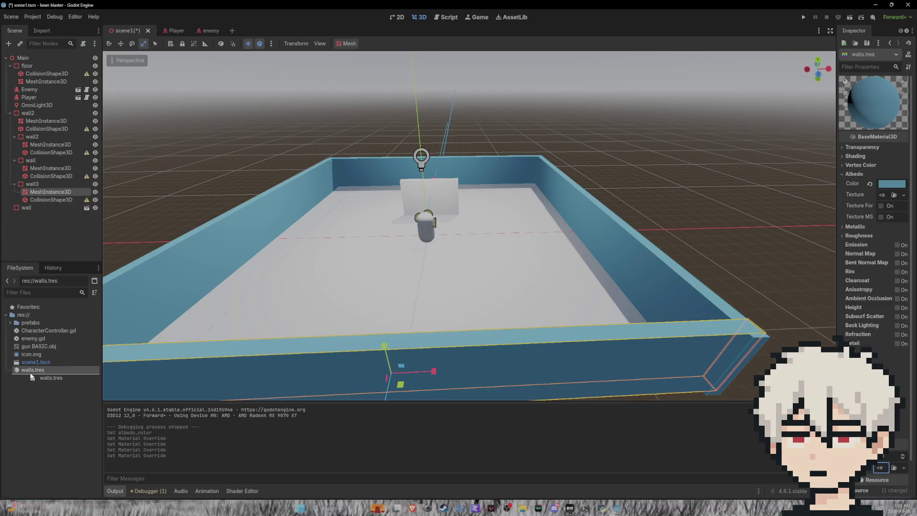
scroll(497, 227, up, 5)
scroll(497, 227, down, 5)
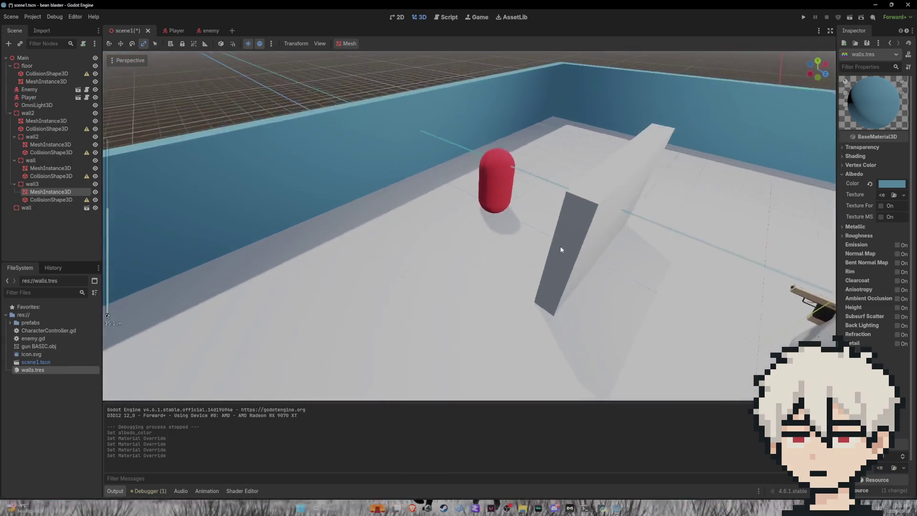
mouse_move(61, 370)
mouse_down()
mouse_move(551, 230)
mouse_move(103, 334)
mouse_move(28, 384)
mouse_up()
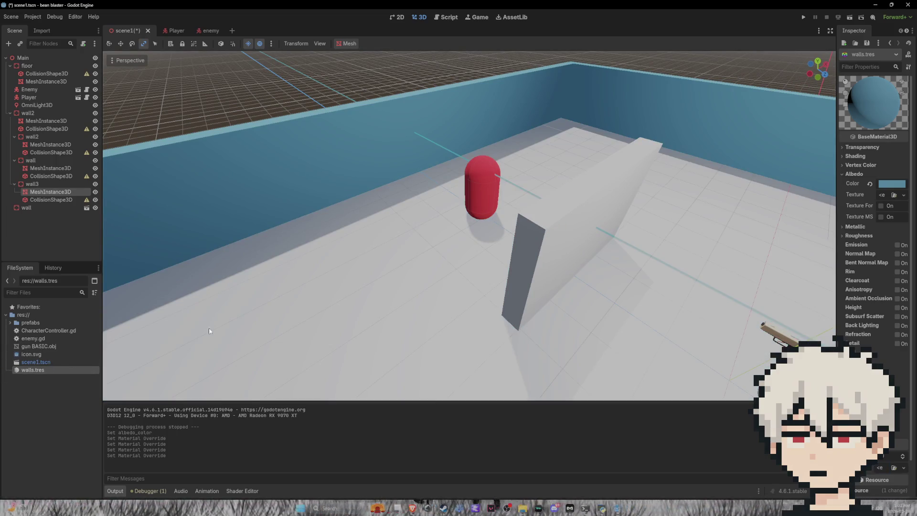
click(565, 237)
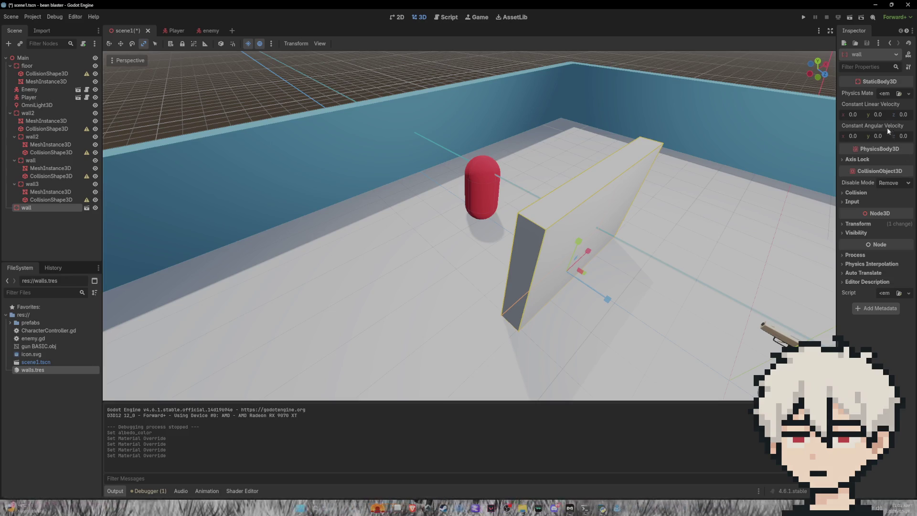
Enable Editable Children on the wall instance, apply walls.tres to it, and save scene1
right_click(65, 206)
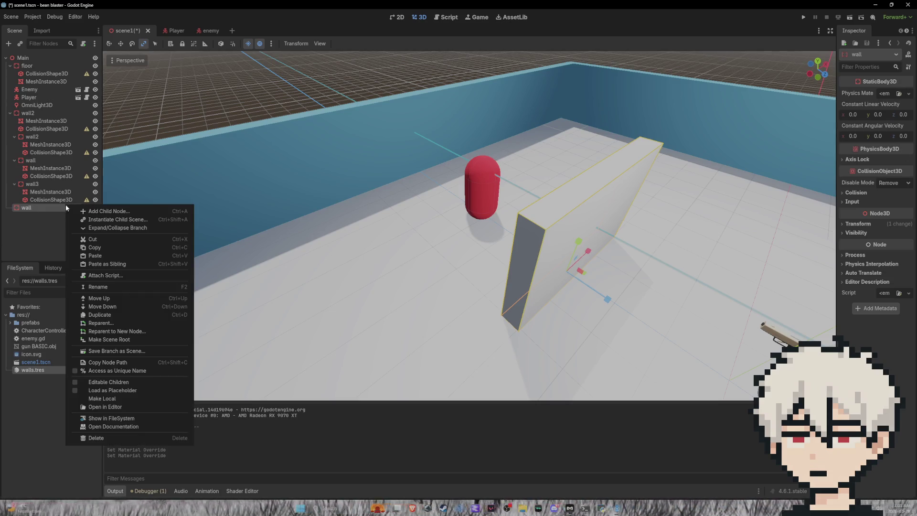
click(81, 383)
mouse_move(56, 368)
mouse_down()
mouse_move(562, 206)
mouse_move(516, 212)
mouse_up()
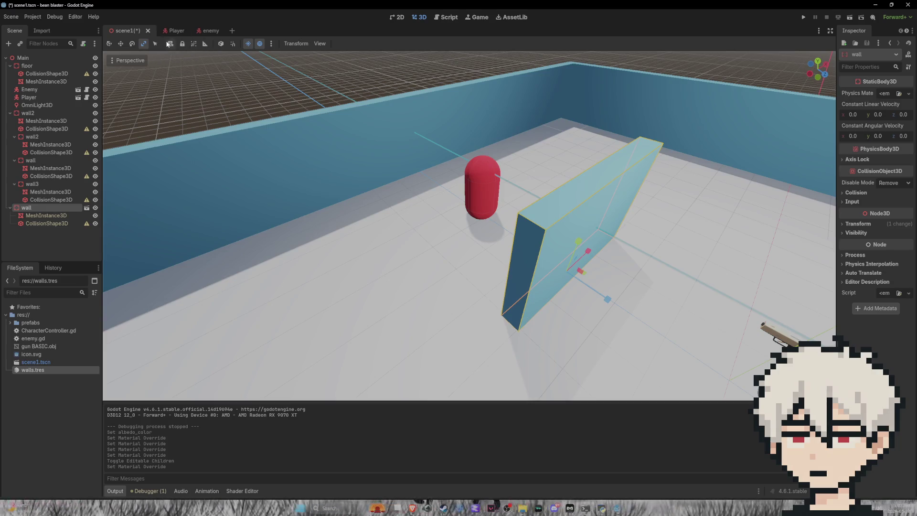
click(354, 96)
key(ctrl+s)
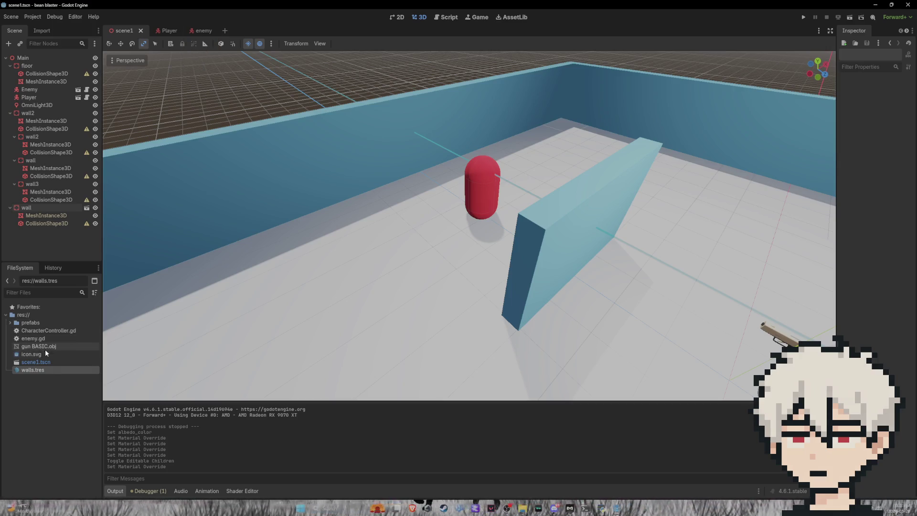
Inspect wall.tscn from the prefabs folder, return to scene1, and launch a playtest
click(10, 323)
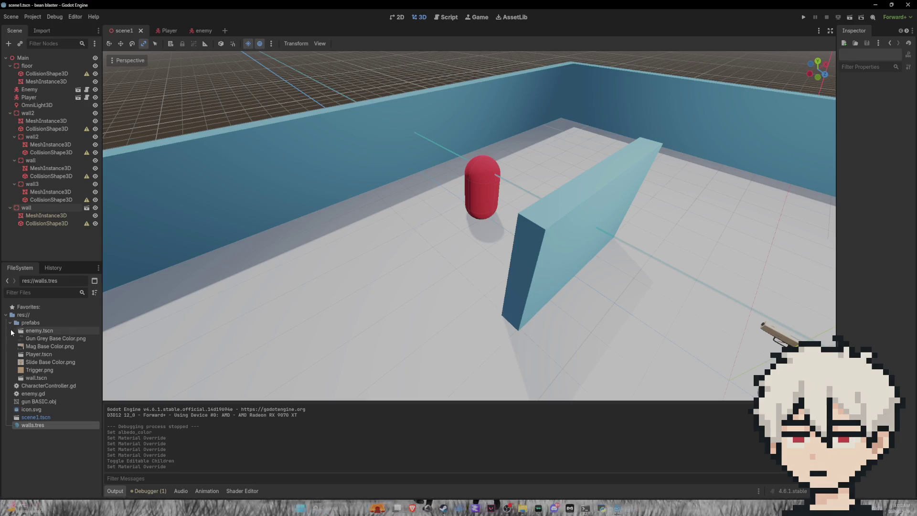
double_click(36, 378)
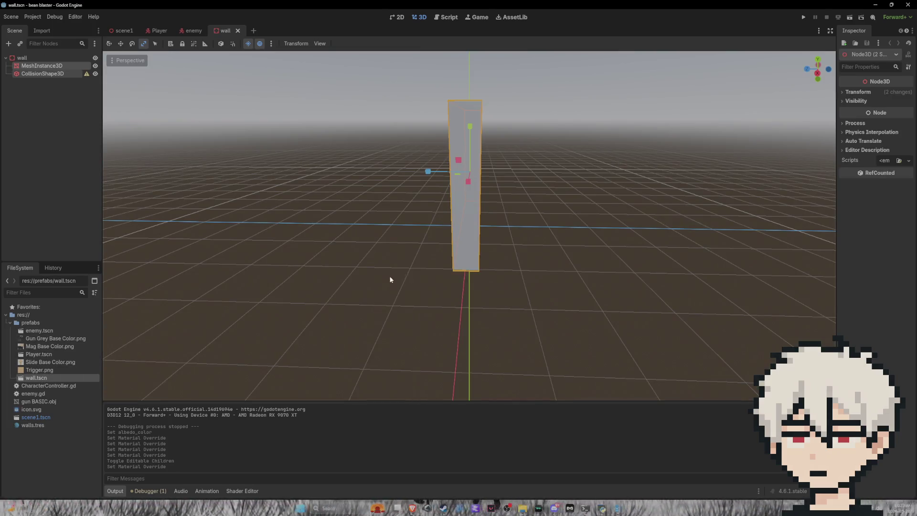
drag(551, 267, 524, 272)
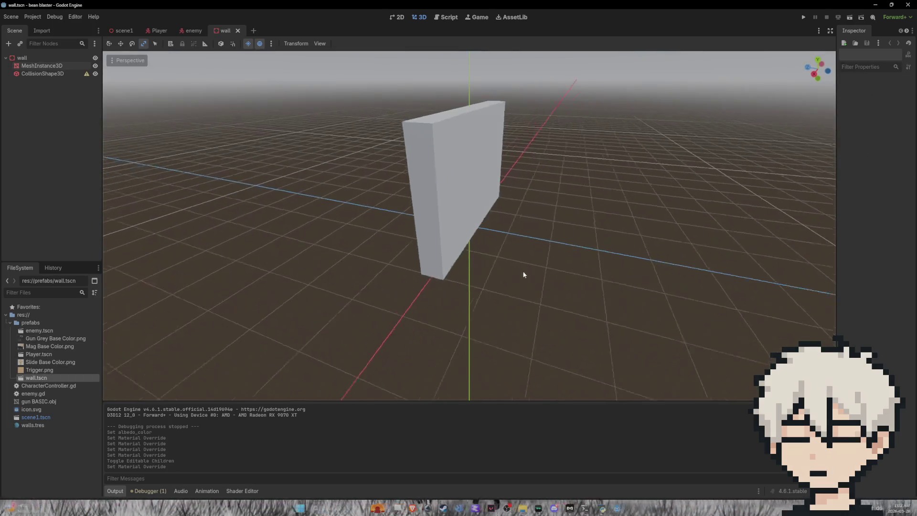
click(238, 31)
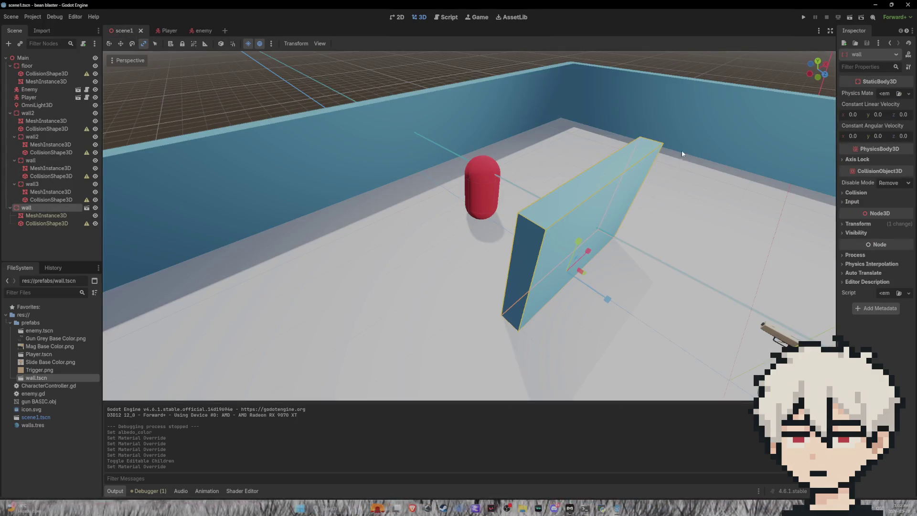
click(626, 61)
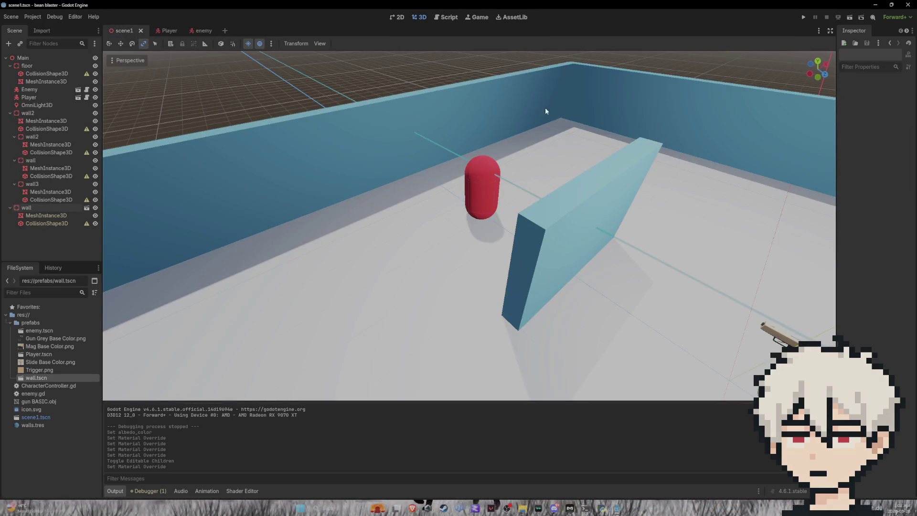
click(804, 18)
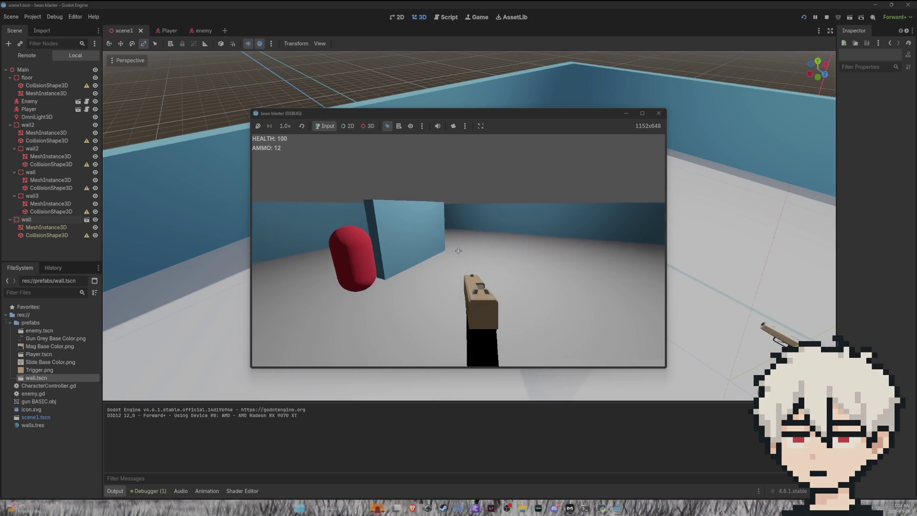
Shoot the red capsule enemy twice, stop the game with F8, and open a new scene tab
click(458, 251)
click(458, 251)
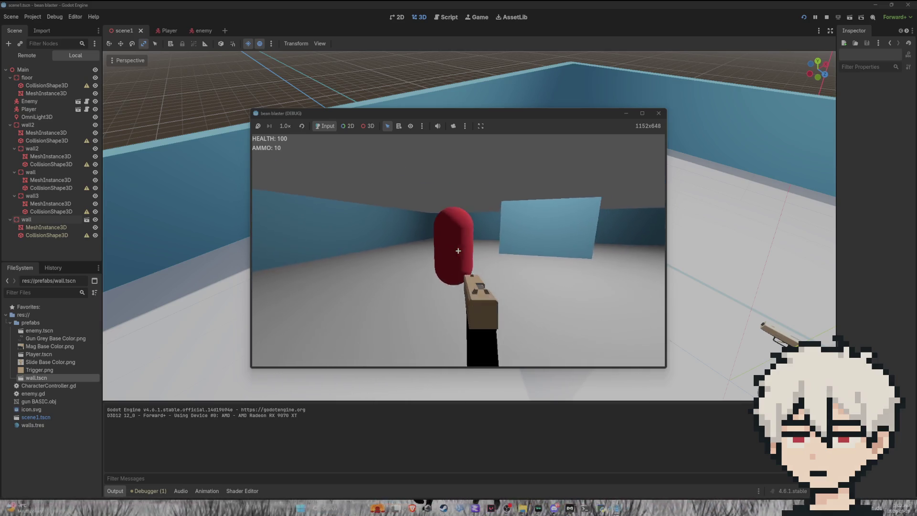
click(458, 251)
click(458, 251)
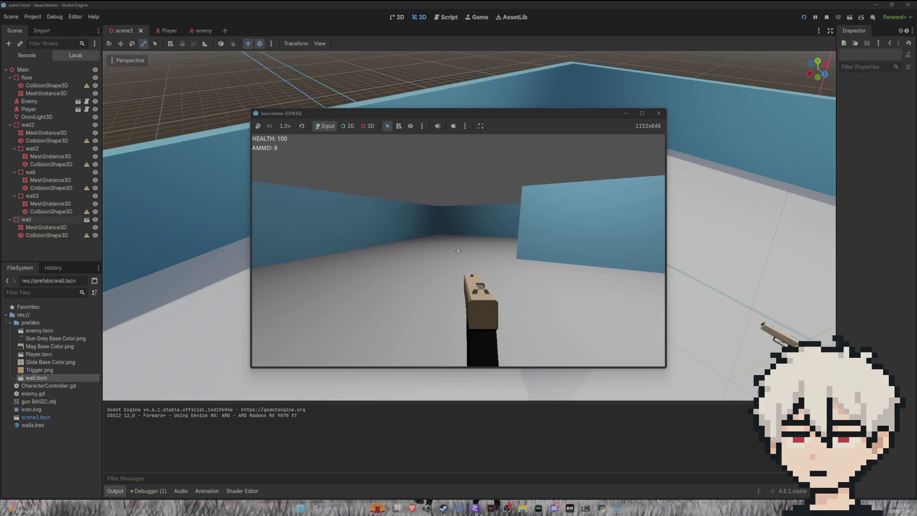
key(F8)
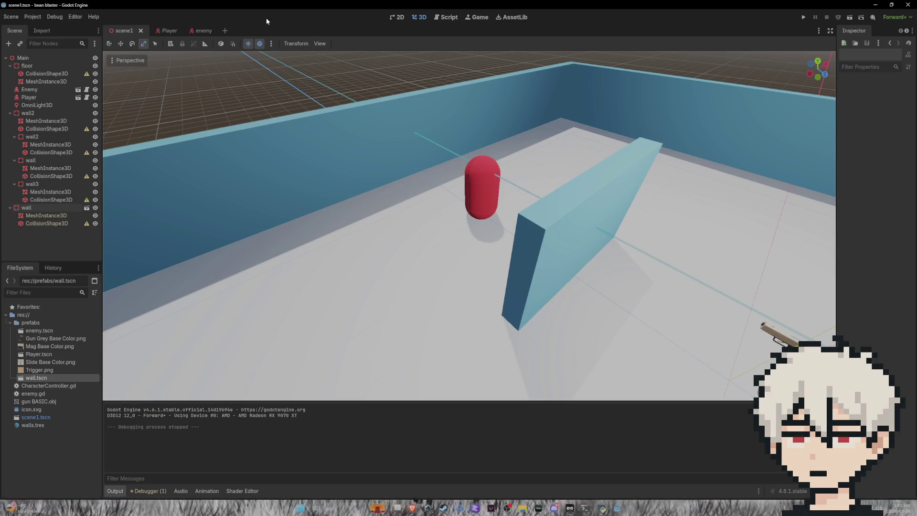
click(225, 30)
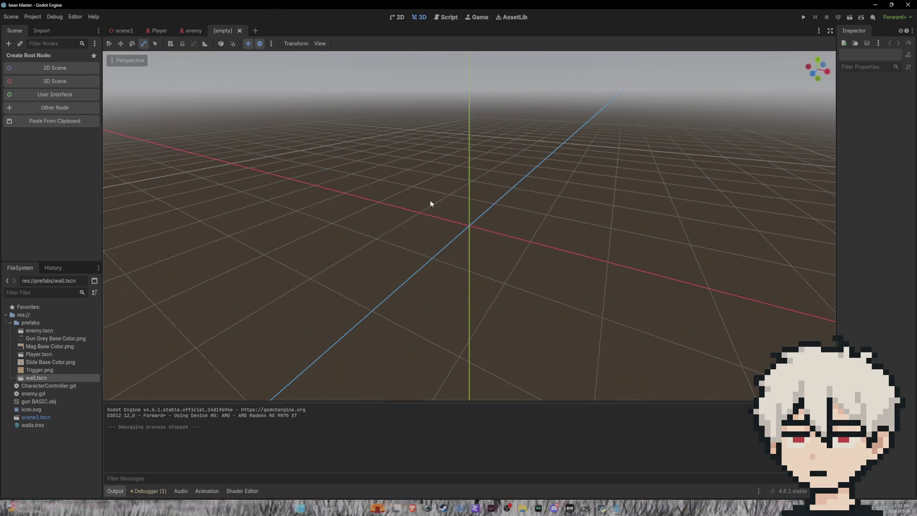
Create a 3D Scene root and add a StaticBody3D child by searching 'static'
click(60, 82)
click(454, 213)
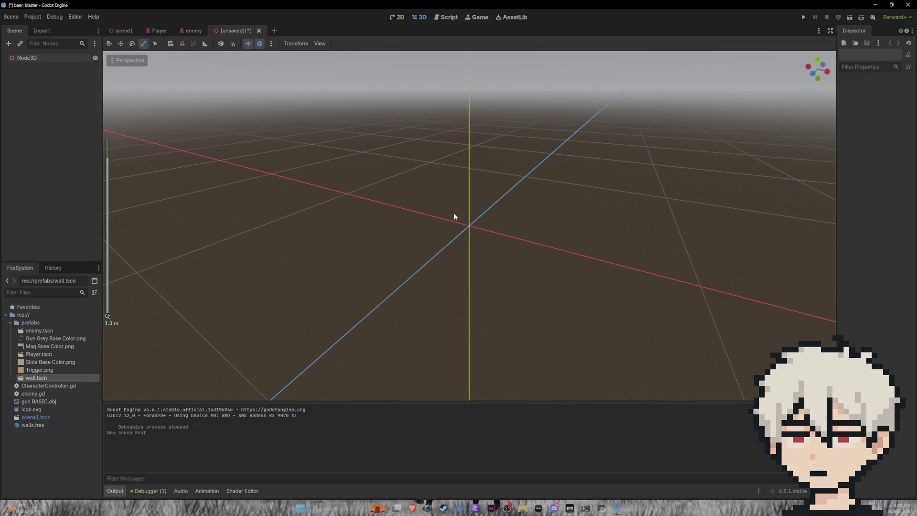
right_click(44, 96)
click(74, 101)
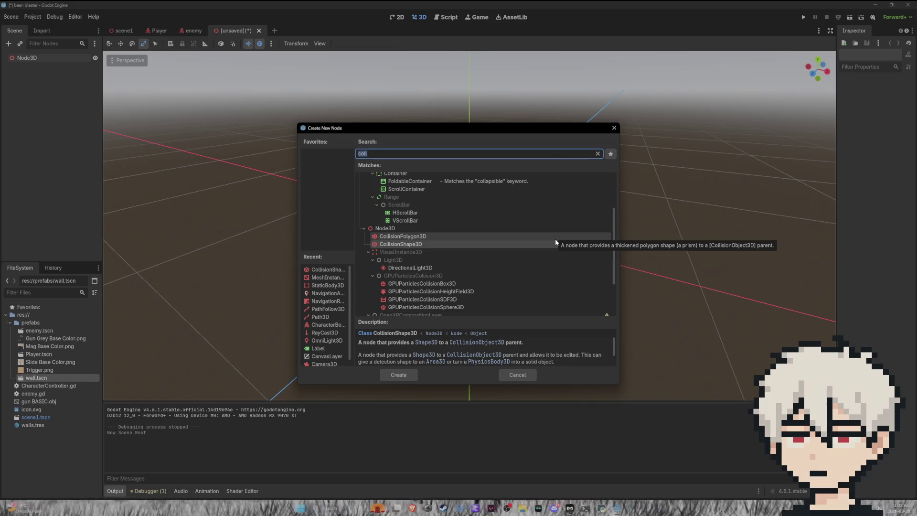
scroll(521, 237, up, 3)
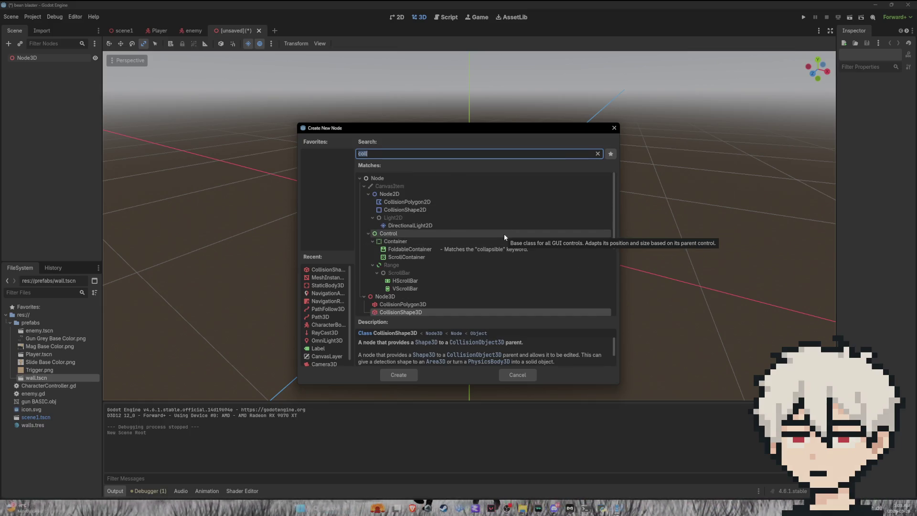
text(3d)
scroll(492, 240, down, 4)
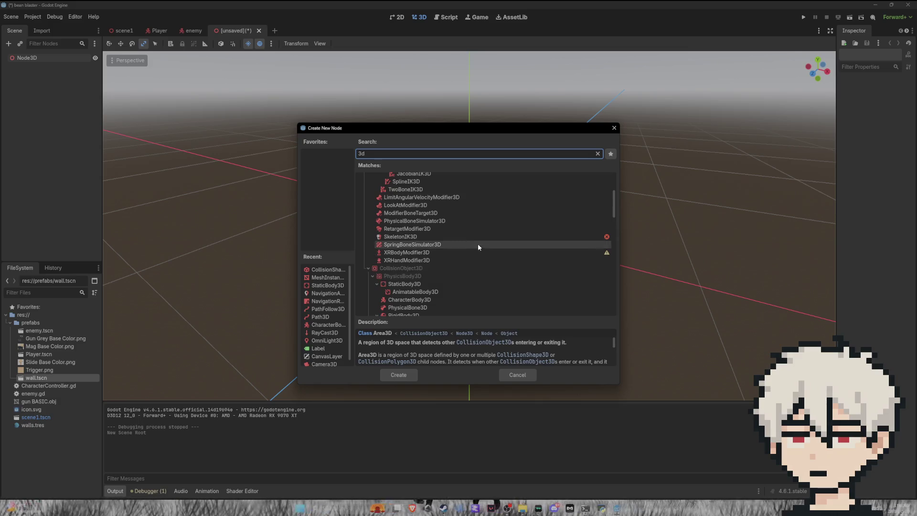
scroll(463, 233, up, 2)
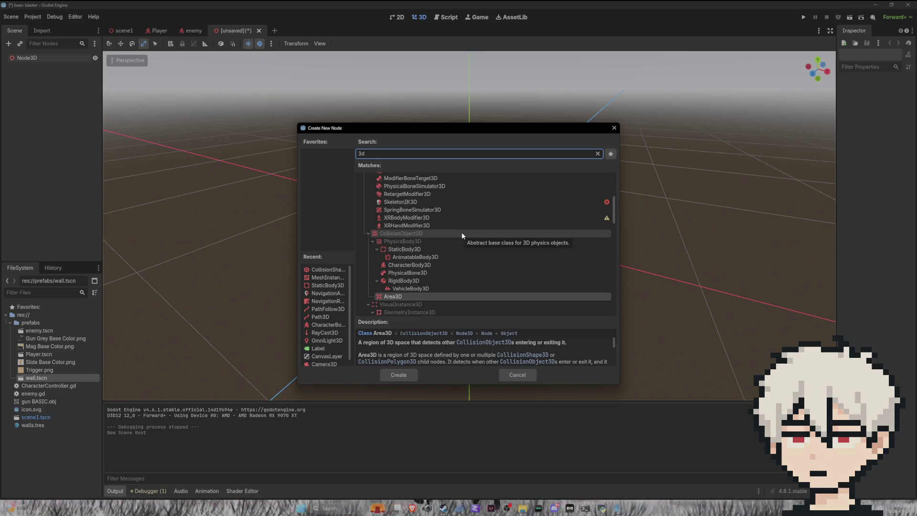
key(BackSpace)
key(BackSpace)
text(static)
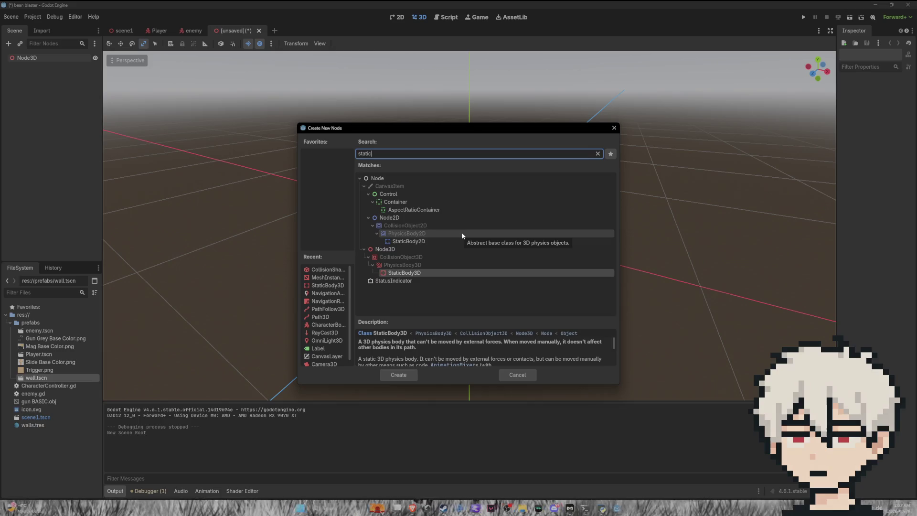
click(405, 371)
Test-scale the StaticBody3D along the X and Z axes, then undo the scaling
scroll(430, 308, up, 3)
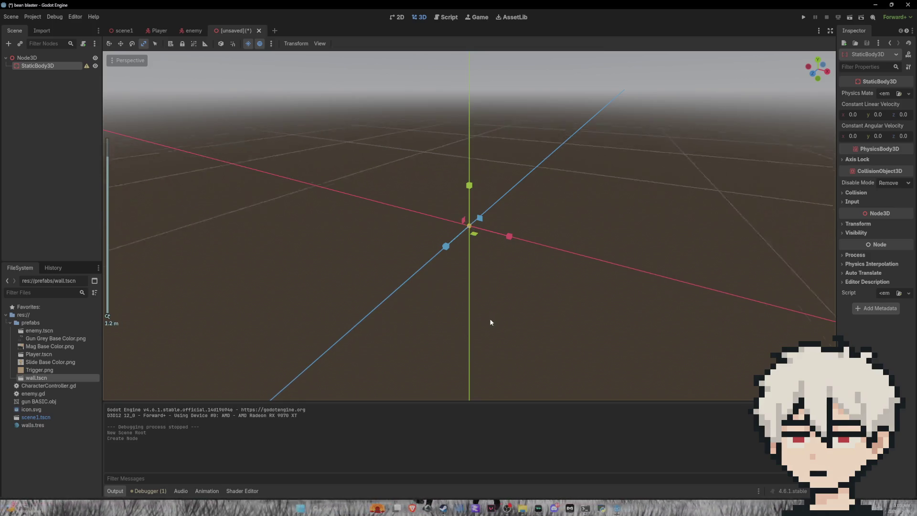
mouse_move(492, 325)
mouse_down()
mouse_move(415, 318)
mouse_move(502, 328)
mouse_move(466, 342)
mouse_up()
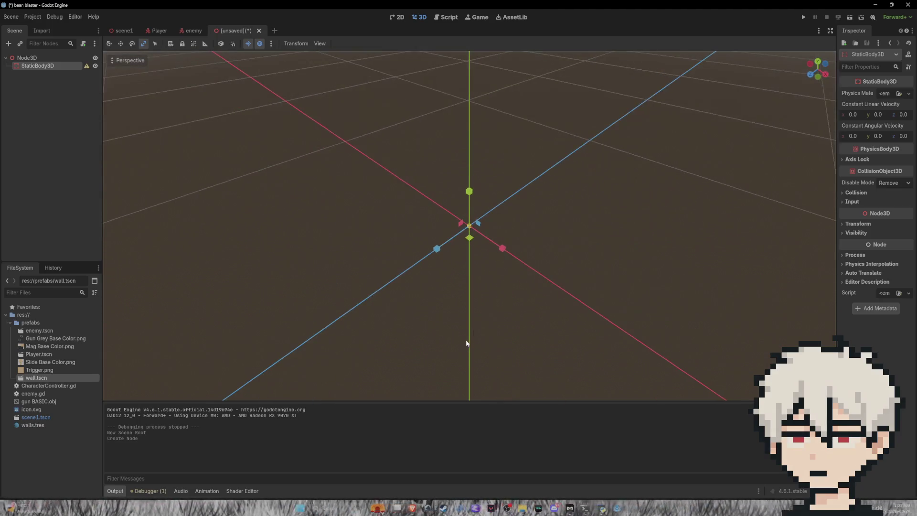
mouse_move(499, 248)
mouse_down()
mouse_move(540, 279)
mouse_move(508, 301)
mouse_up()
drag(437, 250, 436, 303)
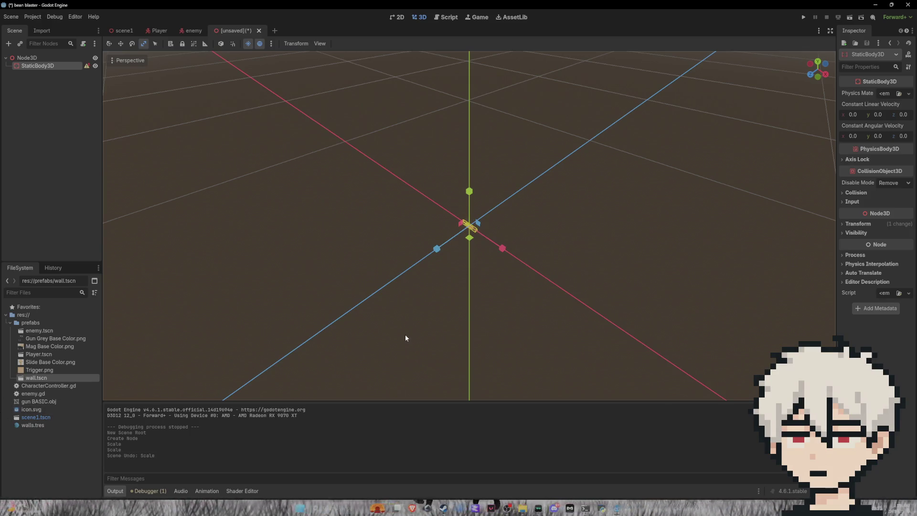
key(ctrl+z)
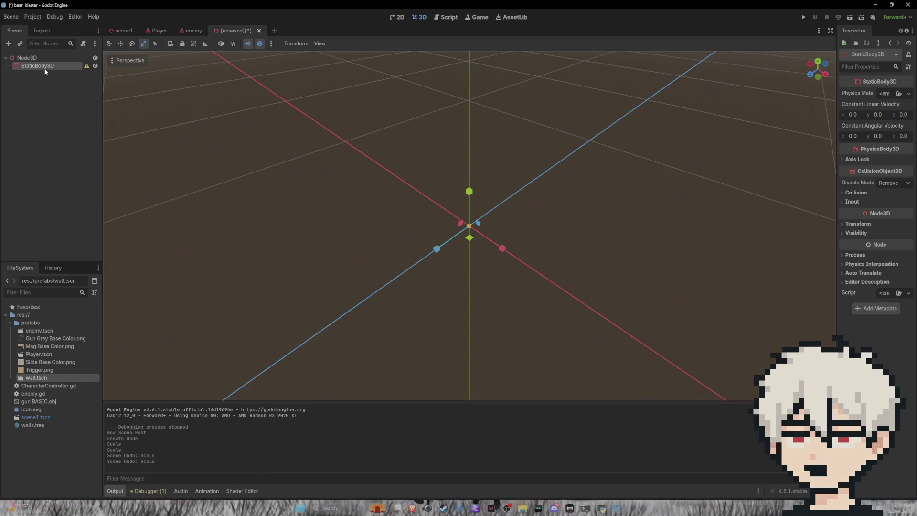
Add a MeshInstance3D child under the StaticBody3D
right_click(60, 69)
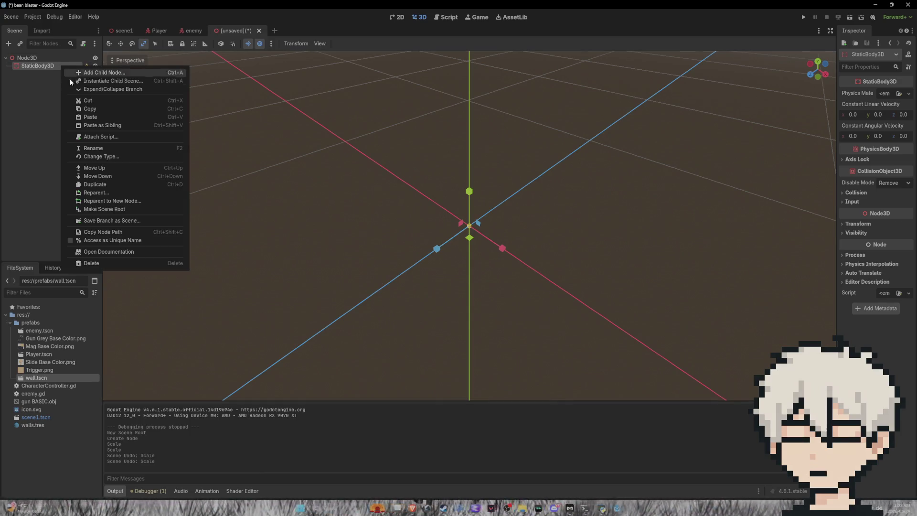
click(98, 72)
text(mesh)
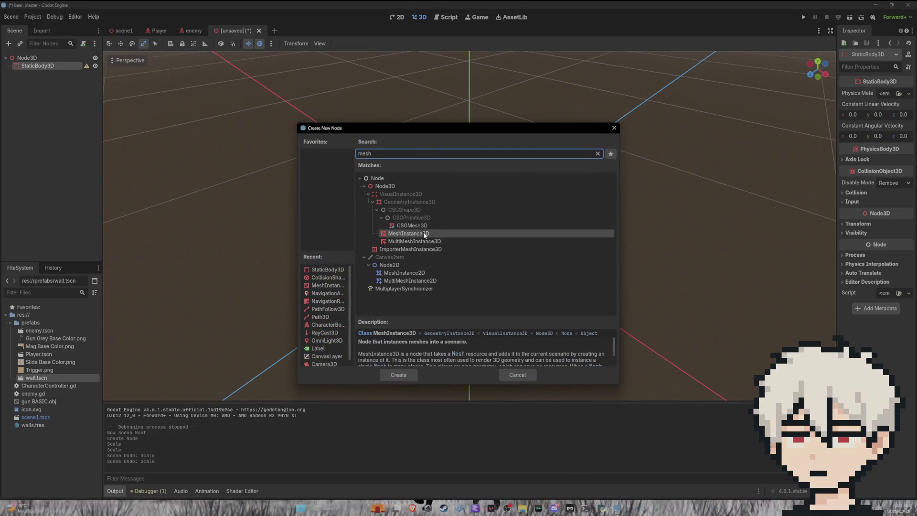
click(424, 233)
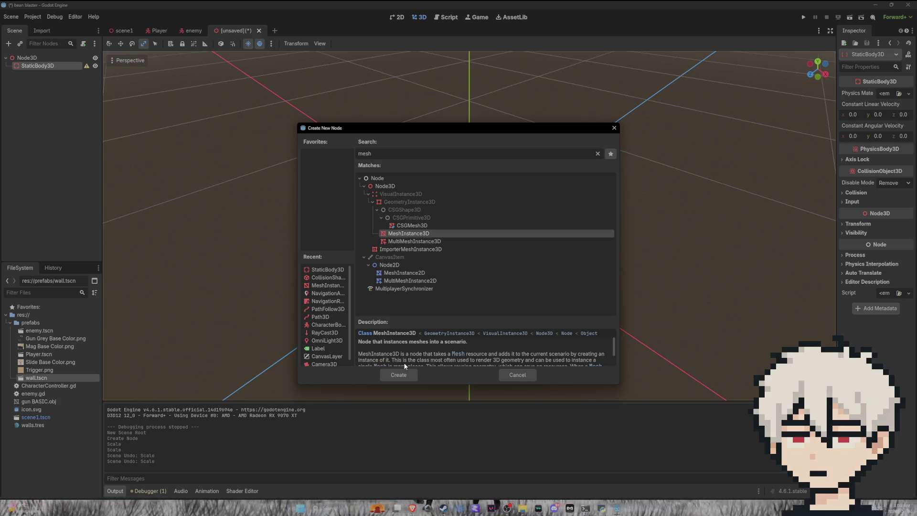
click(409, 376)
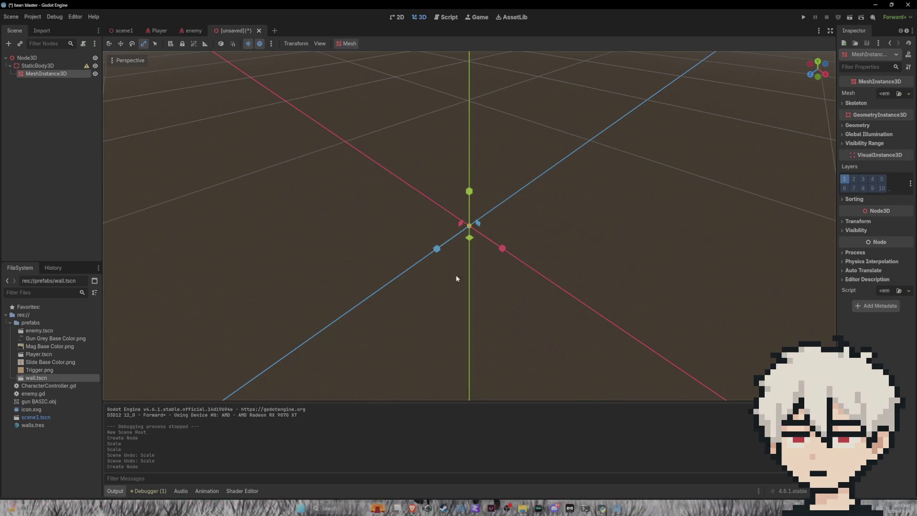
Assign a BoxMesh to the MeshInstance3D, replacing a mistaken PlaceholderMesh
click(909, 94)
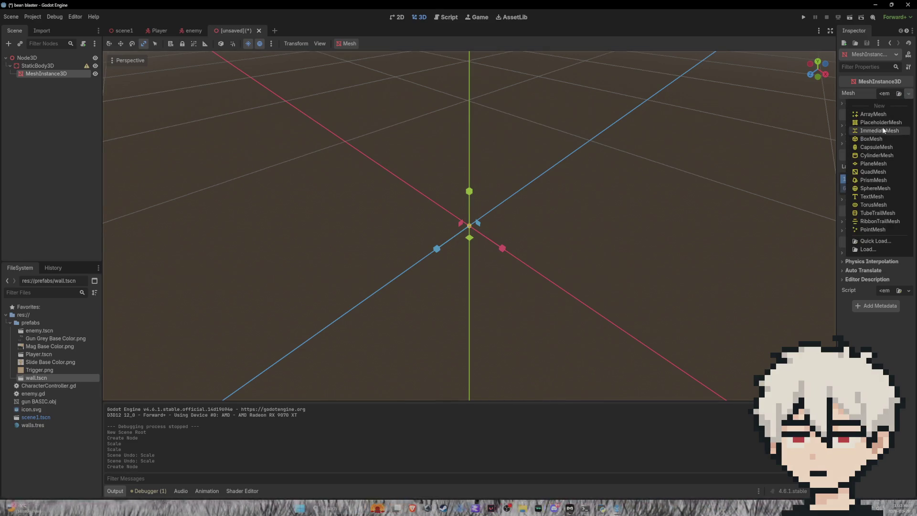
click(873, 123)
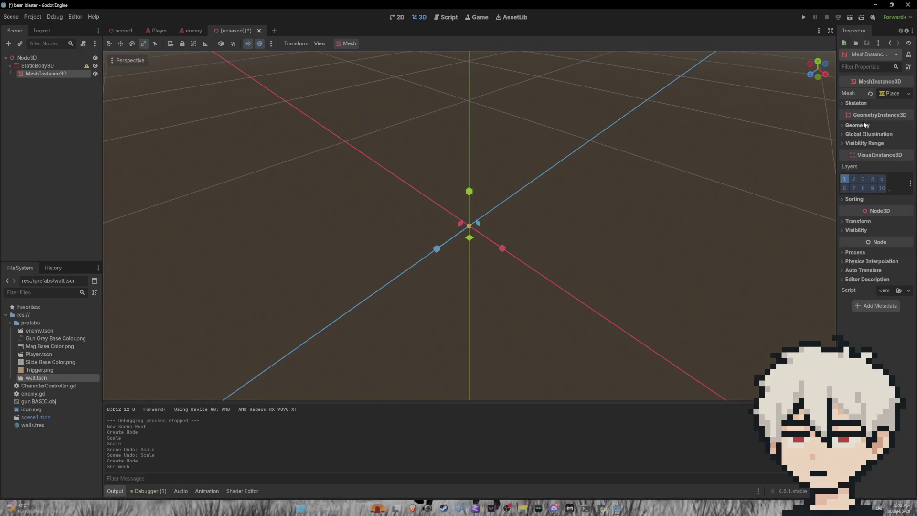
click(908, 93)
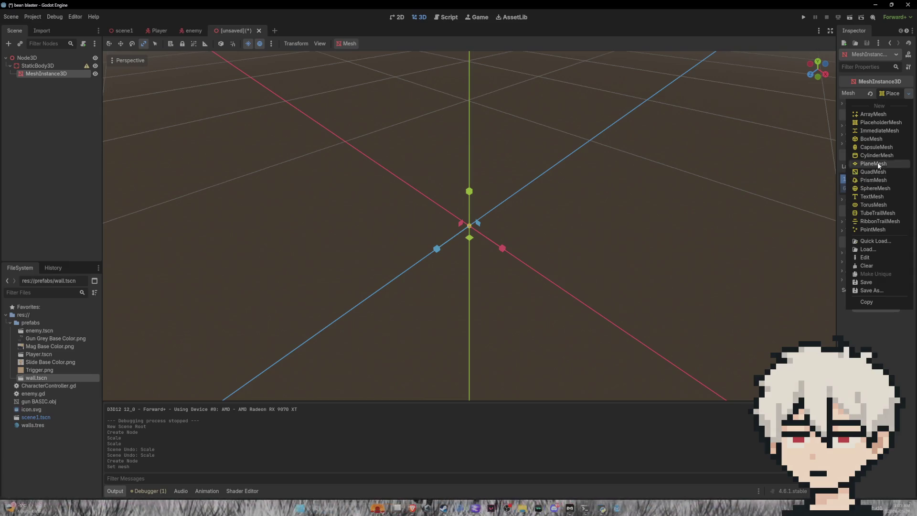
click(881, 140)
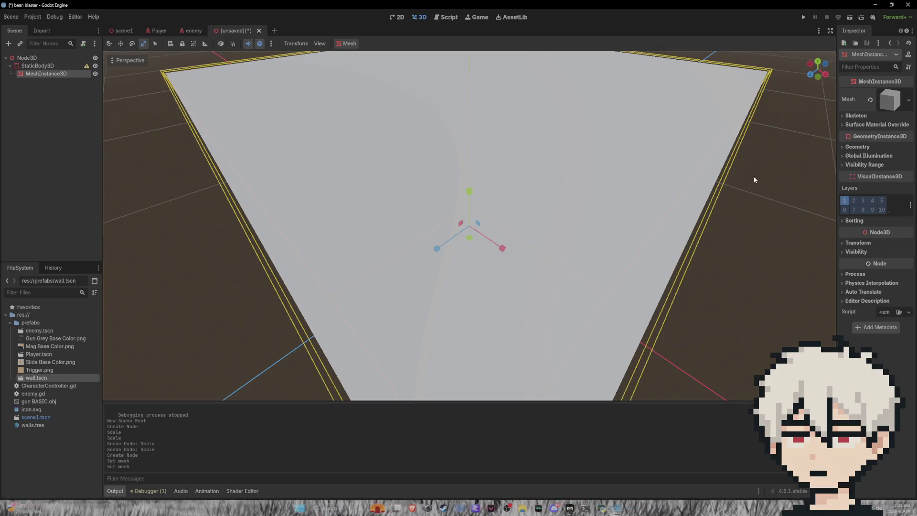
Scale the box into a small, flat rectangular block
scroll(721, 127, down, 5)
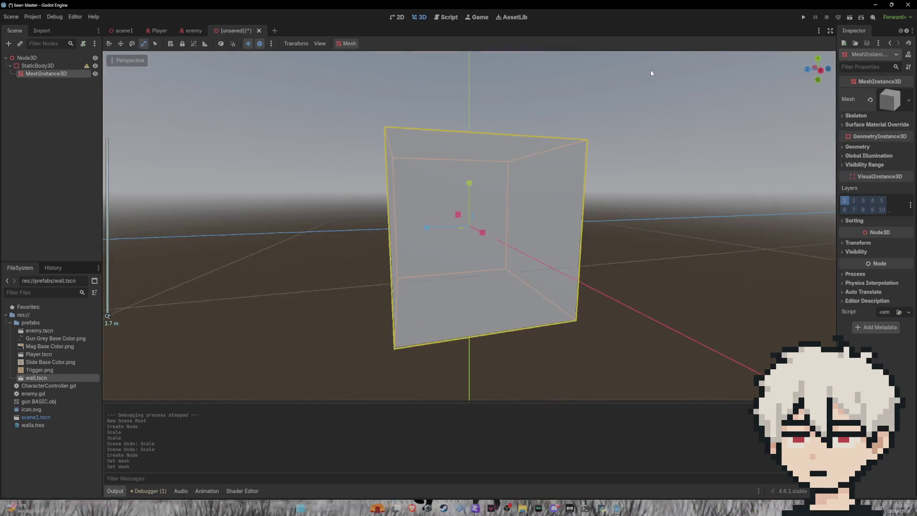
mouse_move(661, 62)
mouse_down()
mouse_move(706, 101)
mouse_move(644, 93)
mouse_up()
drag(427, 229, 459, 228)
mouse_move(563, 230)
mouse_down()
mouse_move(635, 205)
mouse_move(490, 179)
mouse_move(475, 205)
mouse_up()
mouse_move(514, 237)
mouse_down()
mouse_move(521, 232)
mouse_move(511, 224)
mouse_move(587, 247)
mouse_move(472, 231)
mouse_move(645, 232)
mouse_move(717, 196)
mouse_up()
click(626, 248)
scroll(591, 239, up, 2)
click(472, 231)
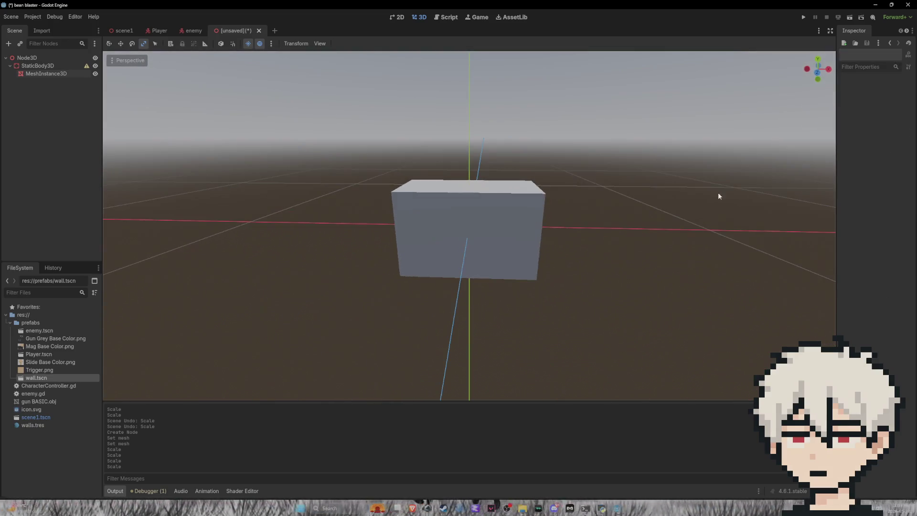
Give the box mesh a new StandardMaterial3D in its Material slot
click(529, 211)
click(902, 102)
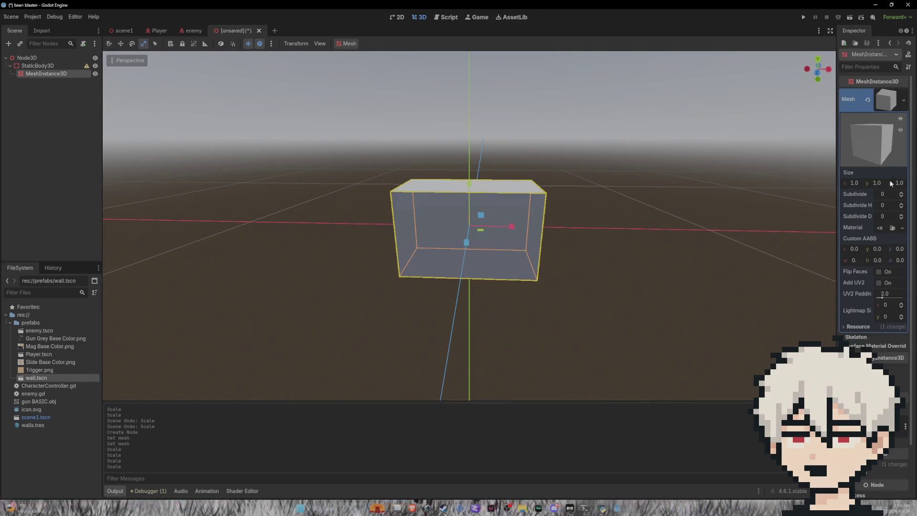
click(899, 231)
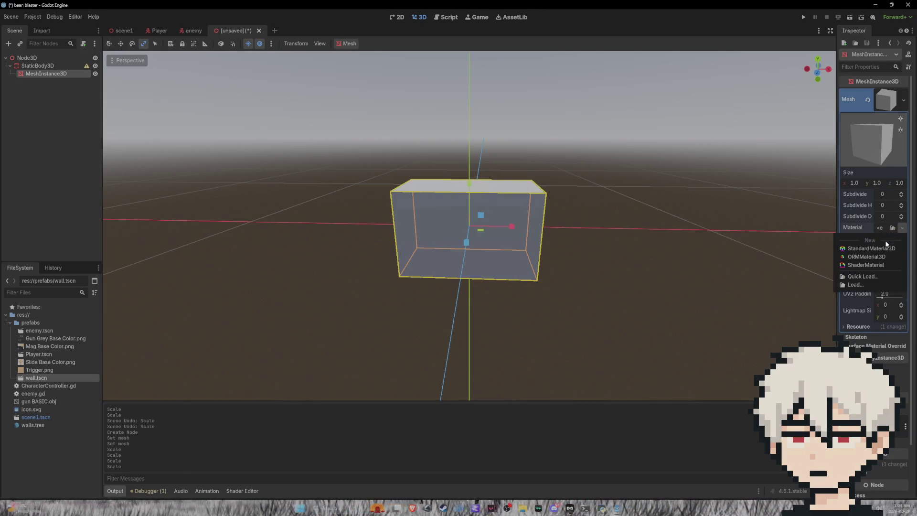
click(877, 249)
click(892, 232)
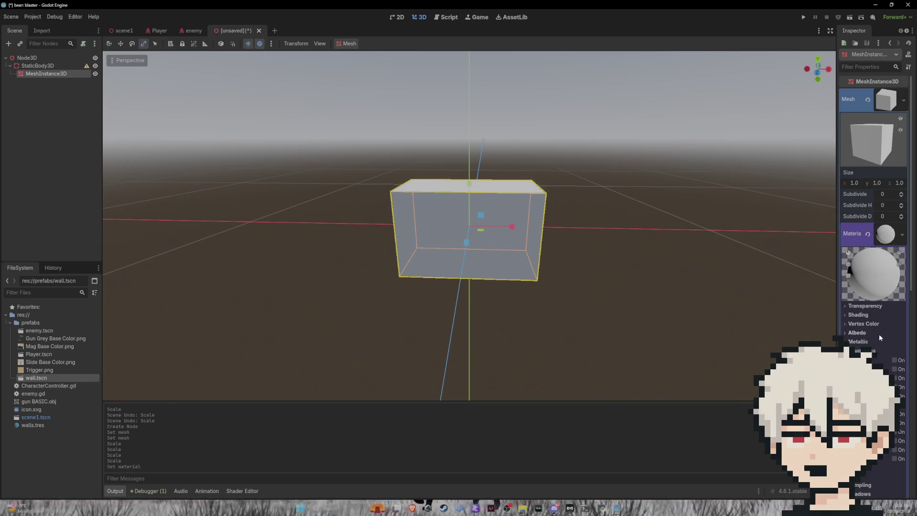
Set the material's albedo colour to dark green (225100)
click(862, 333)
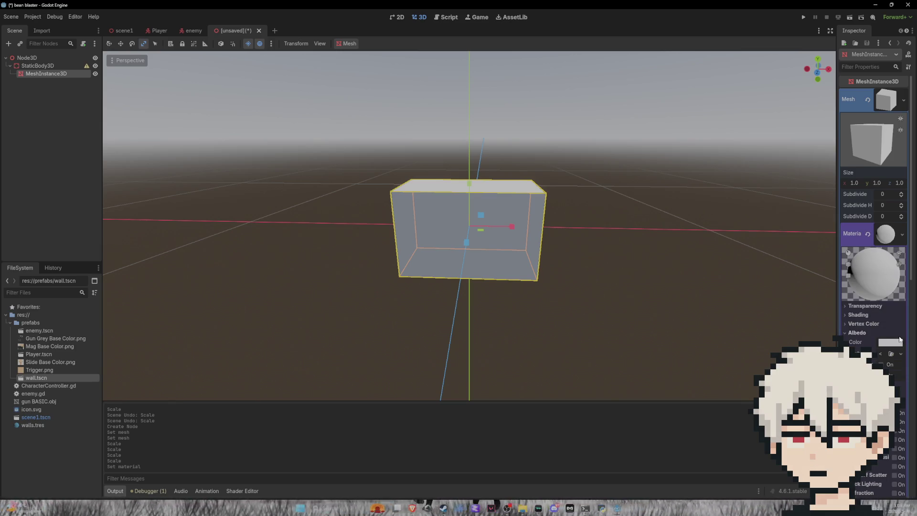
click(900, 342)
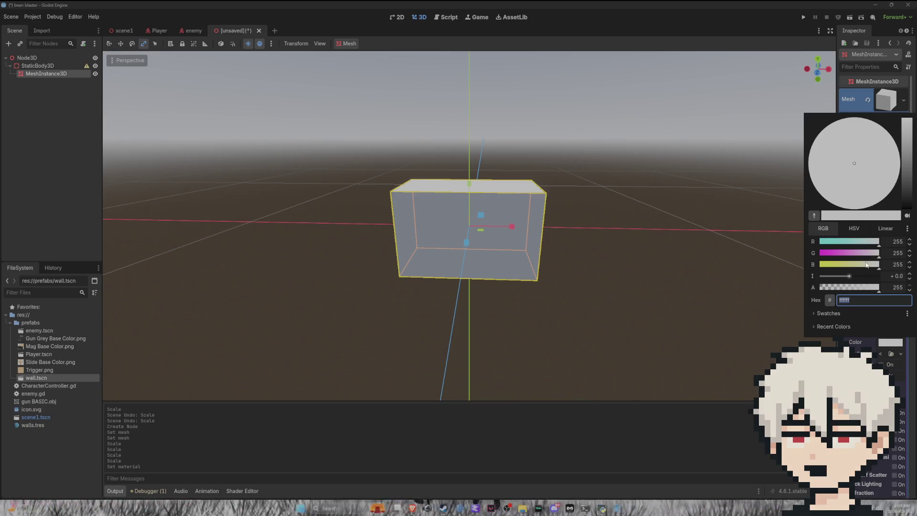
drag(909, 174, 903, 174)
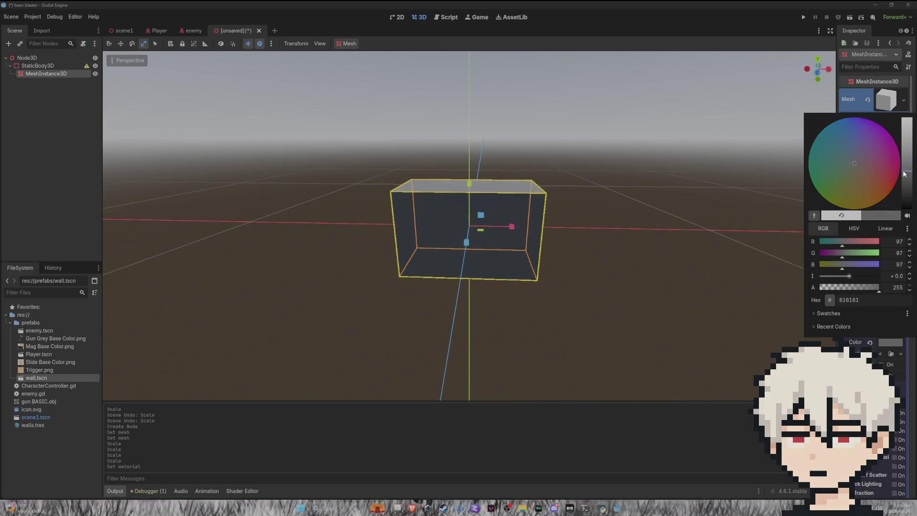
drag(824, 190, 814, 199)
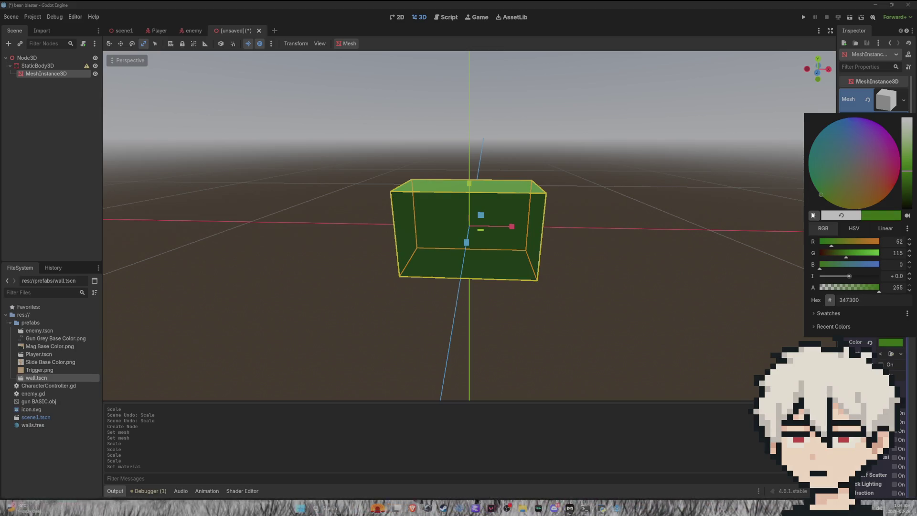
drag(908, 180, 909, 185)
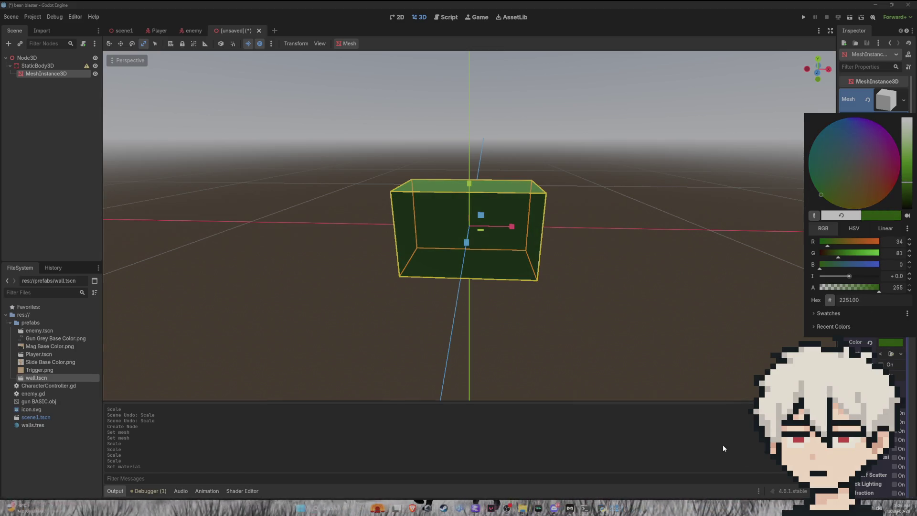
click(723, 448)
click(695, 193)
mouse_move(672, 194)
mouse_down()
mouse_move(529, 201)
mouse_move(596, 199)
mouse_move(548, 235)
mouse_move(544, 218)
mouse_up()
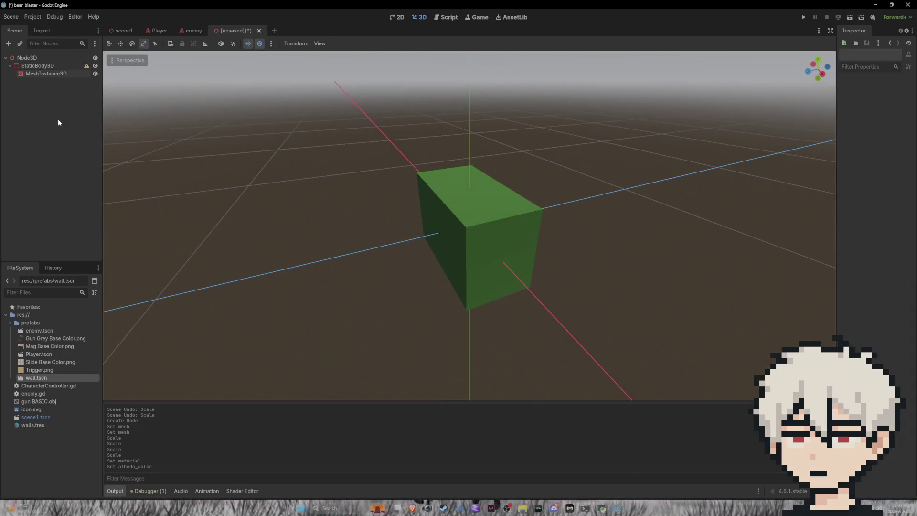
Add an Area3D child under the StaticBody3D by searching 'are'
right_click(52, 74)
right_click(50, 63)
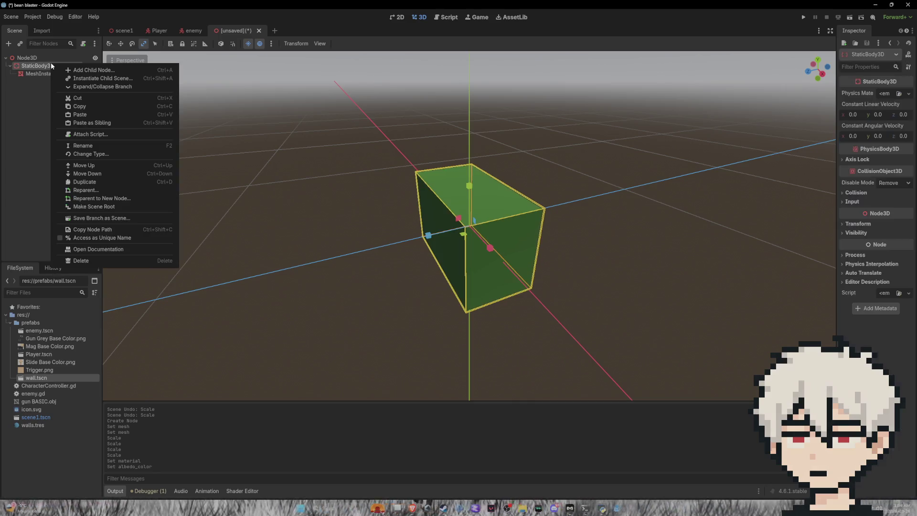
click(86, 68)
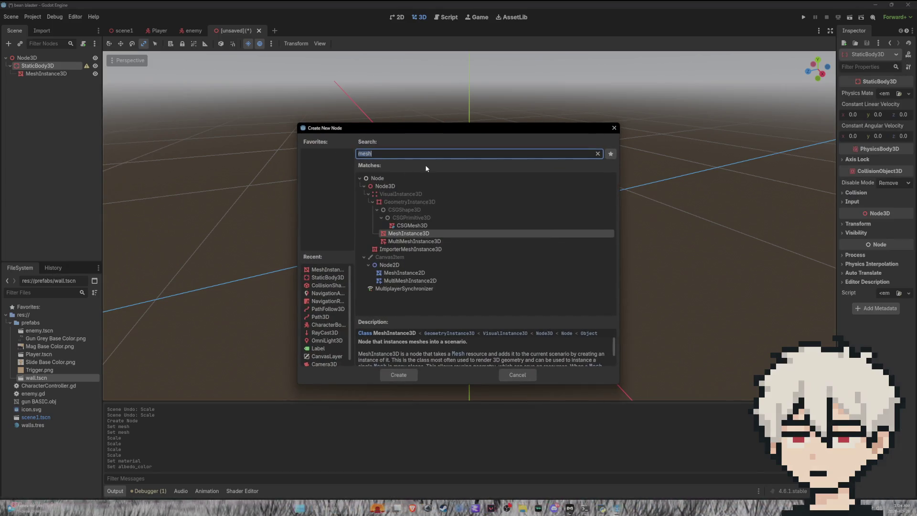
text(are)
key(Tab)
scroll(459, 345, down, 2)
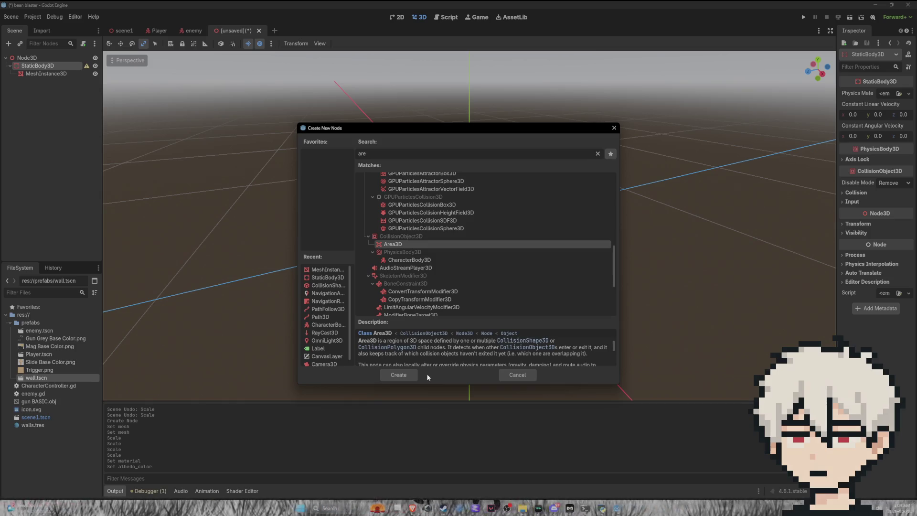
click(411, 376)
Check Area3D's configuration warning, then add a CollisionShape3D child beneath it
right_click(72, 82)
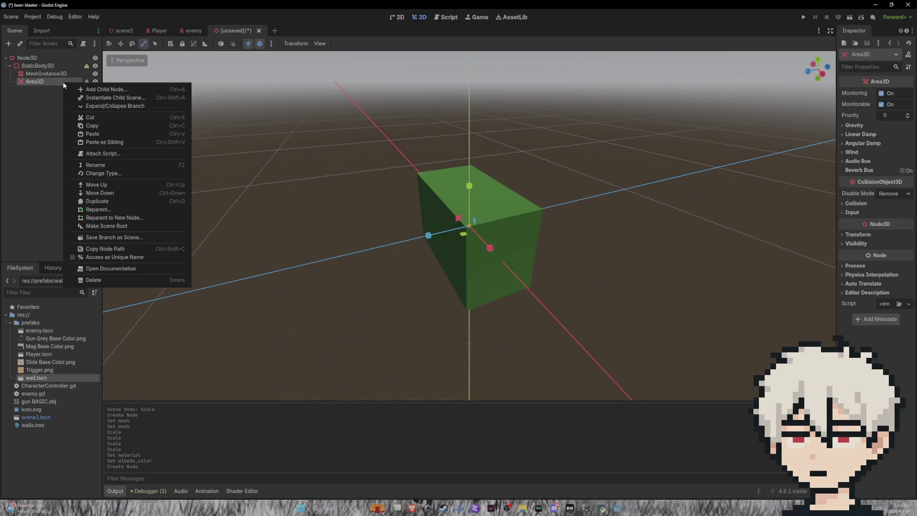
key(Escape)
click(87, 82)
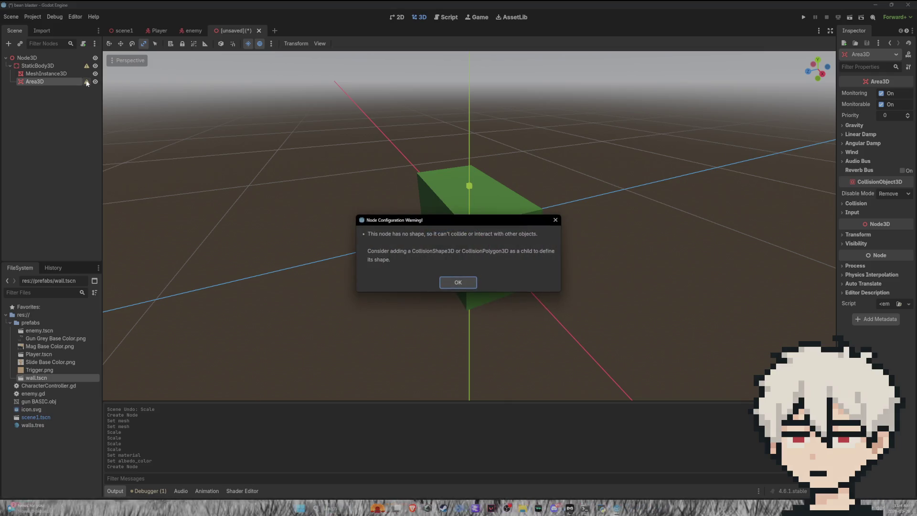
click(461, 286)
right_click(69, 76)
click(53, 81)
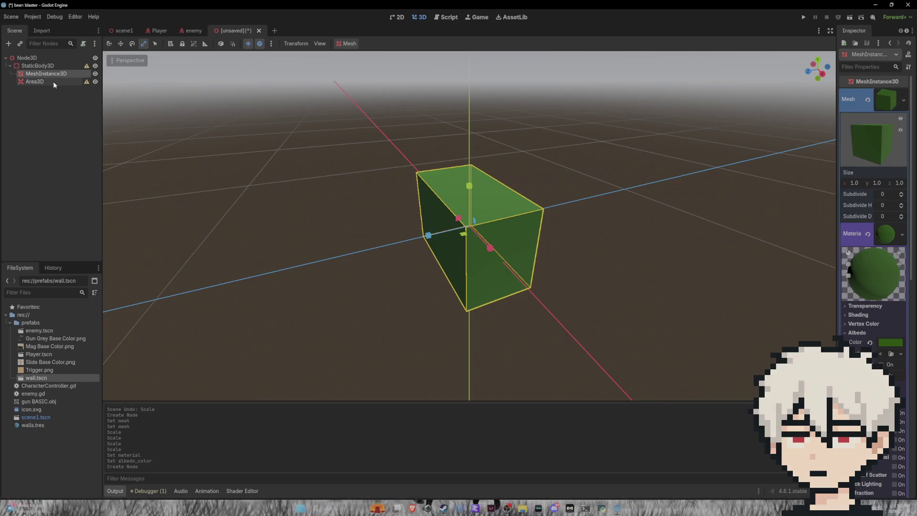
right_click(53, 81)
click(80, 90)
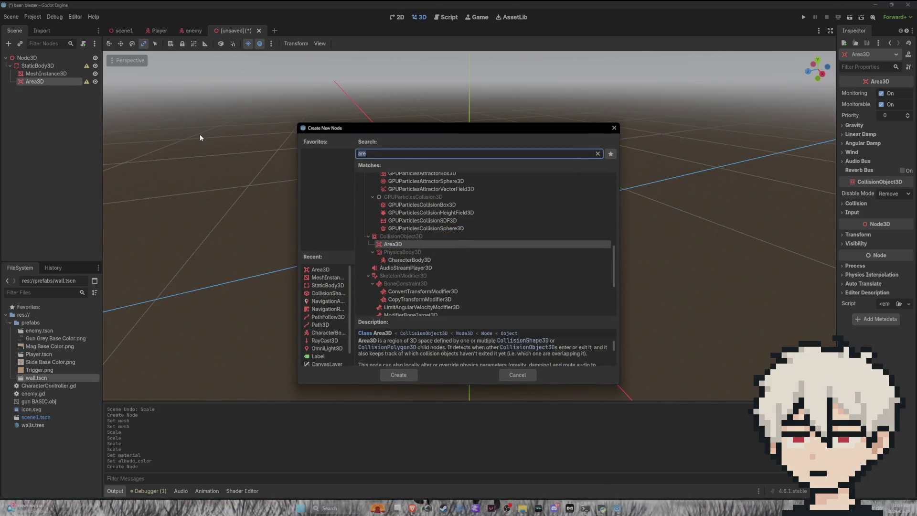
text(coll)
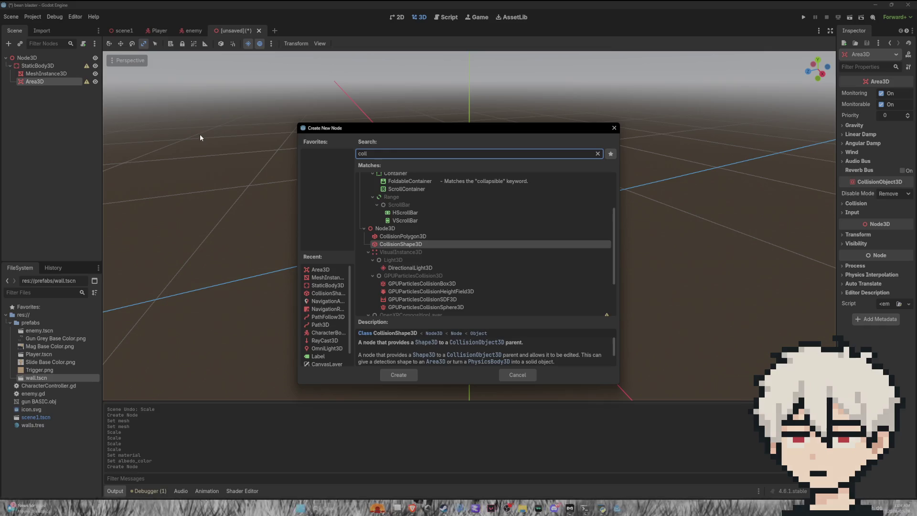
click(420, 244)
click(398, 375)
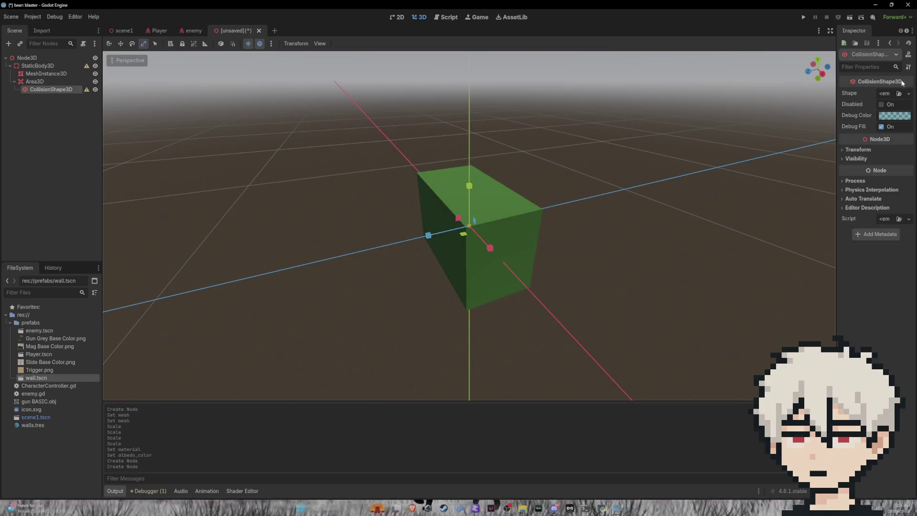
Give the CollisionShape3D a BoxShape3D and shrink its depth and height
click(909, 94)
click(855, 131)
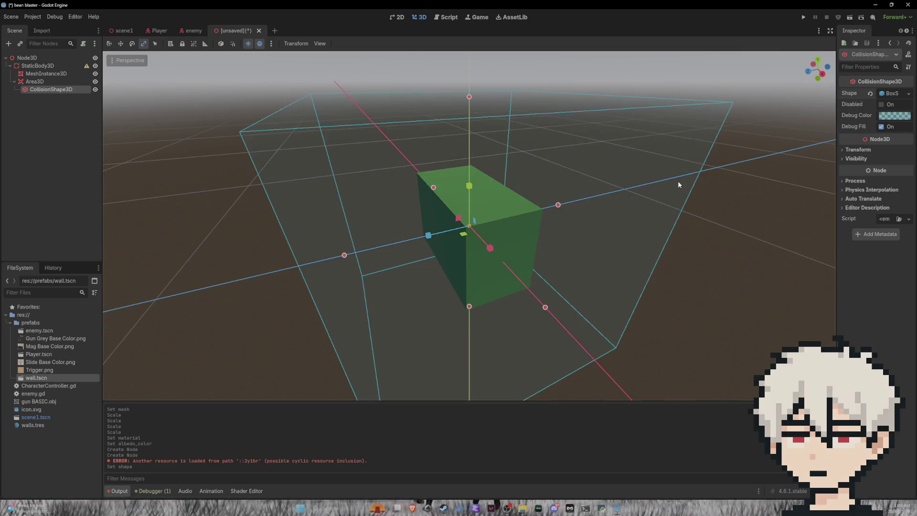
mouse_move(344, 255)
mouse_down()
mouse_move(446, 239)
mouse_move(439, 242)
mouse_up()
mouse_move(560, 209)
mouse_down()
mouse_move(528, 218)
mouse_move(467, 260)
mouse_move(517, 256)
mouse_move(496, 238)
mouse_up()
drag(472, 113, 471, 170)
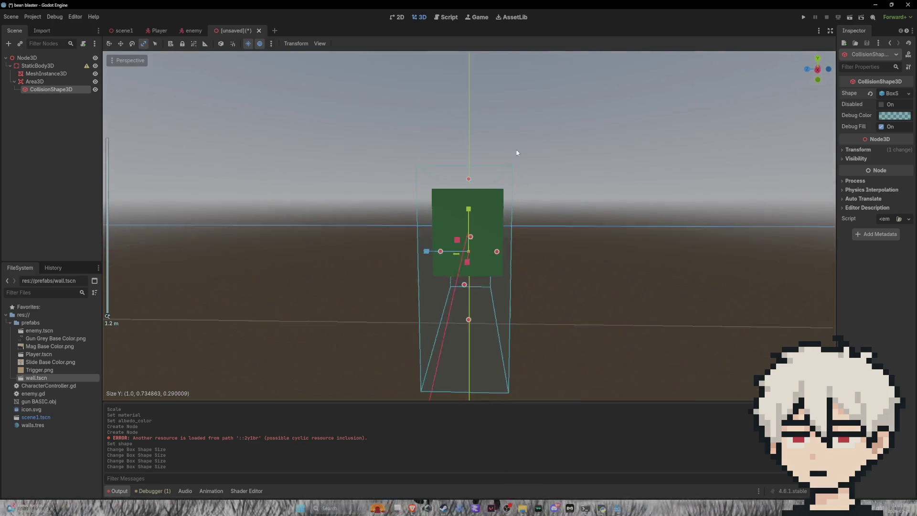
drag(469, 320, 496, 251)
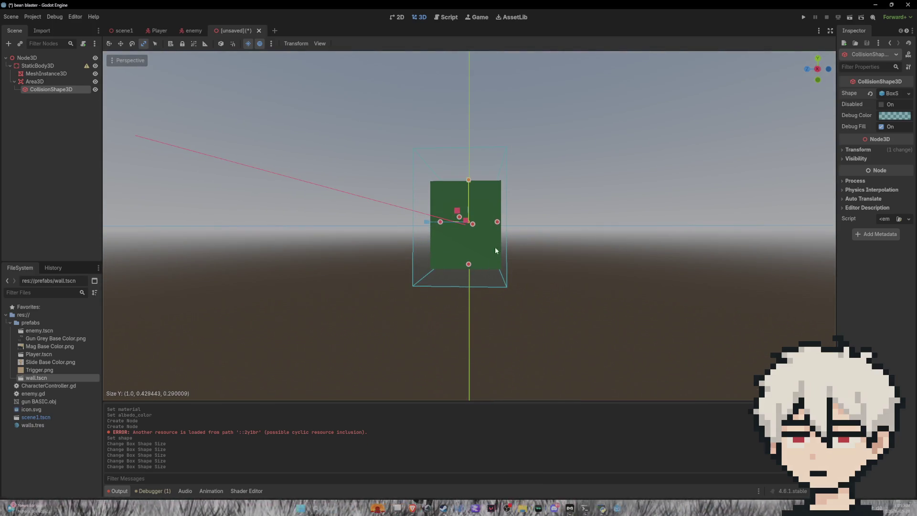
click(495, 223)
Trim the collision box's depth to about 0.25 and raise its bottom to reduce height
mouse_move(441, 223)
mouse_down()
mouse_move(457, 232)
mouse_move(445, 224)
mouse_up()
drag(469, 263, 472, 249)
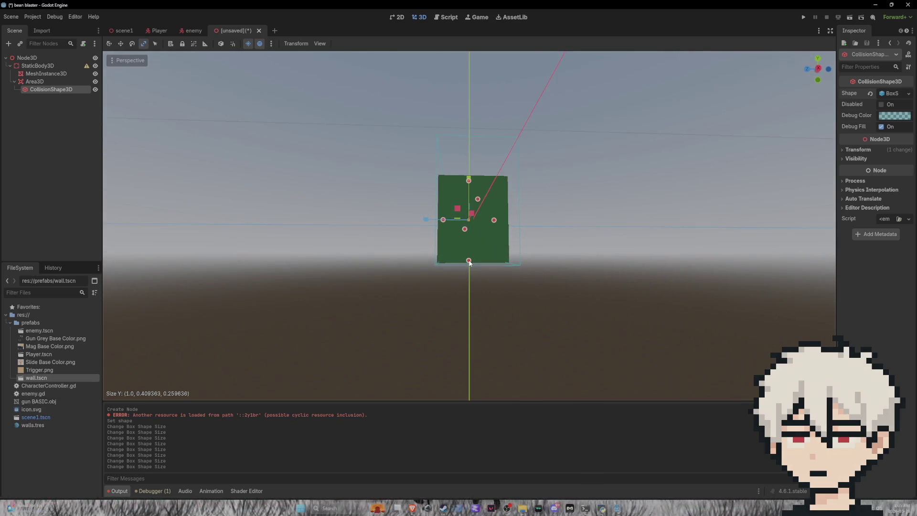
drag(472, 262, 472, 263)
mouse_move(469, 162)
mouse_down()
mouse_move(467, 183)
mouse_move(452, 192)
mouse_move(471, 179)
mouse_up()
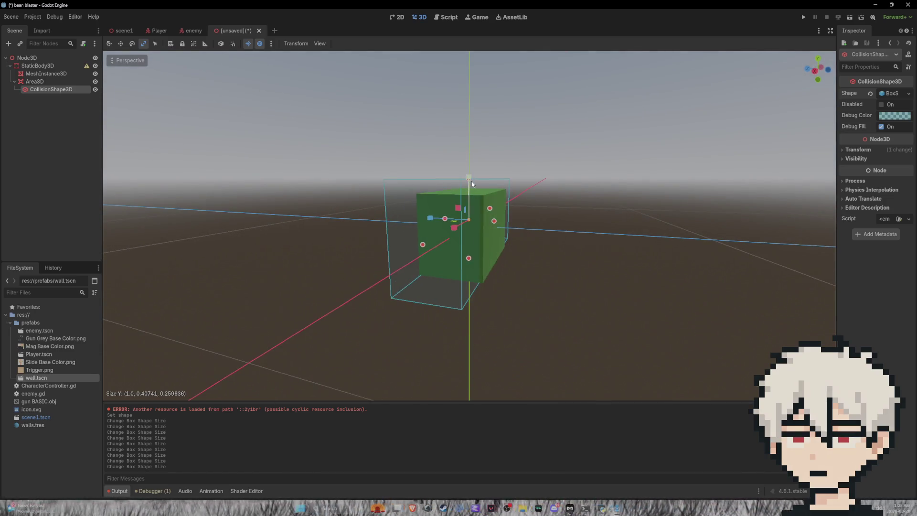
click(469, 187)
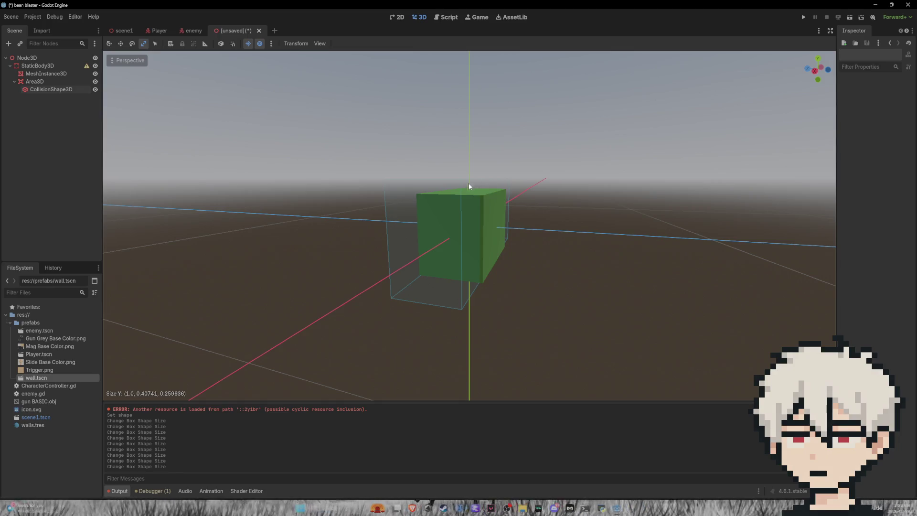
click(436, 227)
click(49, 82)
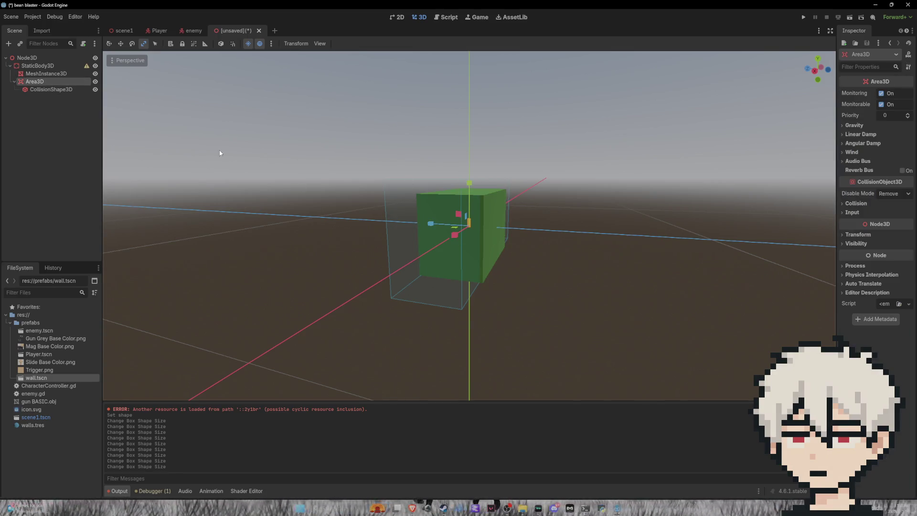
click(70, 90)
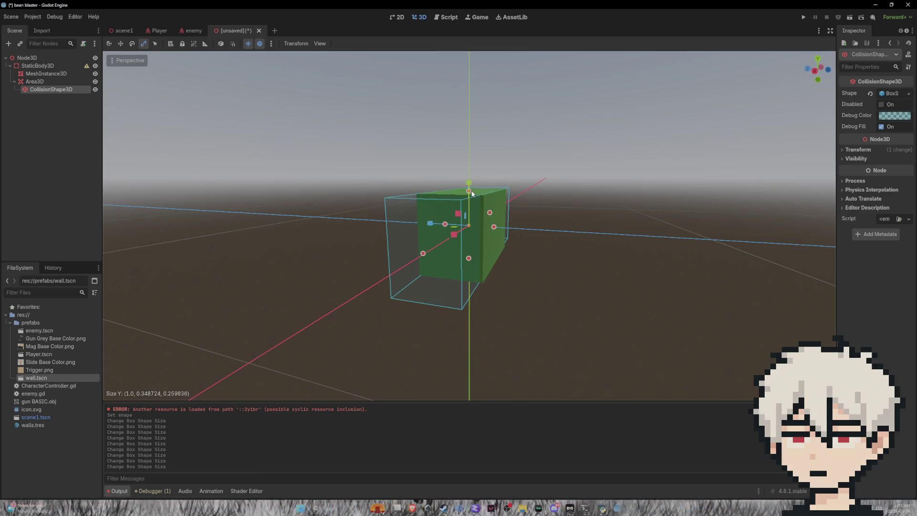
Adjust the box along Z and narrow it along X so it fits the green block
mouse_move(496, 227)
mouse_down()
mouse_move(525, 230)
mouse_move(525, 244)
mouse_up()
drag(446, 230, 442, 232)
mouse_move(520, 276)
mouse_down()
mouse_move(502, 273)
mouse_move(613, 254)
mouse_move(664, 258)
mouse_up()
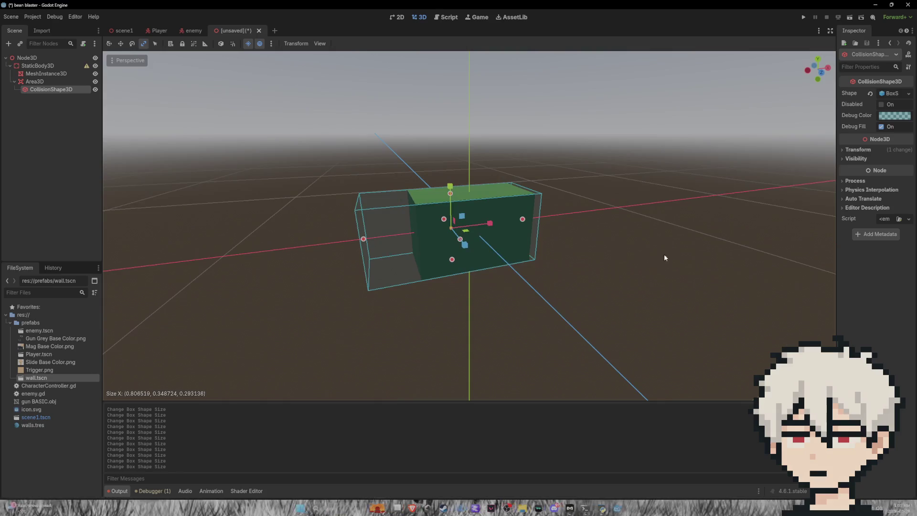
drag(364, 239, 416, 227)
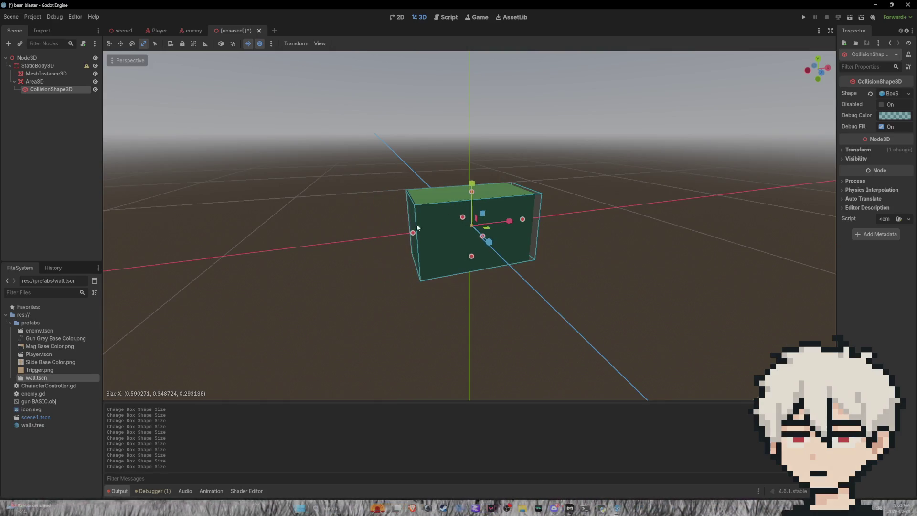
click(336, 97)
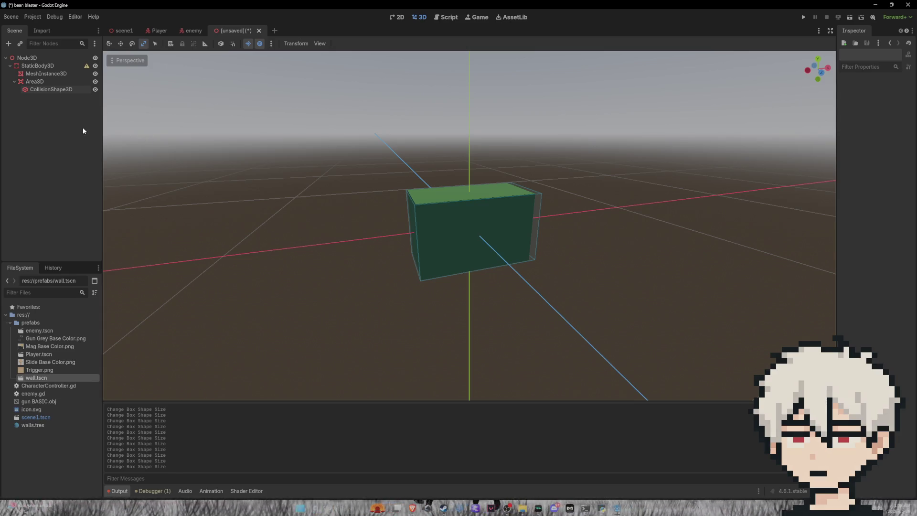
key(ctrl+s)
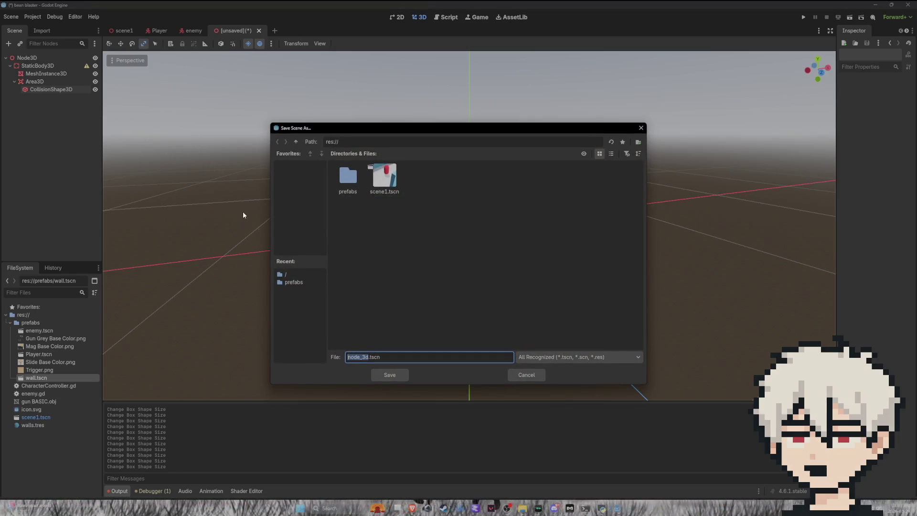
Name the file 'ammo' and save it into the prefabs folder as ammo.tscn
text(ammo)
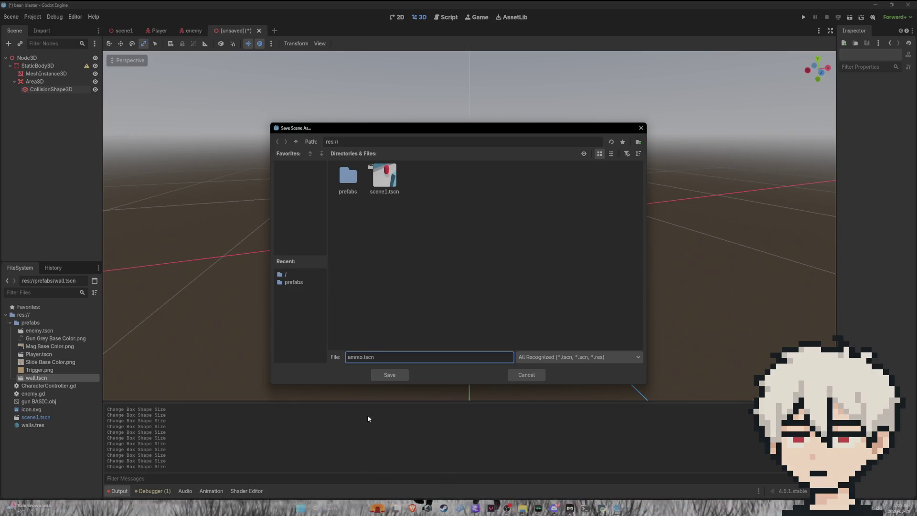
double_click(355, 176)
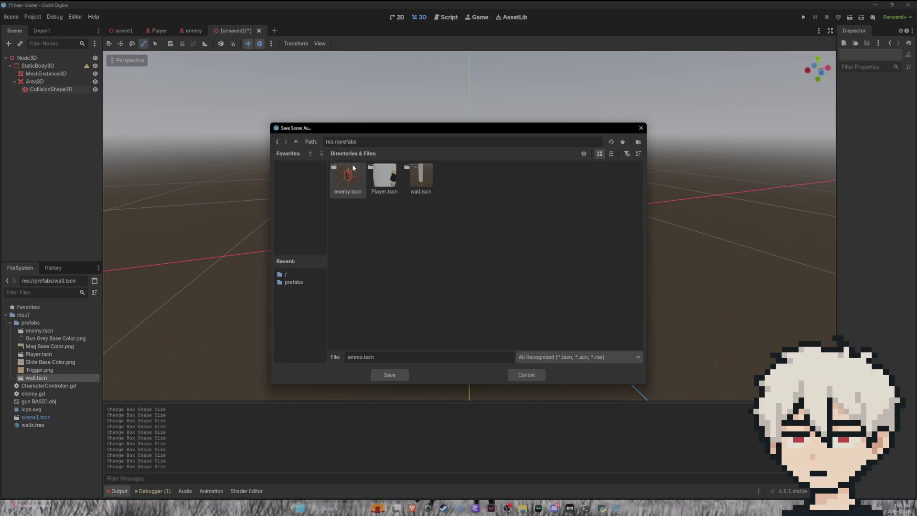
click(397, 374)
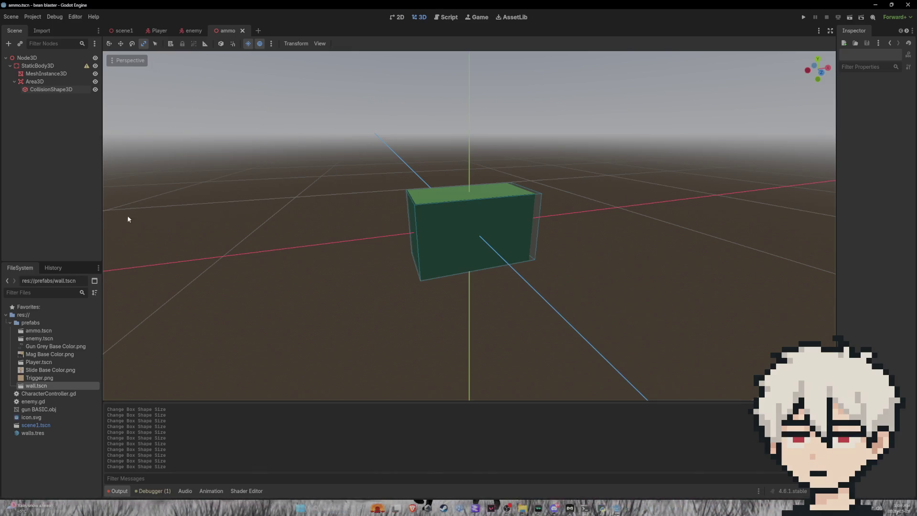
Widen the Inspector panel and list the StaticBody3D's signals in the Node tab
click(28, 82)
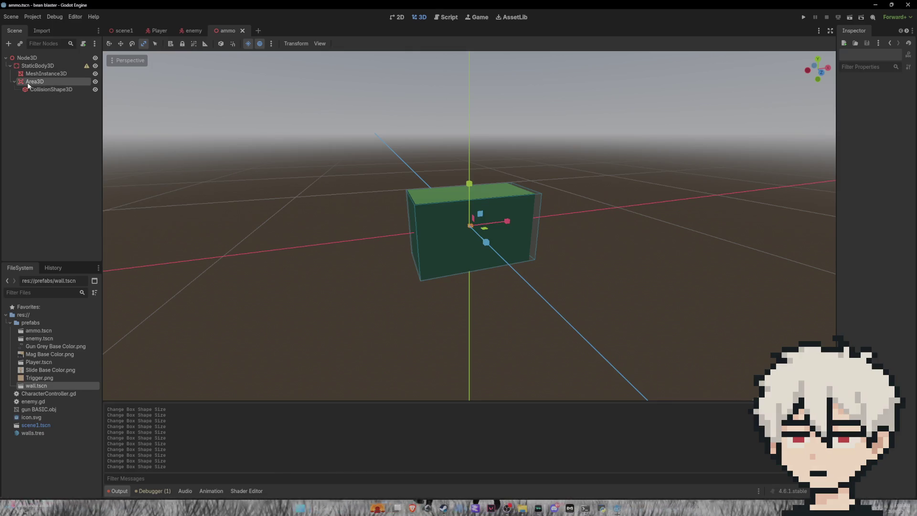
click(45, 89)
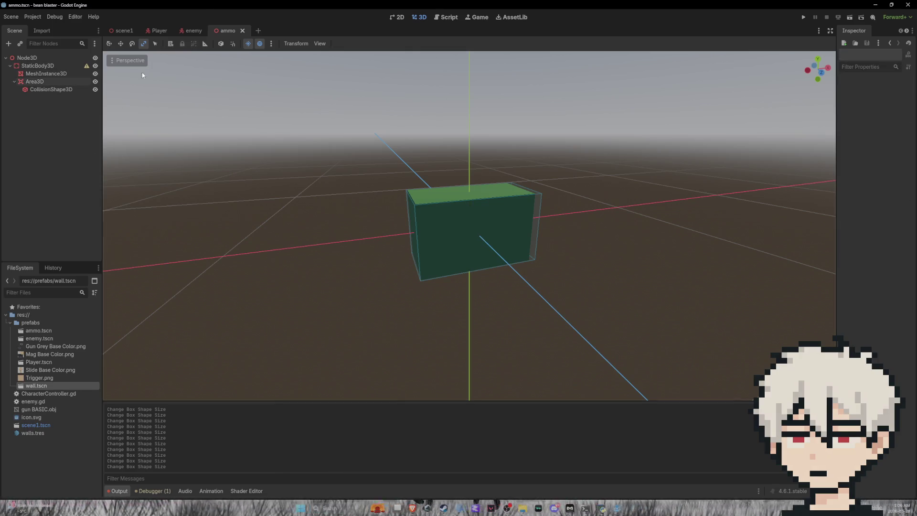
click(47, 79)
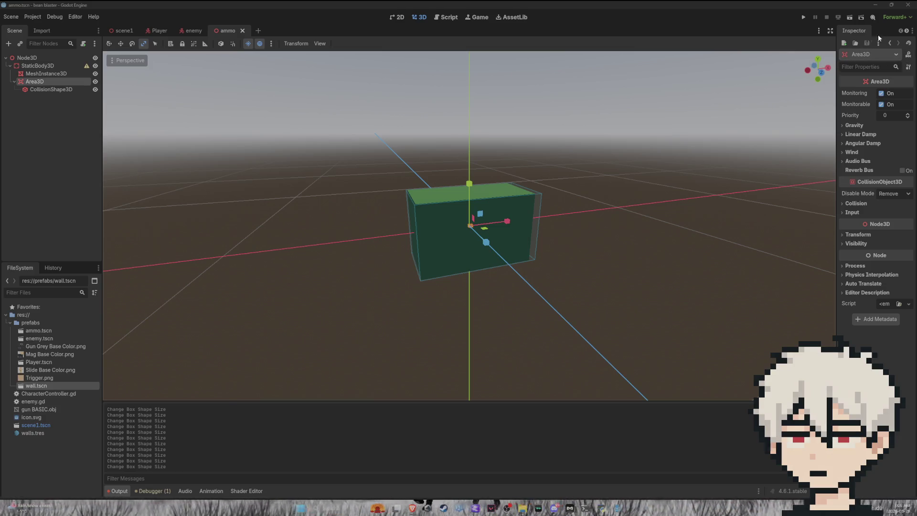
click(55, 91)
drag(836, 117, 724, 113)
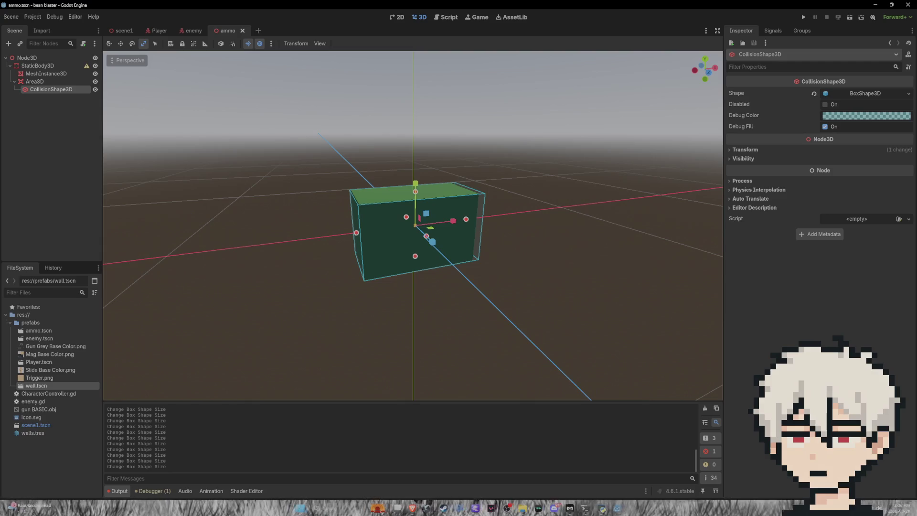
click(48, 65)
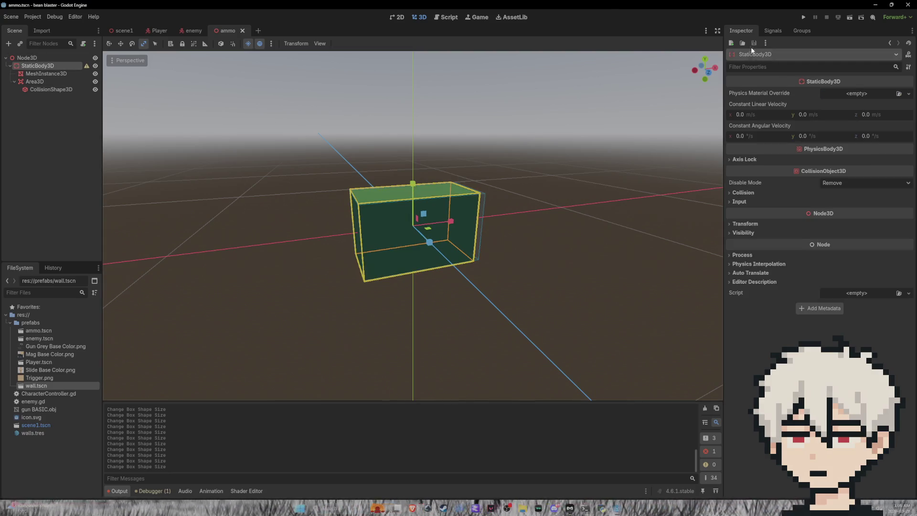
click(774, 31)
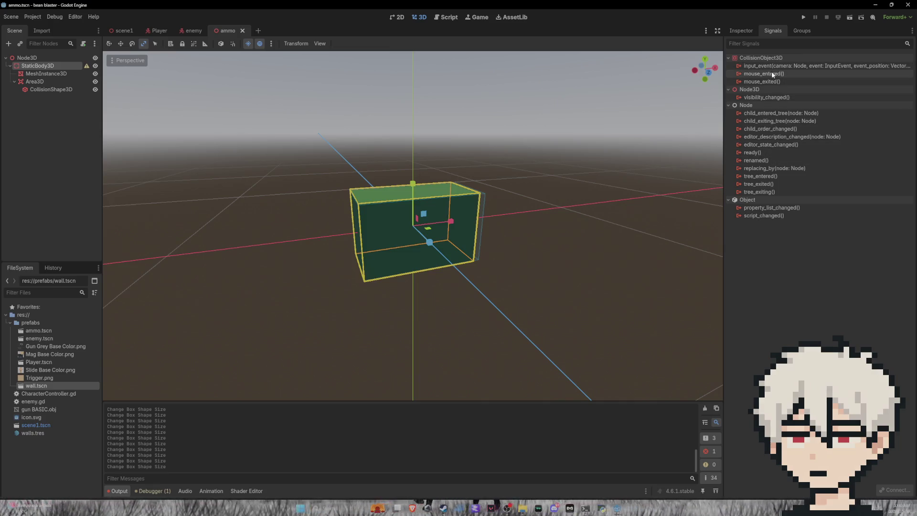
Review the Area3D's signals, including body_shape_entered documentation, and its node actions menu
click(36, 74)
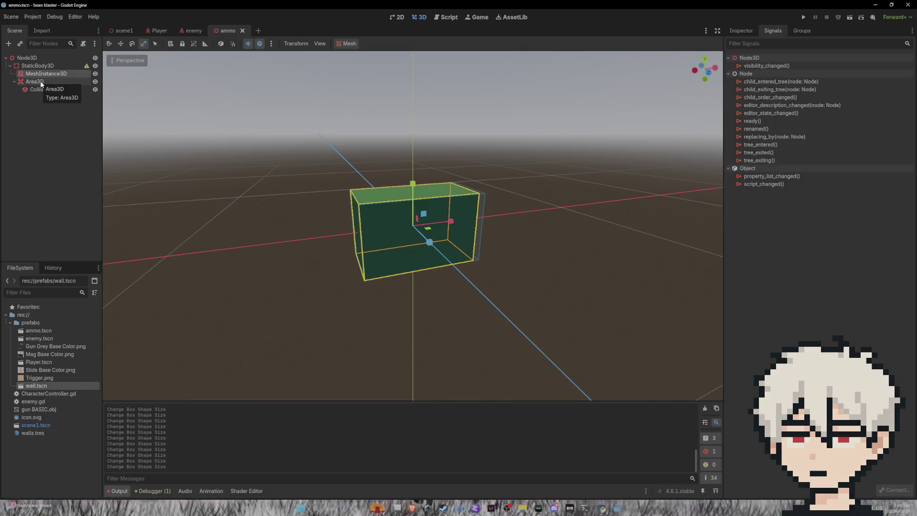
click(42, 82)
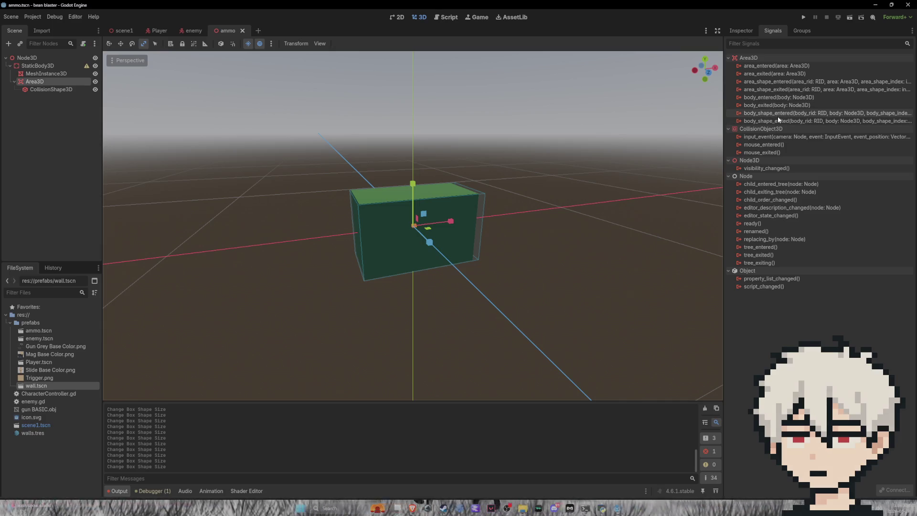
mouse_move(778, 116)
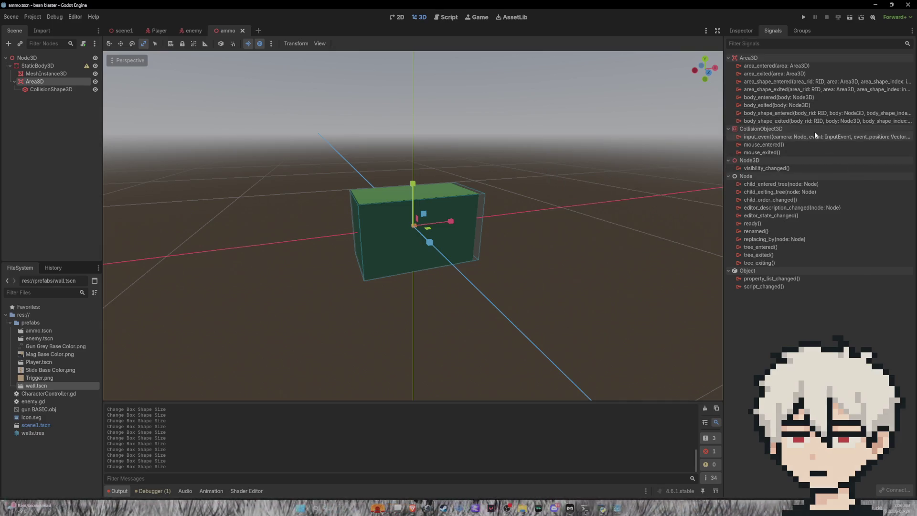
mouse_move(802, 121)
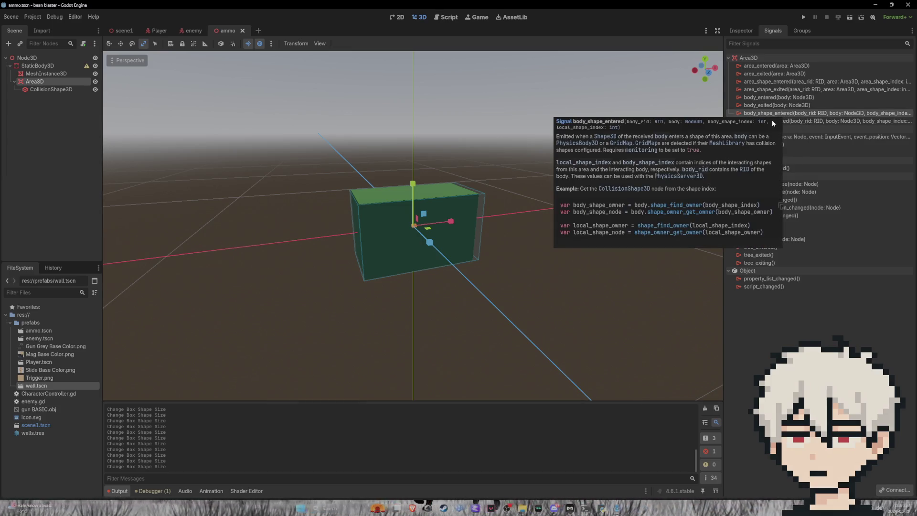
click(25, 135)
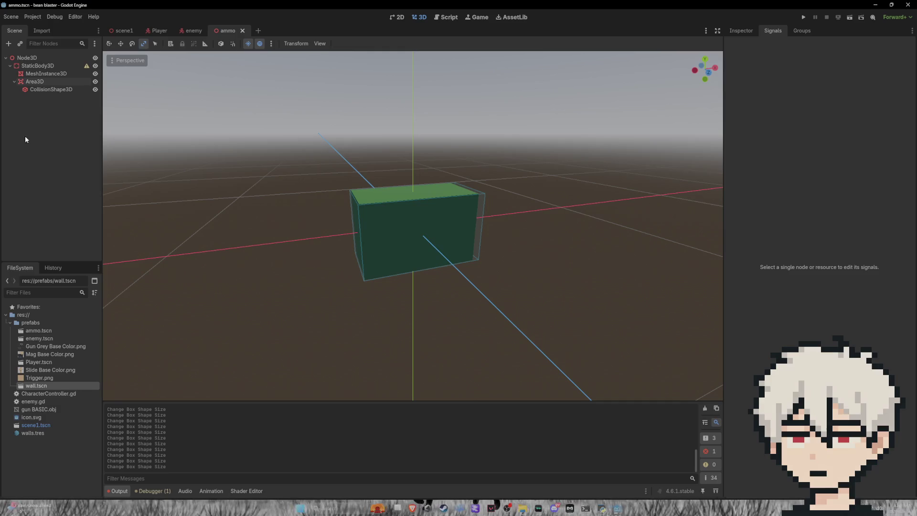
click(59, 81)
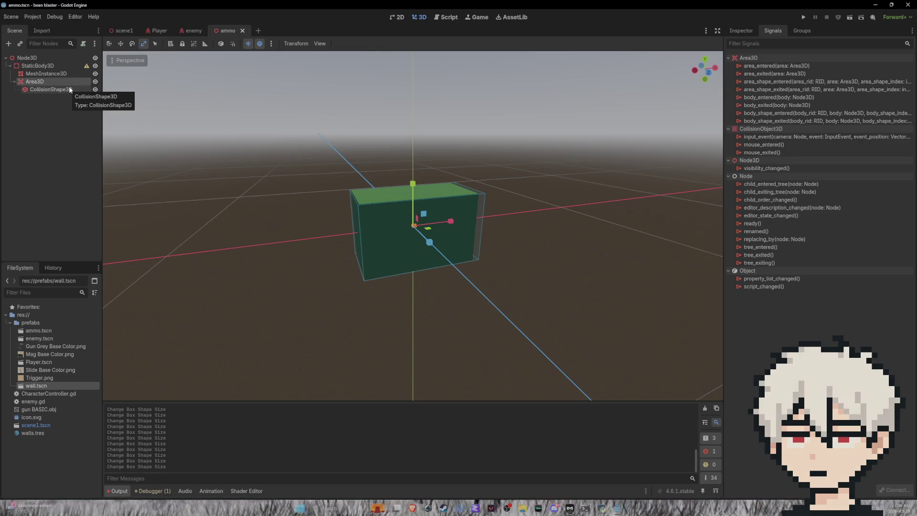
right_click(66, 87)
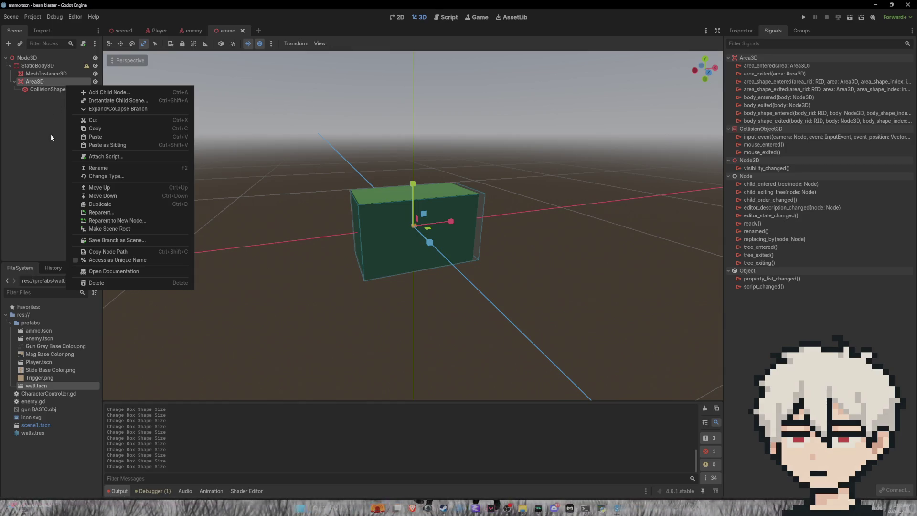
click(45, 176)
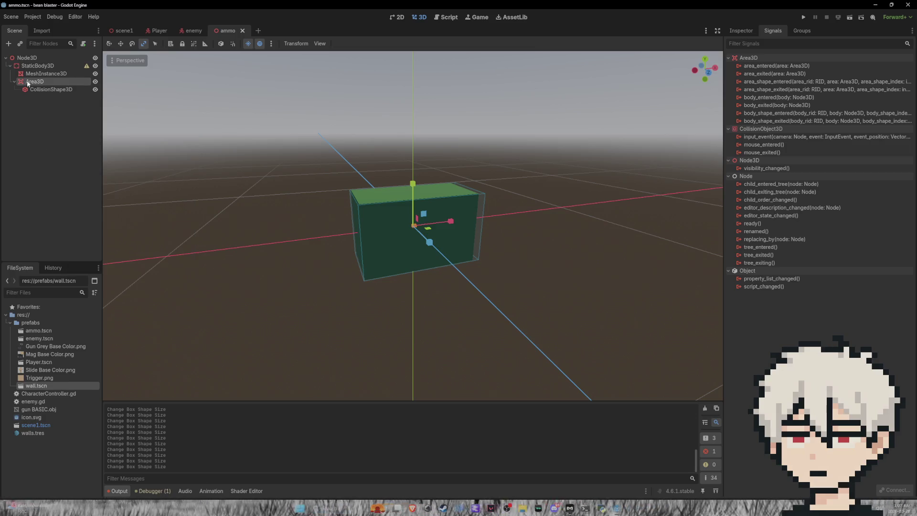
Create ammo.gd from the StaticBody3D's Script property and attach it
click(47, 66)
right_click(47, 69)
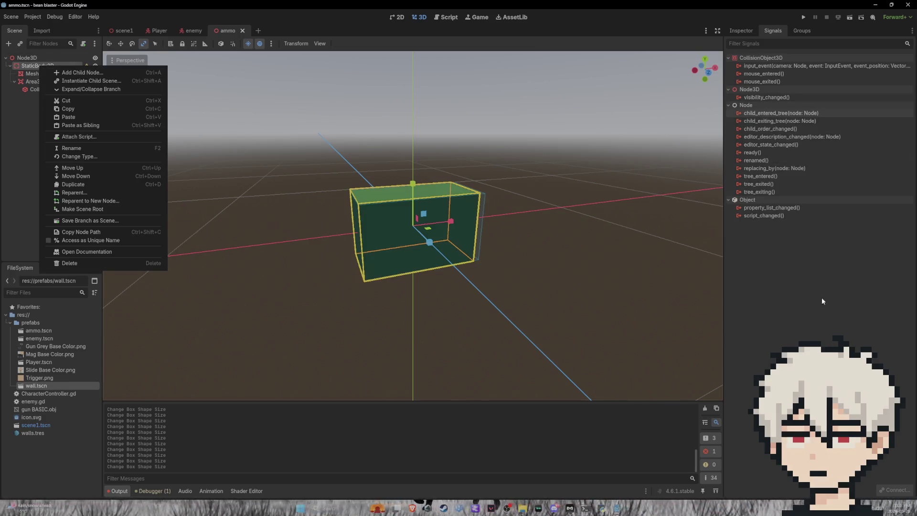
click(741, 30)
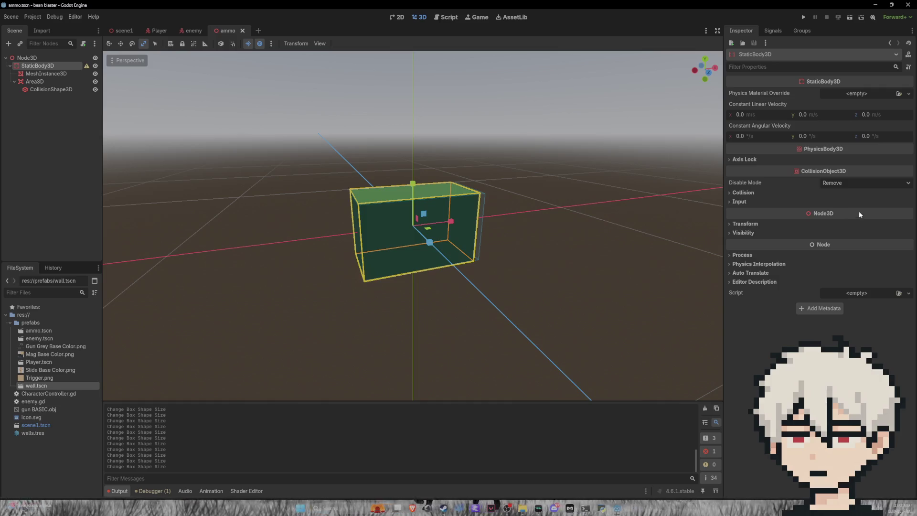
click(910, 95)
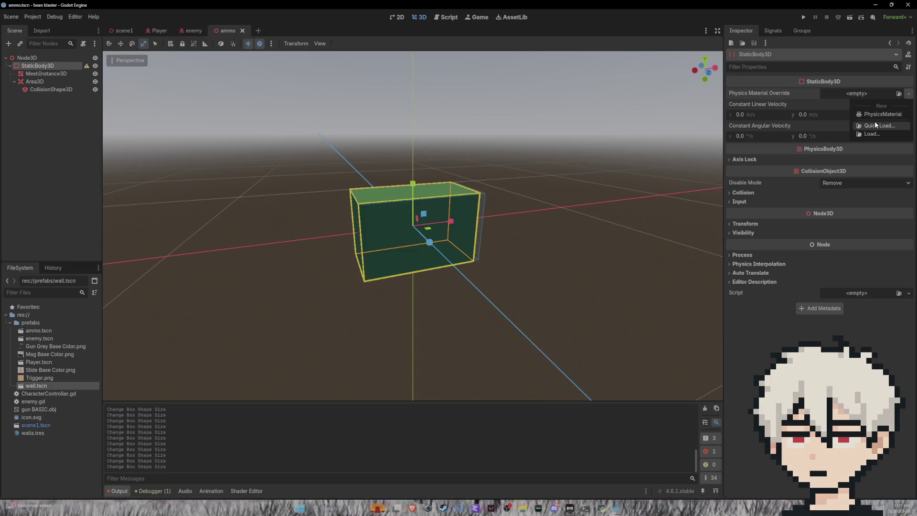
click(849, 326)
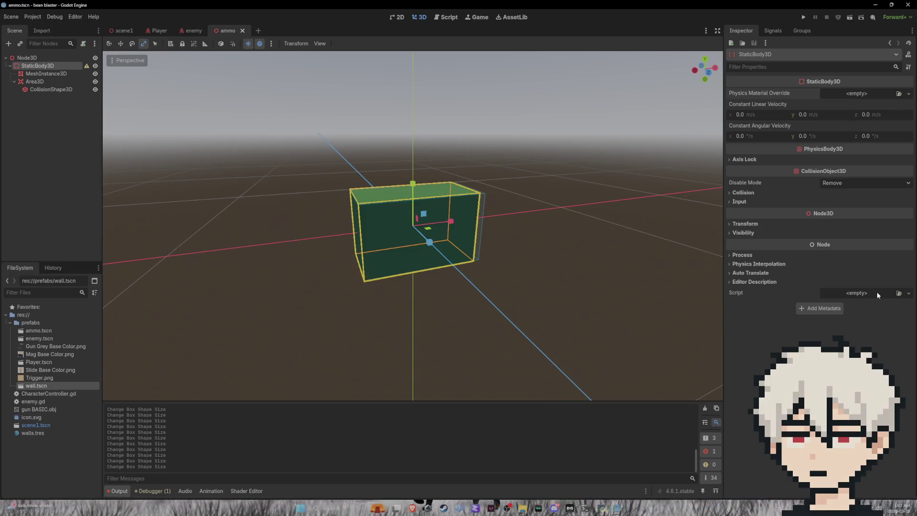
click(909, 293)
click(889, 305)
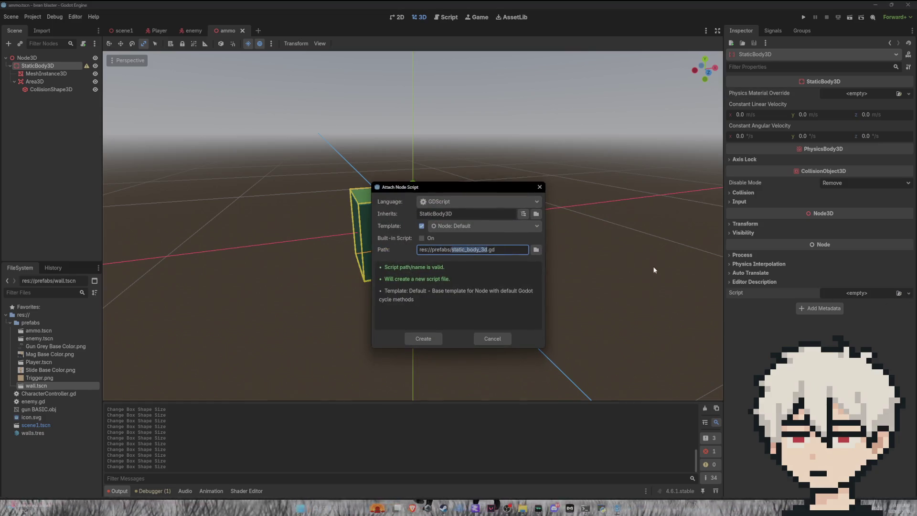
text(ammo)
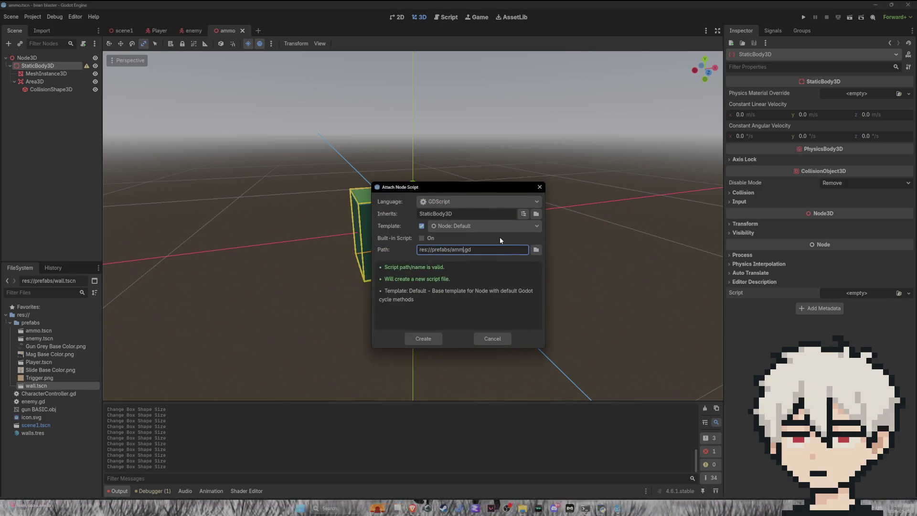
click(423, 337)
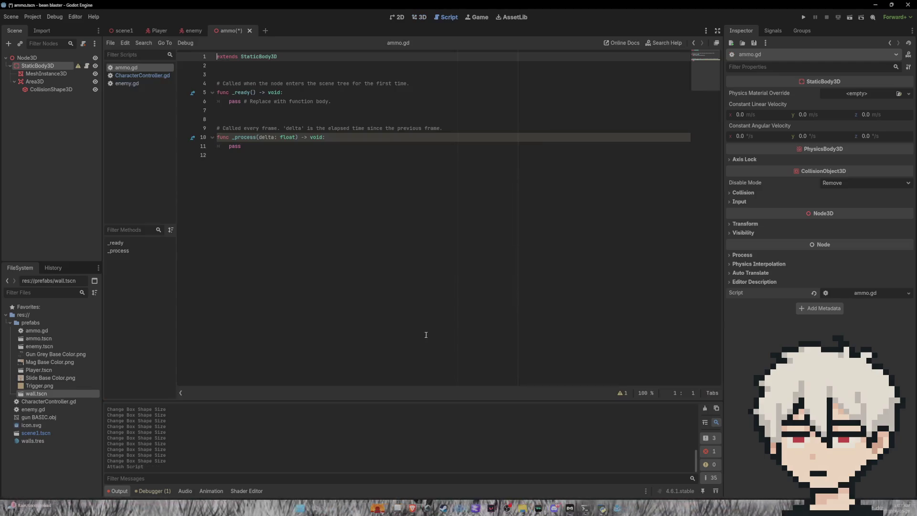
Connect Area3D's body_entered signal to a new _on_area_3d_body_entered function in ammo.gd
click(47, 81)
click(66, 90)
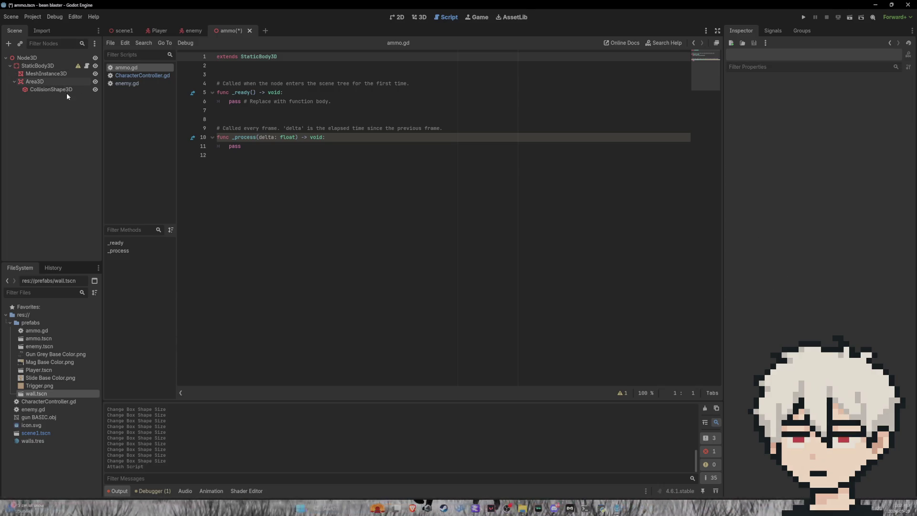
click(45, 80)
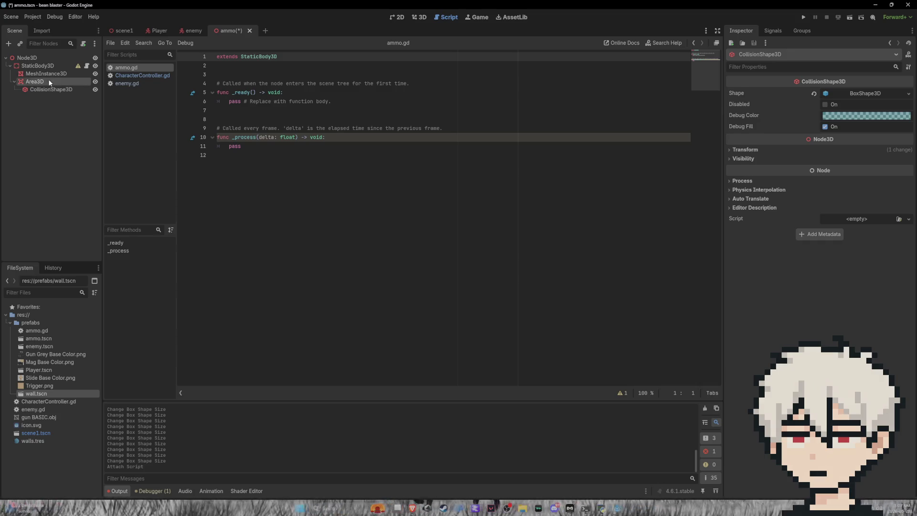
click(776, 32)
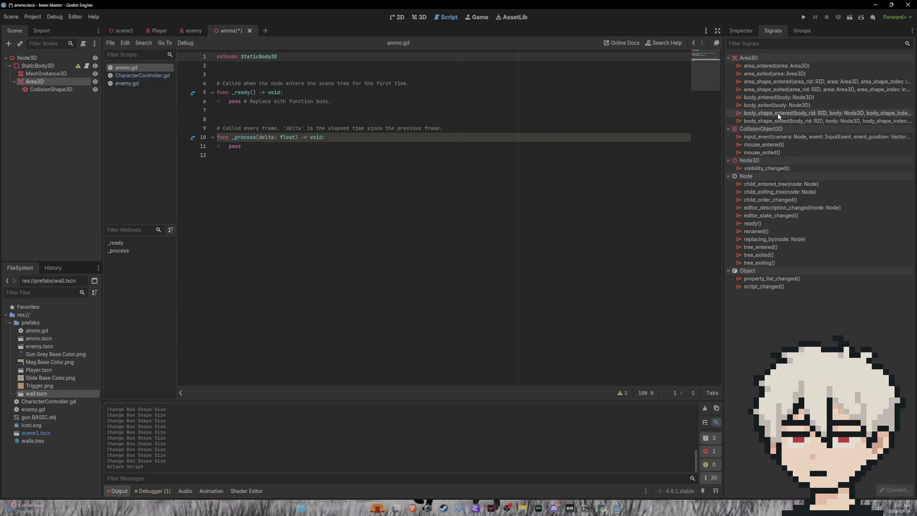
click(779, 97)
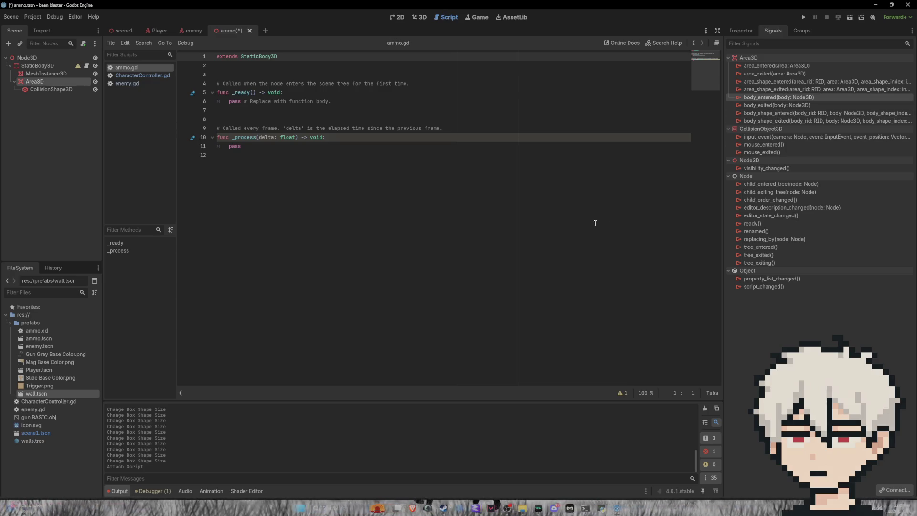
double_click(786, 98)
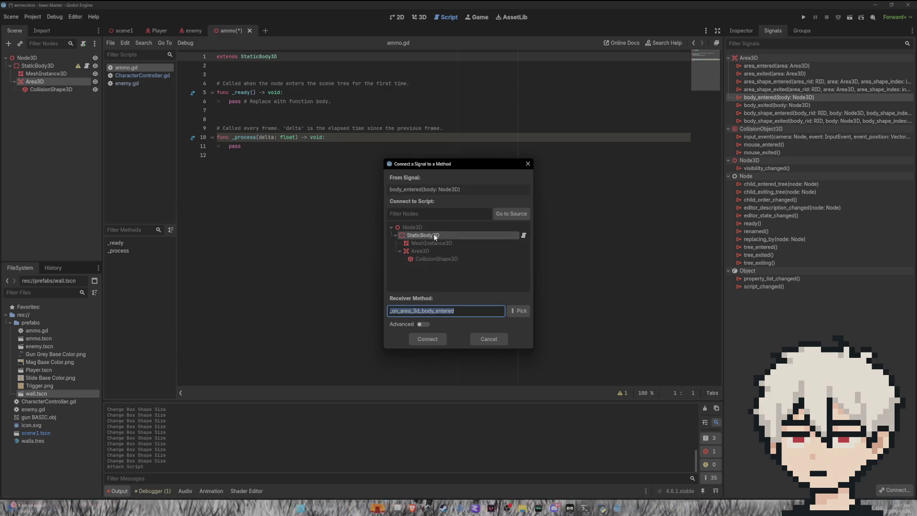
click(435, 340)
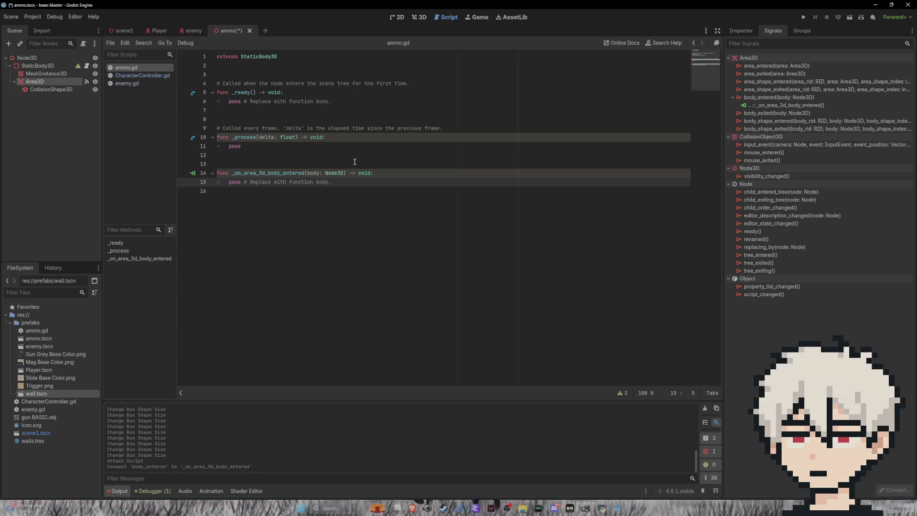
click(256, 146)
Replace the pass in _process with rotate_z(0.5 * delta)
key(BackSpace)
key(BackSpace)
key(BackSpace)
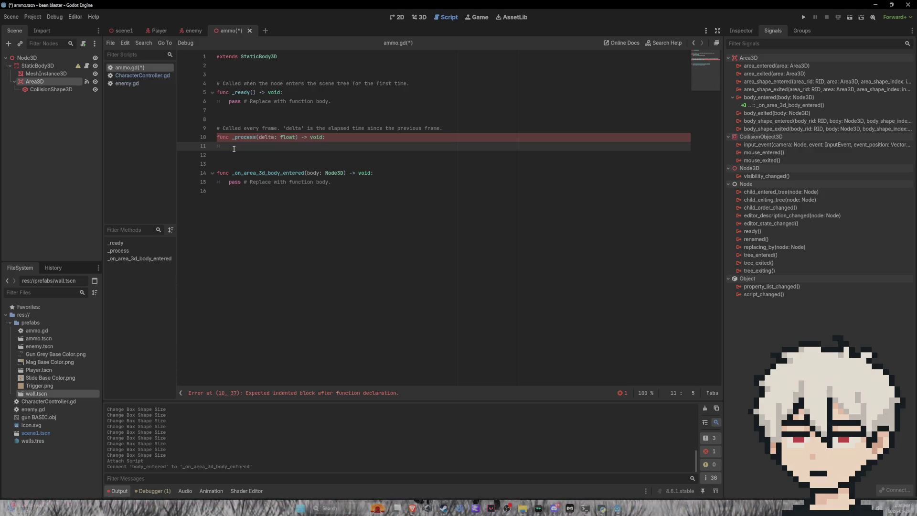
text(no)
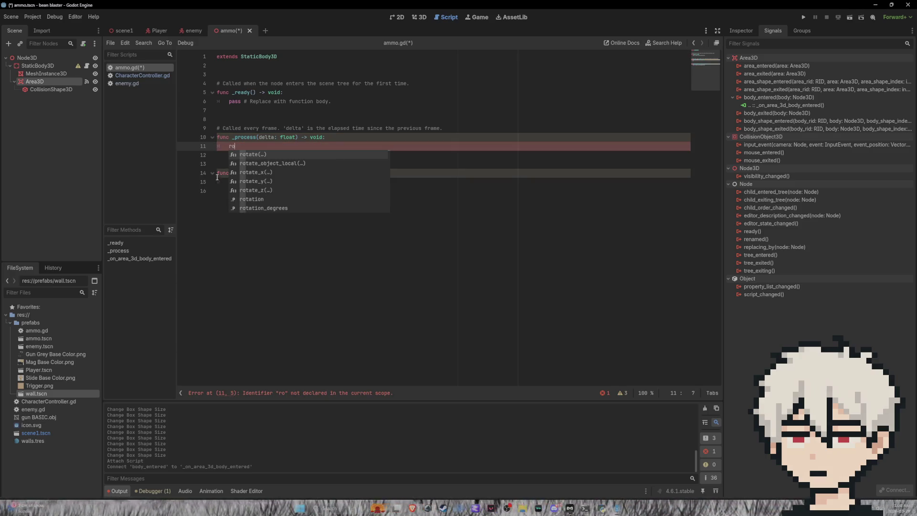
key(Down)
key(Down)
key(Down)
key(Down)
key(Return)
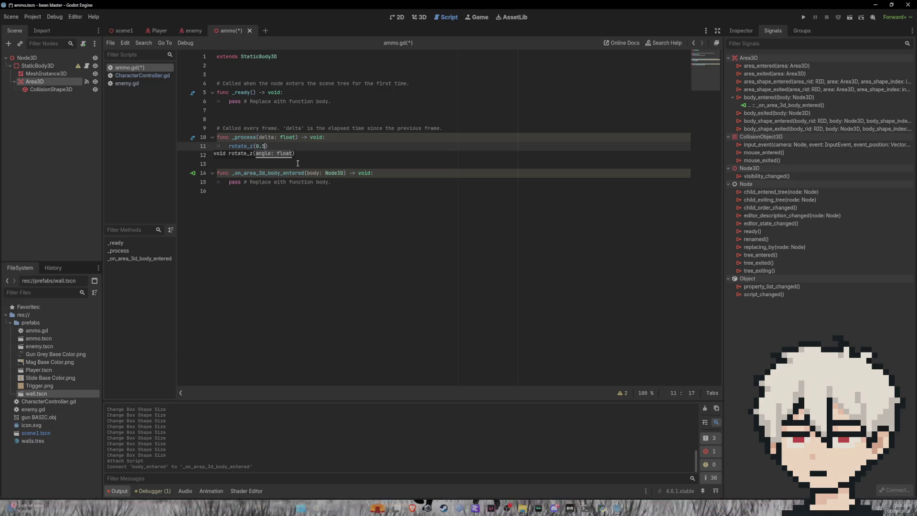
text(* delta)
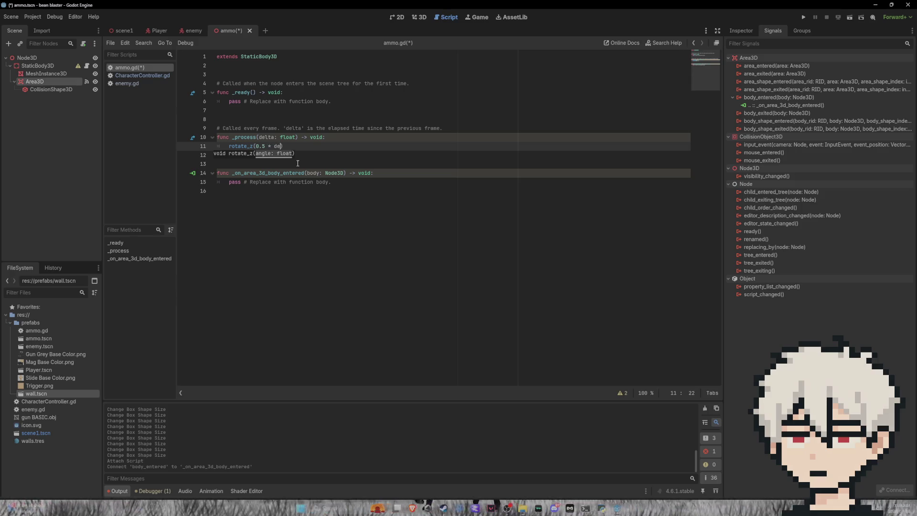
click(382, 258)
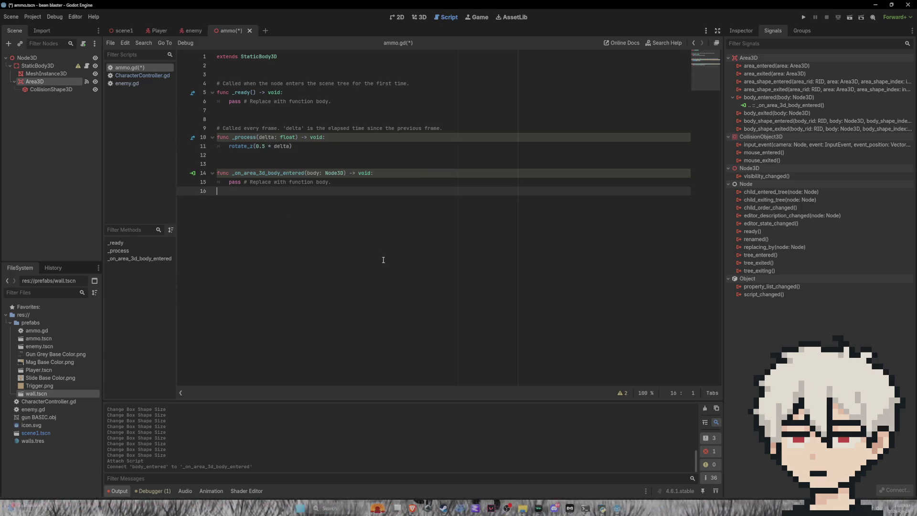
In the body_entered handler, add 10 to body.ammo when body.name == "Player"
drag(332, 182, 229, 183)
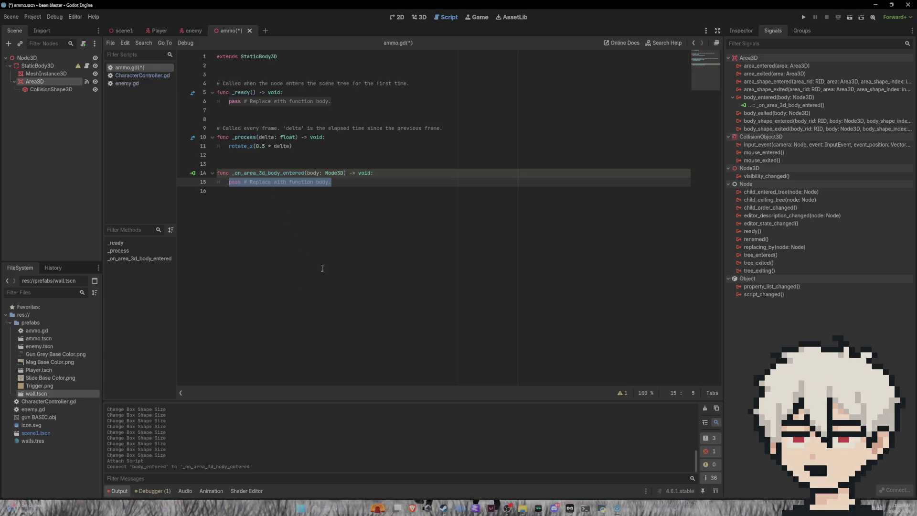
text(if)
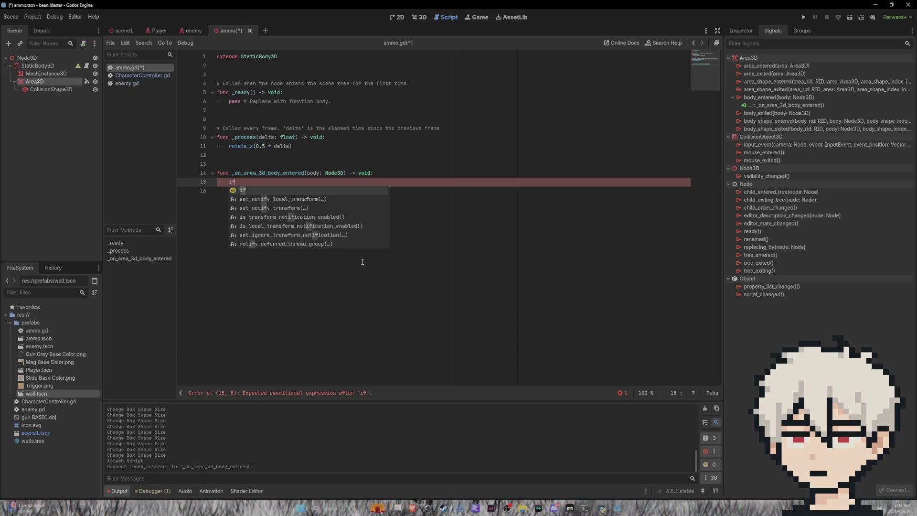
text( body)
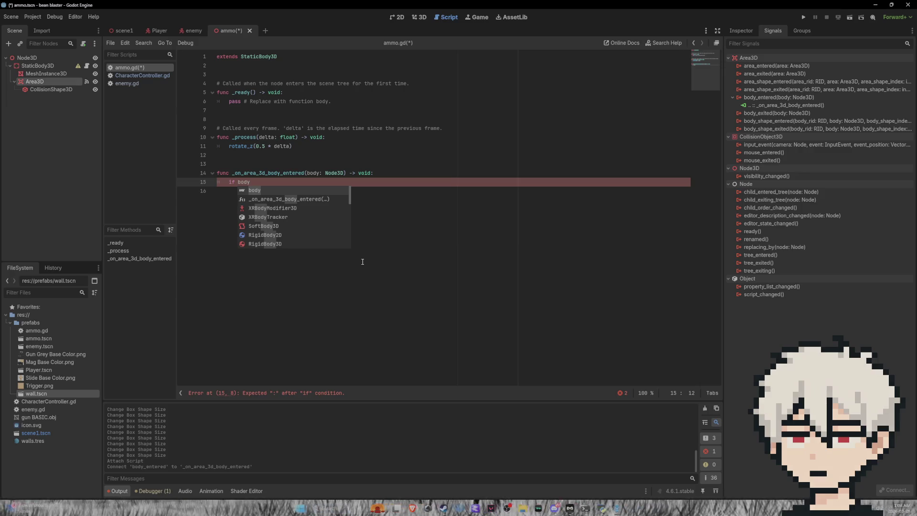
text(.)
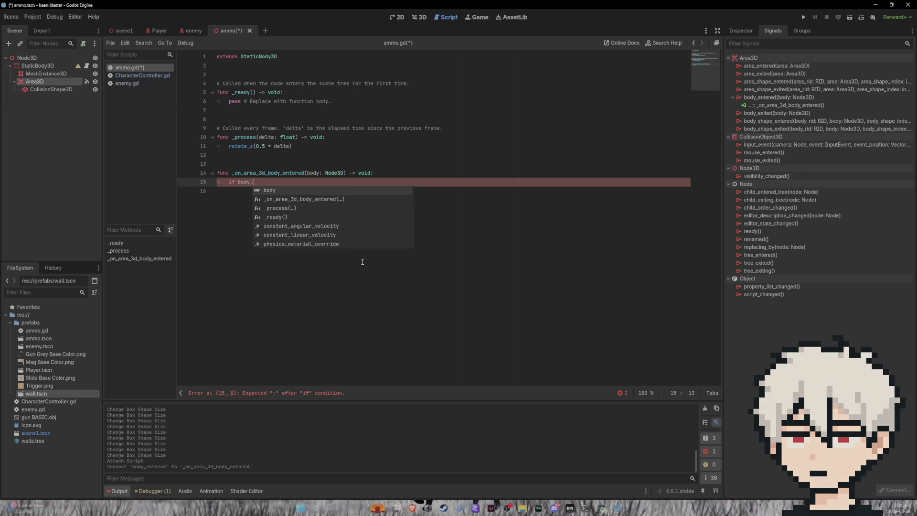
text(name)
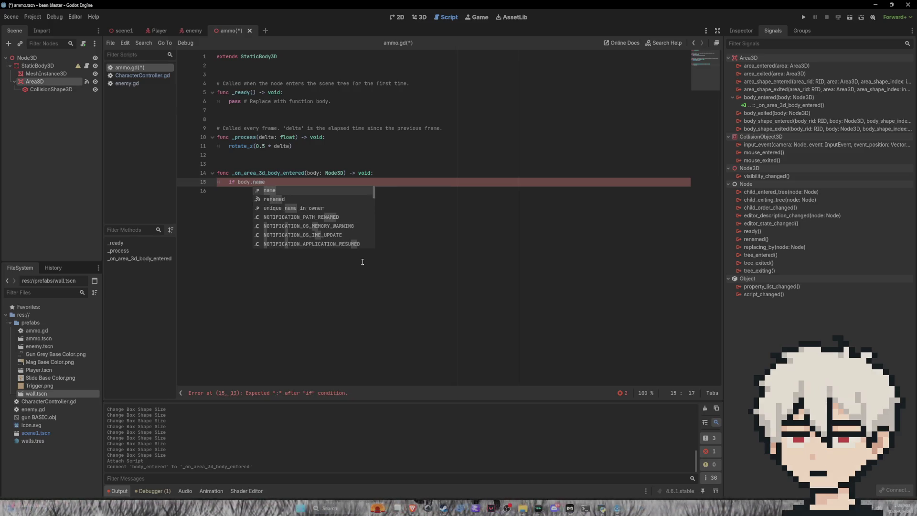
text( == "P)
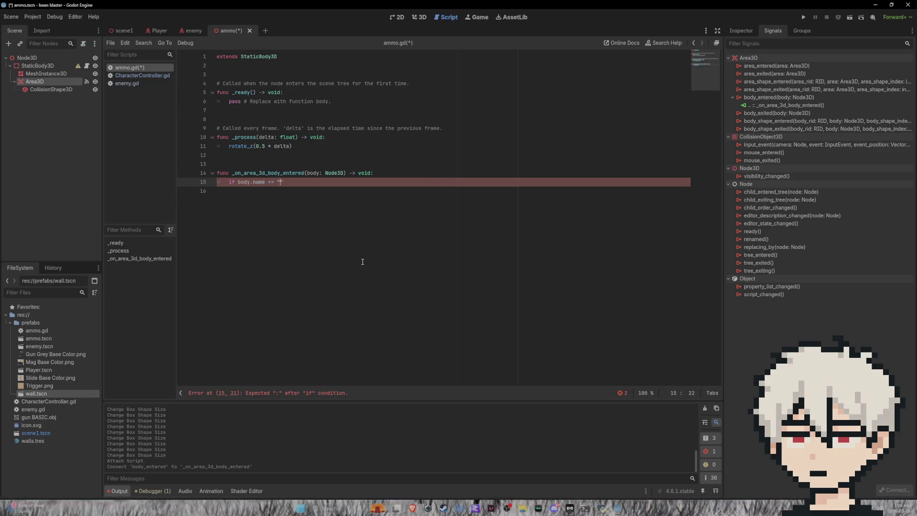
text(layer)
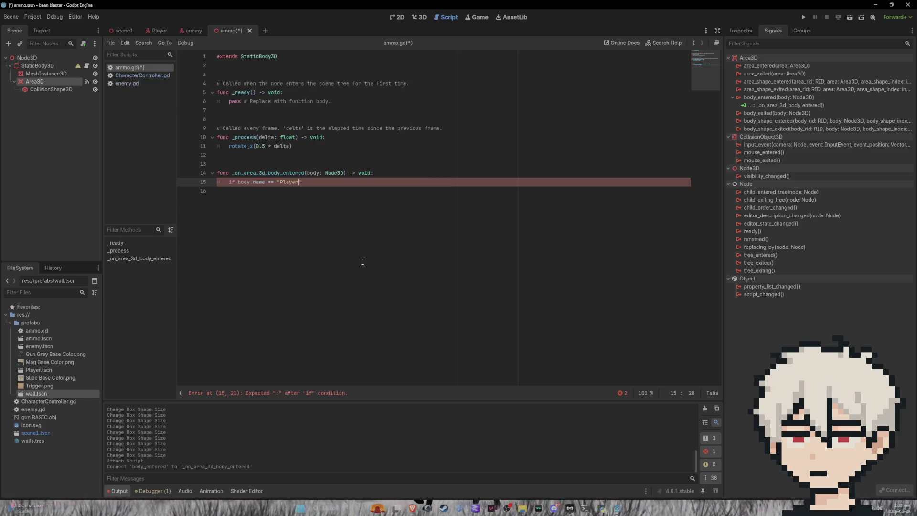
key(Return)
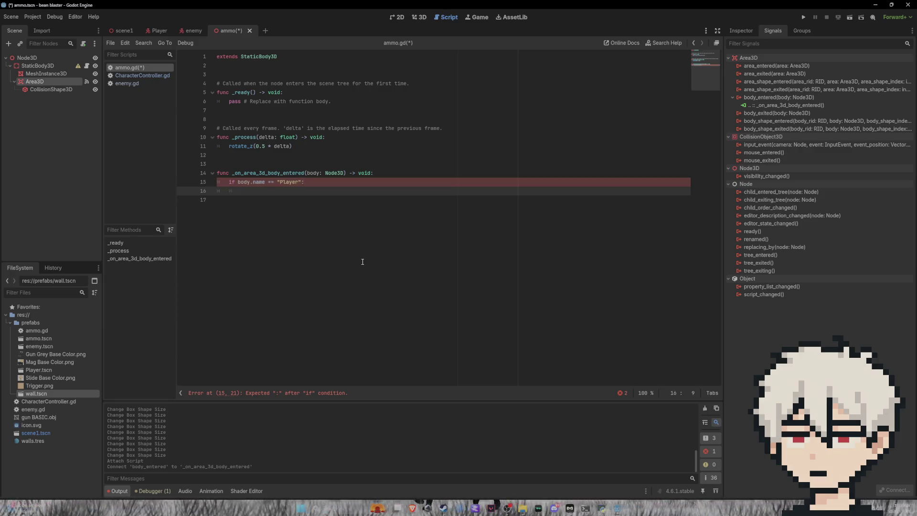
text(bo)
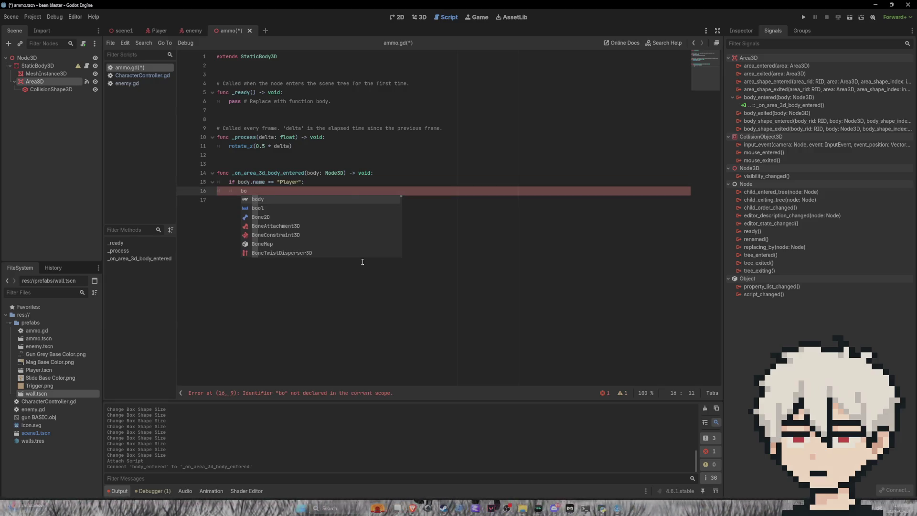
text(dy.a)
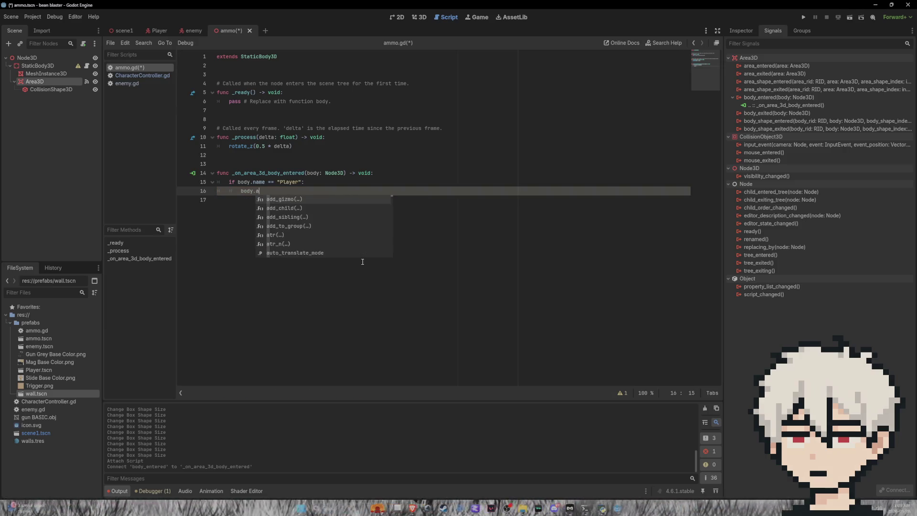
text(mmo += )
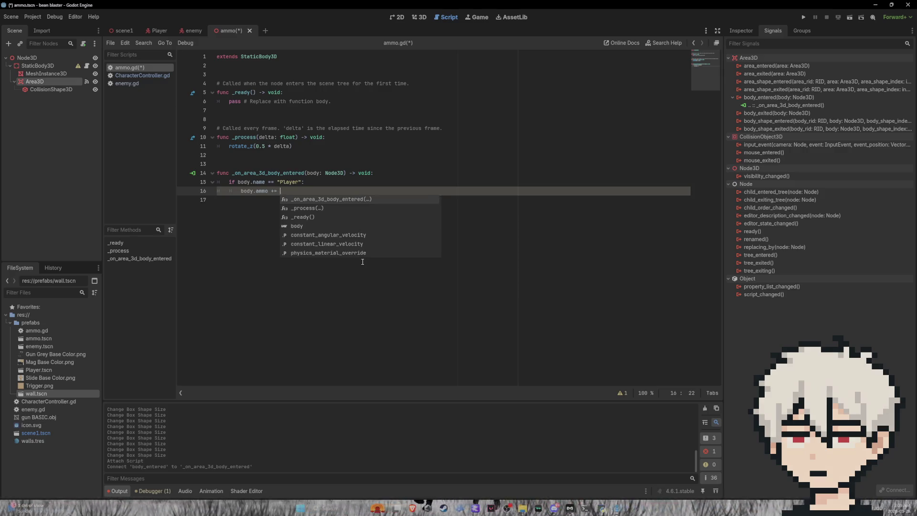
text(10)
key(Return)
Copy queue_free() from enemy.gd into the handler and save ammo.gd
click(128, 84)
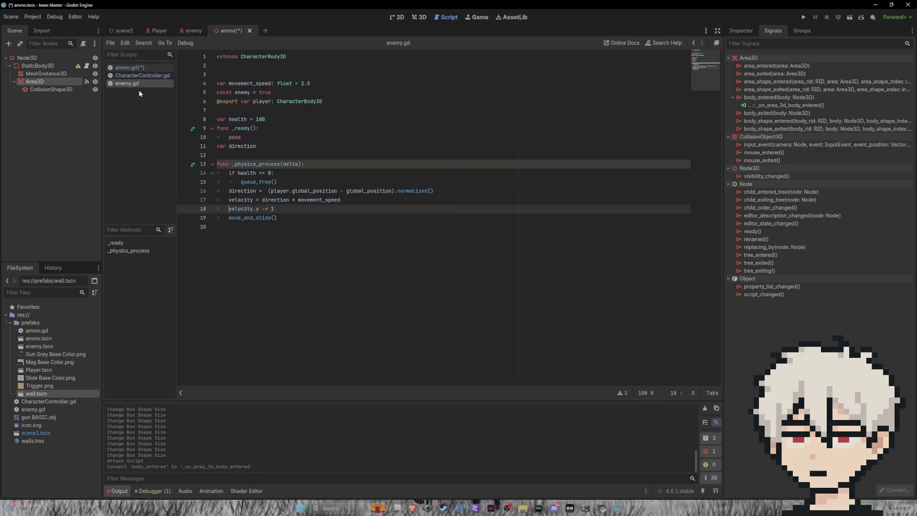
drag(277, 183, 242, 184)
key(ctrl+c)
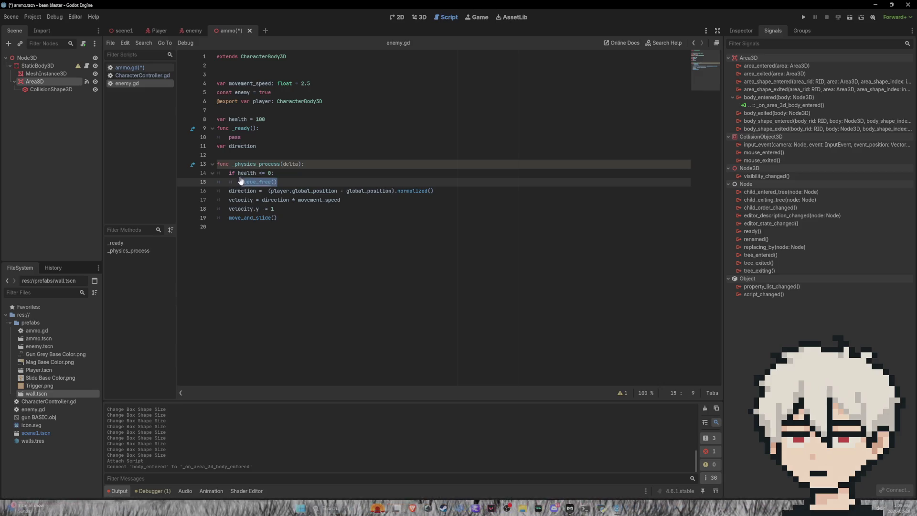
click(144, 68)
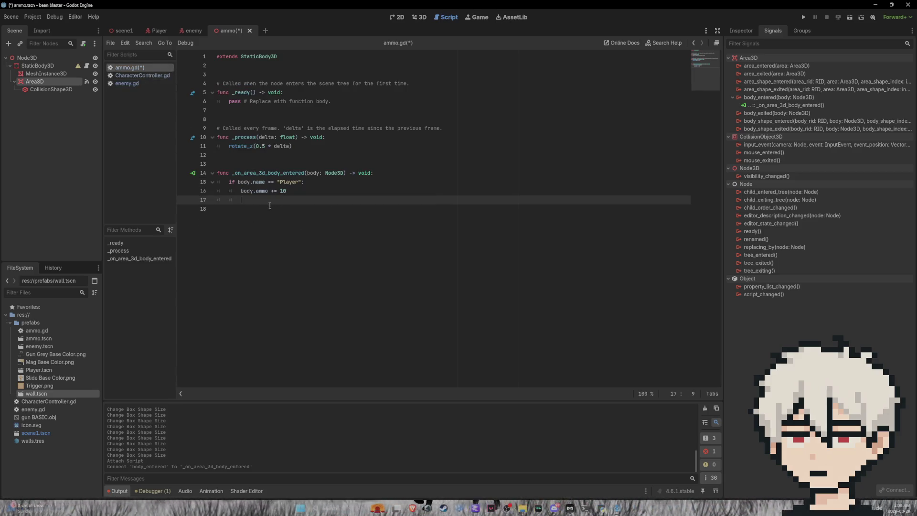
key(ctrl+v)
key(ctrl+s)
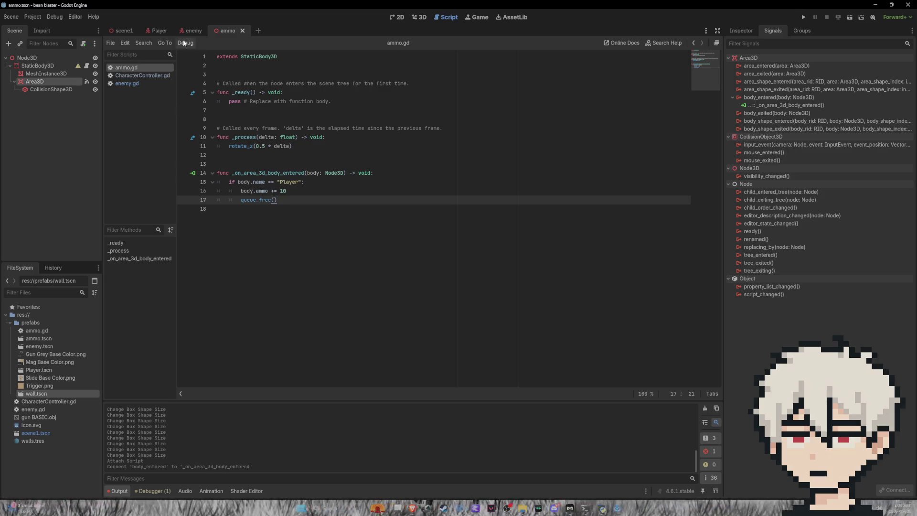
click(122, 31)
Drop the ammo scene onto the scene1 arena floor and move it into position
click(421, 18)
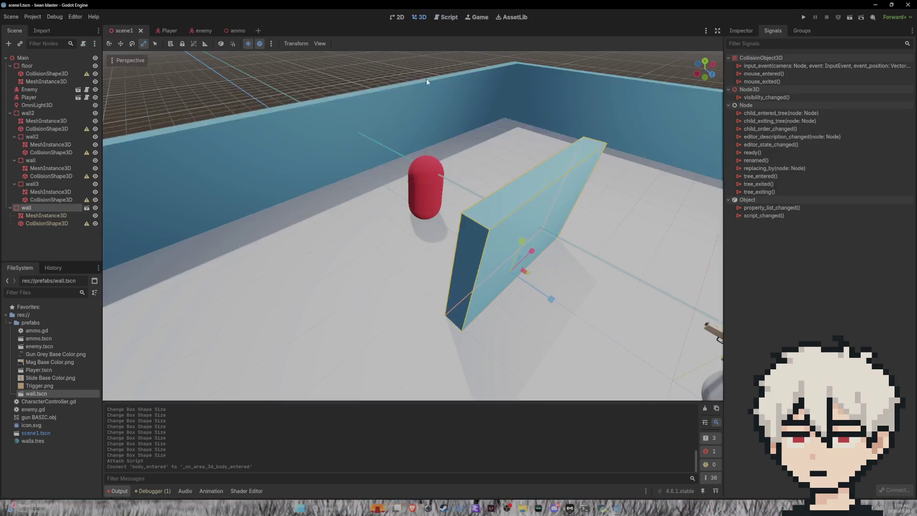
click(750, 30)
scroll(516, 284, down, 5)
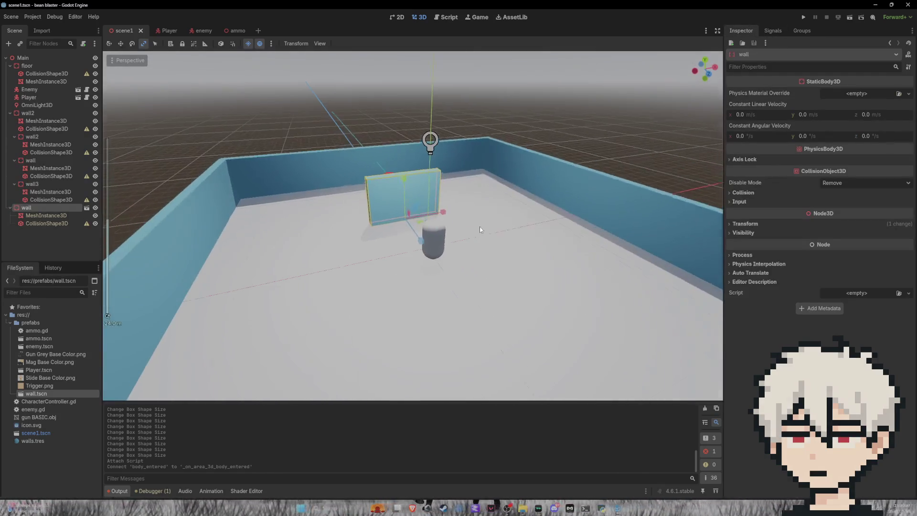
mouse_move(38, 339)
mouse_down()
mouse_move(60, 347)
mouse_move(510, 277)
mouse_move(526, 262)
mouse_up()
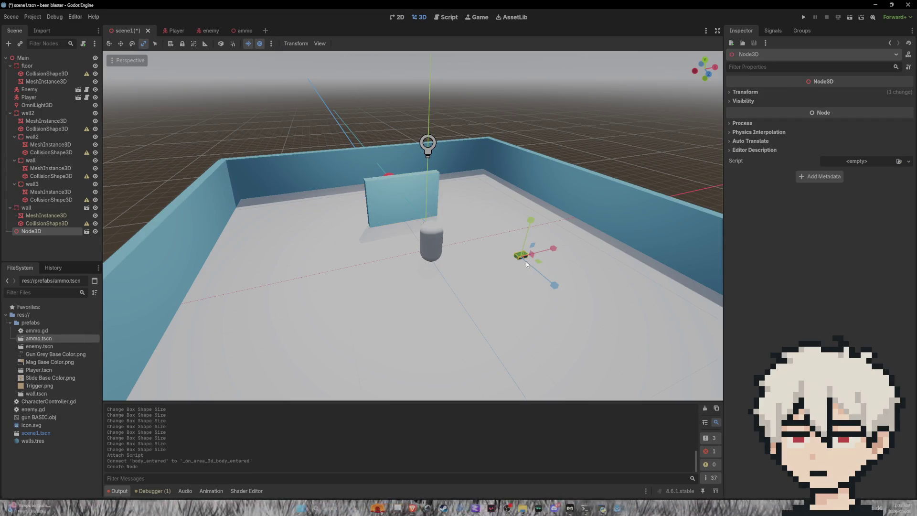
key(f)
scroll(495, 259, down, 5)
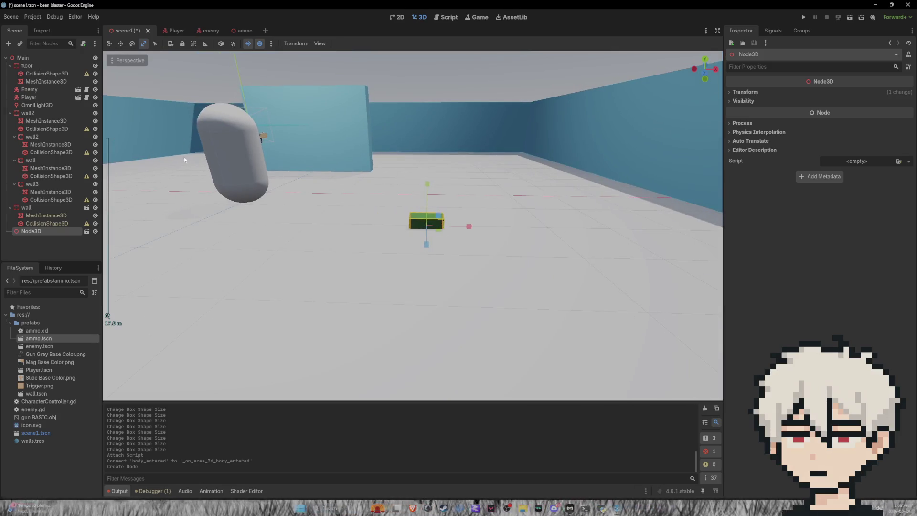
click(121, 43)
drag(425, 188, 429, 158)
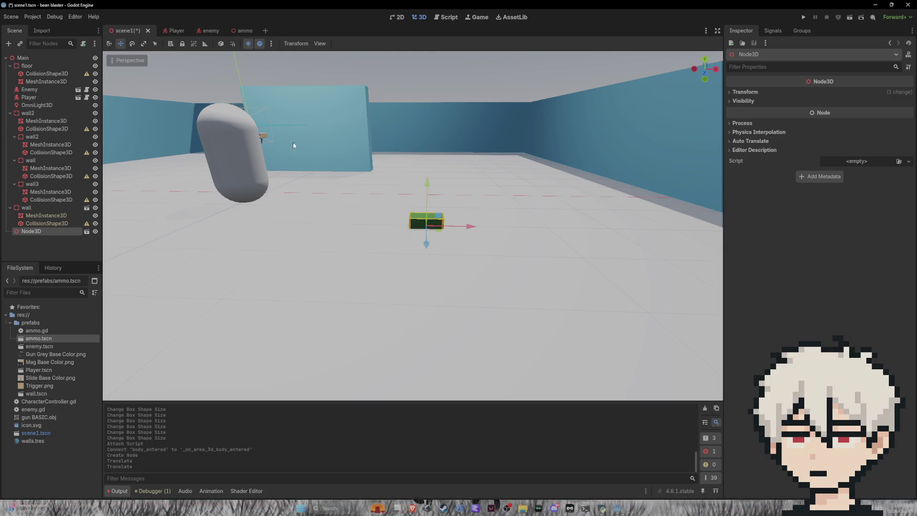
mouse_move(274, 268)
mouse_down()
mouse_move(268, 286)
mouse_move(294, 298)
mouse_up()
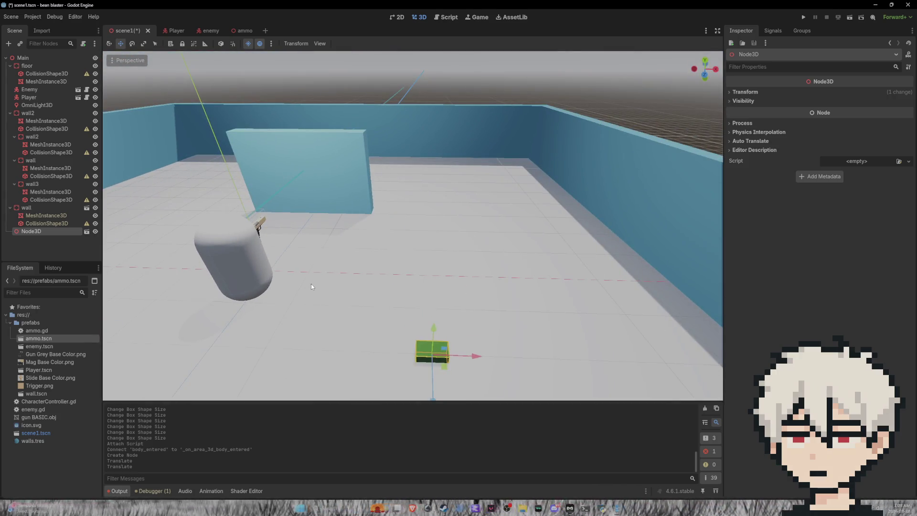
Turn off the preview sunlight and environment in the ammo scene and scene1
click(246, 31)
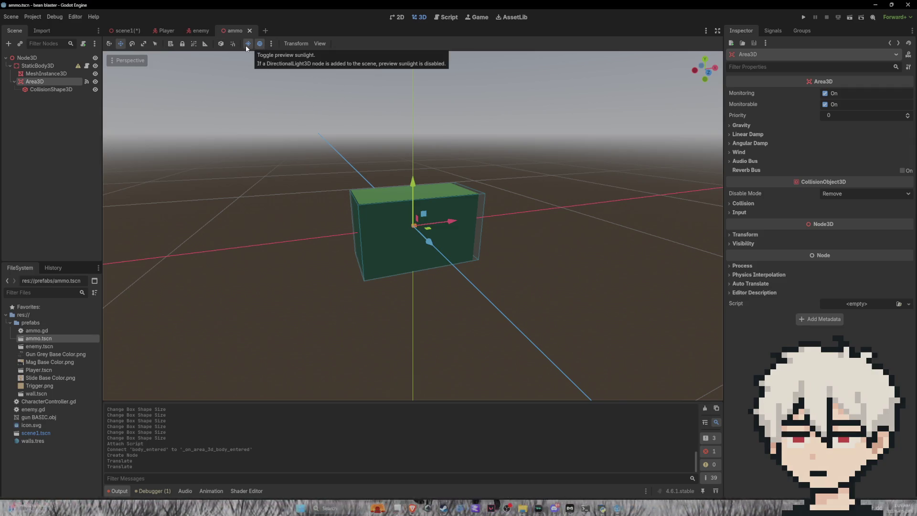
click(246, 47)
click(248, 46)
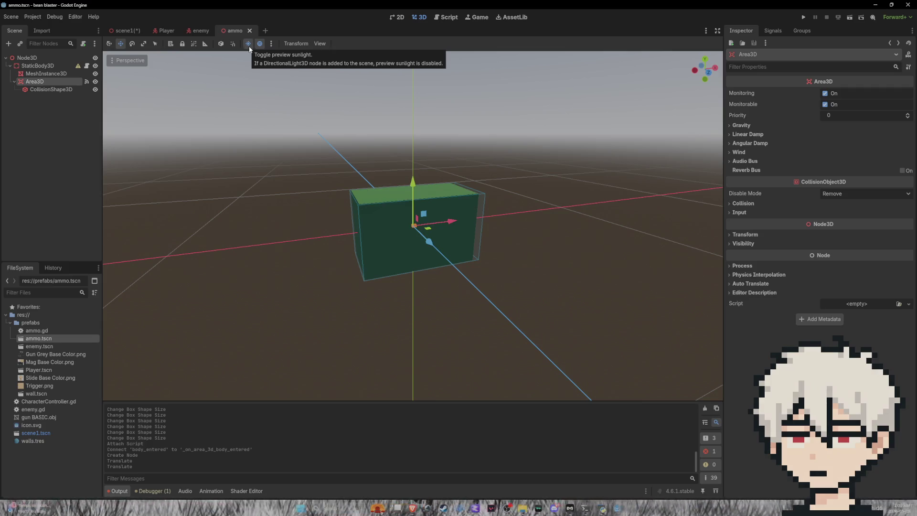
click(248, 43)
click(259, 43)
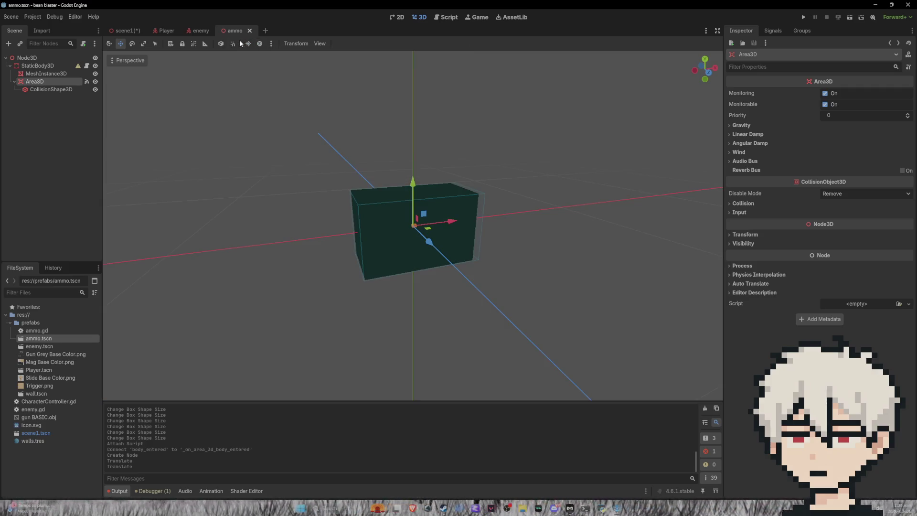
click(198, 31)
click(128, 32)
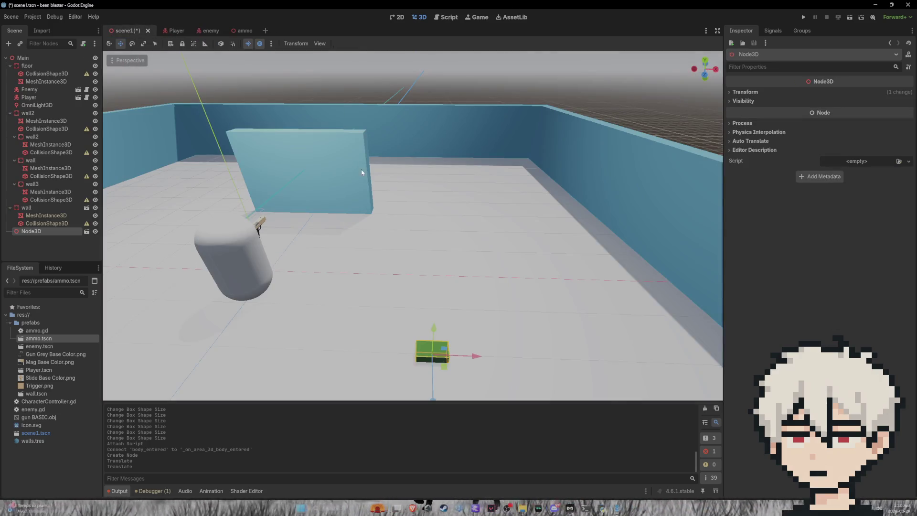
click(260, 44)
click(248, 43)
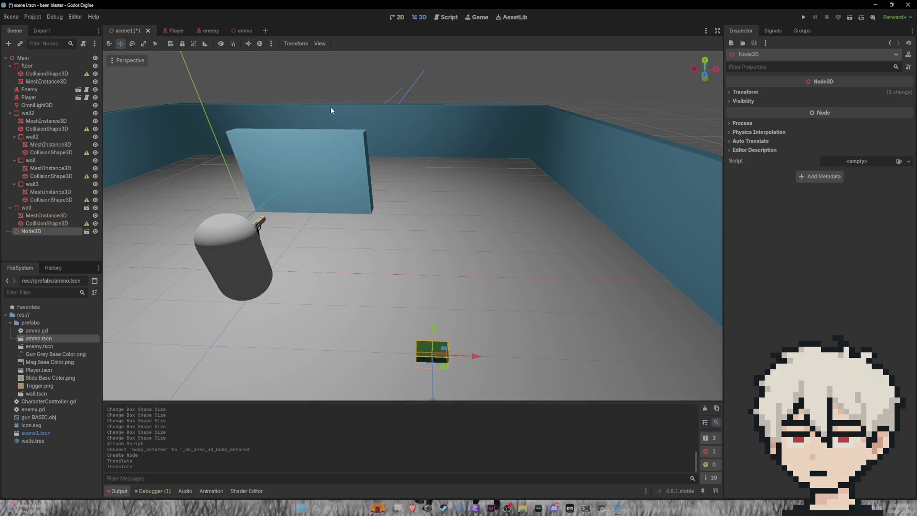
scroll(334, 107, up, 2)
scroll(337, 108, up, 1)
Raise the ammo pickup along Y with snapping enabled, then run the project
drag(431, 260, 434, 212)
drag(493, 197, 429, 191)
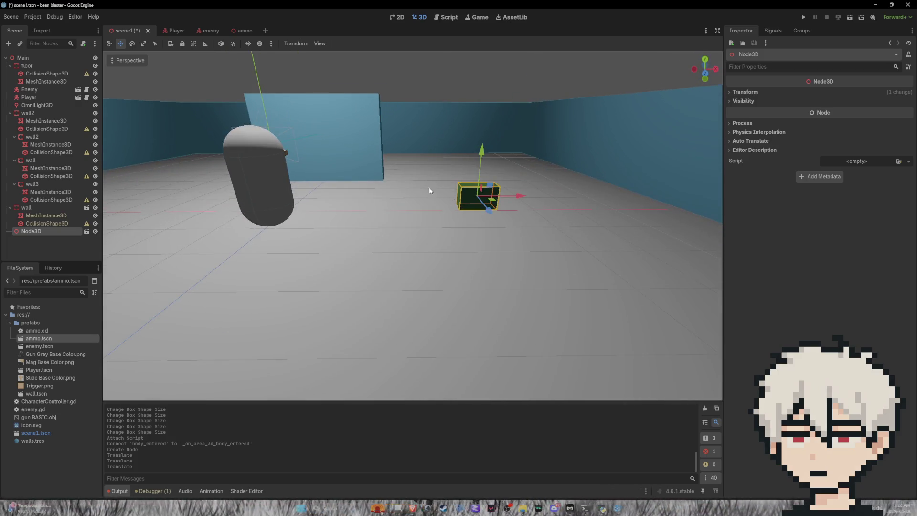
click(197, 42)
drag(487, 162, 467, 183)
click(194, 43)
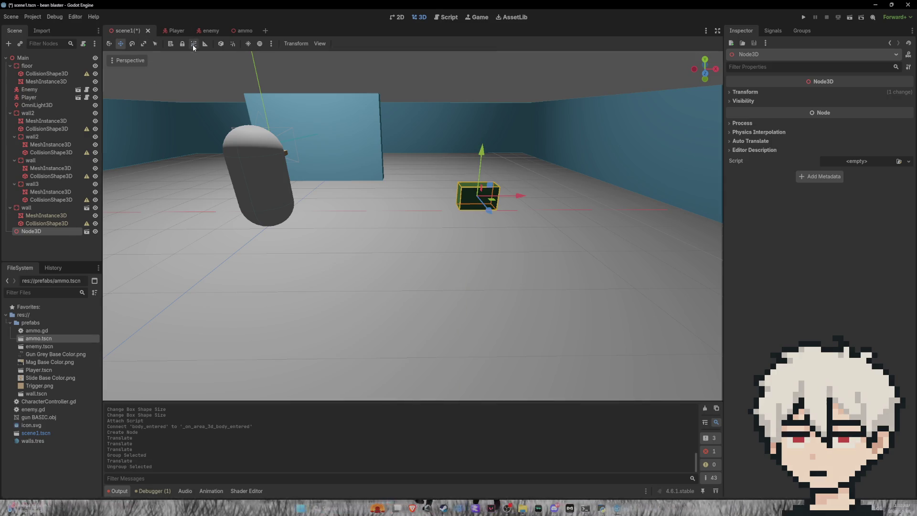
mouse_move(481, 152)
mouse_down()
mouse_move(487, 60)
mouse_move(487, 129)
mouse_up()
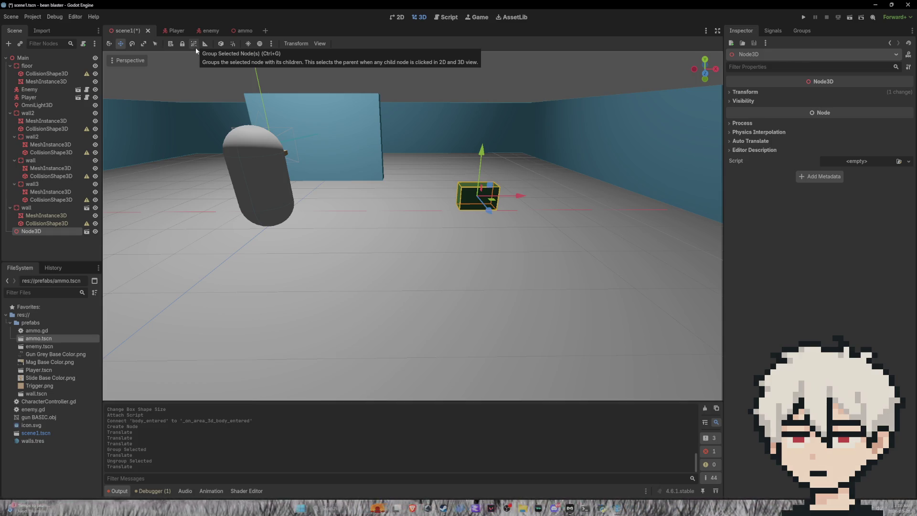
click(234, 44)
mouse_move(514, 194)
mouse_down()
mouse_move(482, 194)
mouse_move(537, 194)
mouse_move(520, 193)
mouse_up()
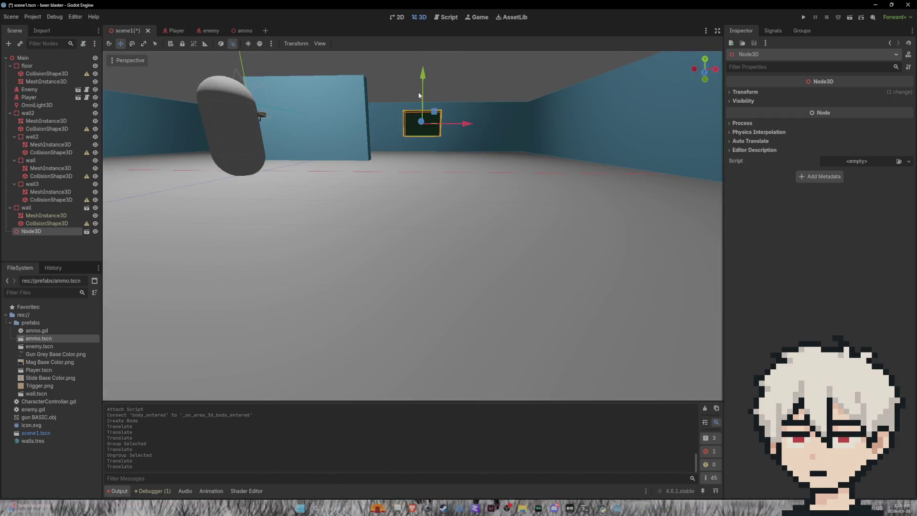
drag(423, 91, 422, 92)
mouse_move(503, 120)
mouse_down()
mouse_move(530, 144)
mouse_move(510, 131)
mouse_move(521, 134)
mouse_up()
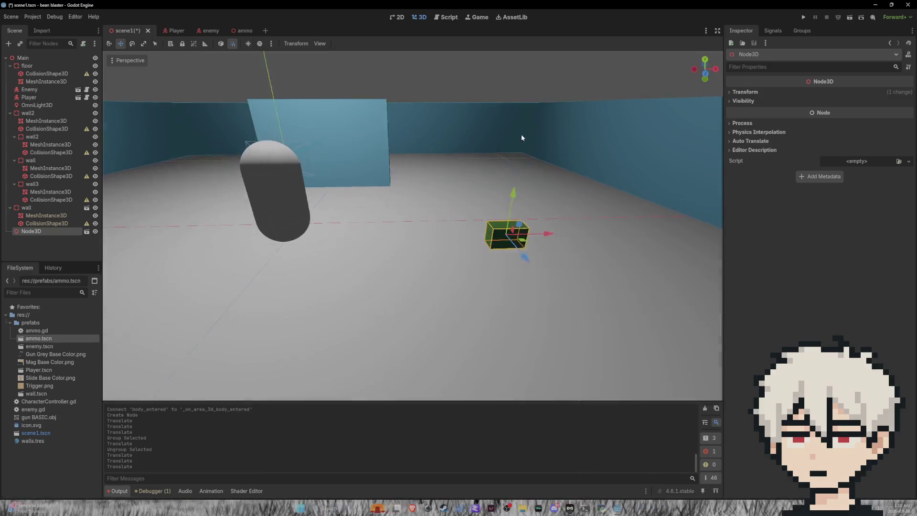
click(804, 16)
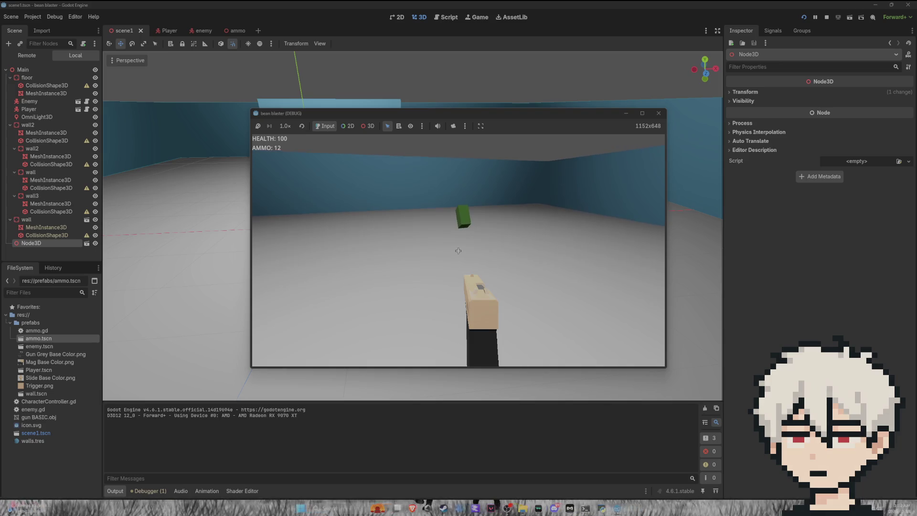
Walk into the ammo pickup, shoot the red enemy, and stop the game
mouse_move(458, 251)
key(w)
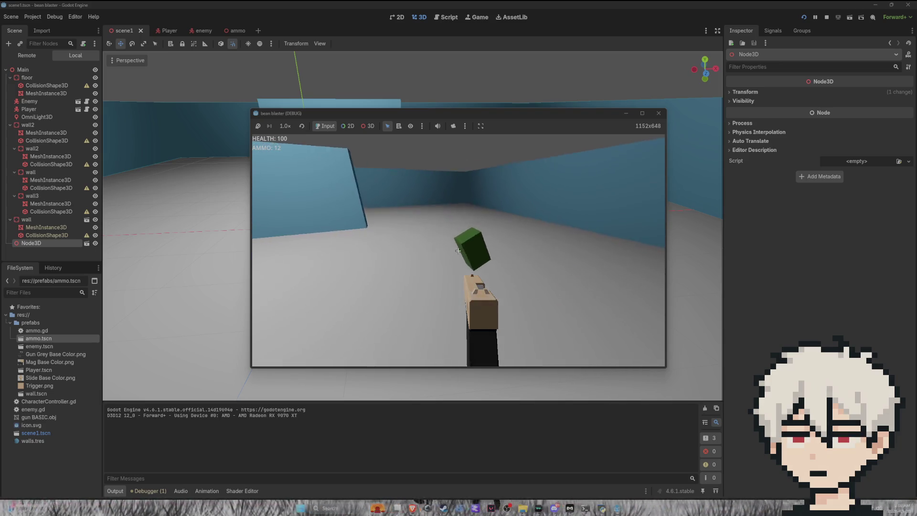
click(459, 251)
click(458, 251)
click(458, 251)
click(459, 251)
click(459, 250)
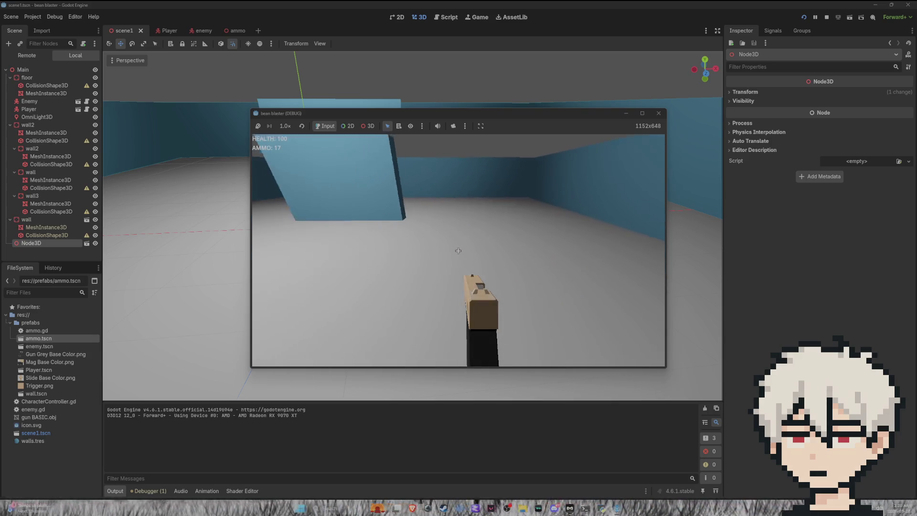
key(F8)
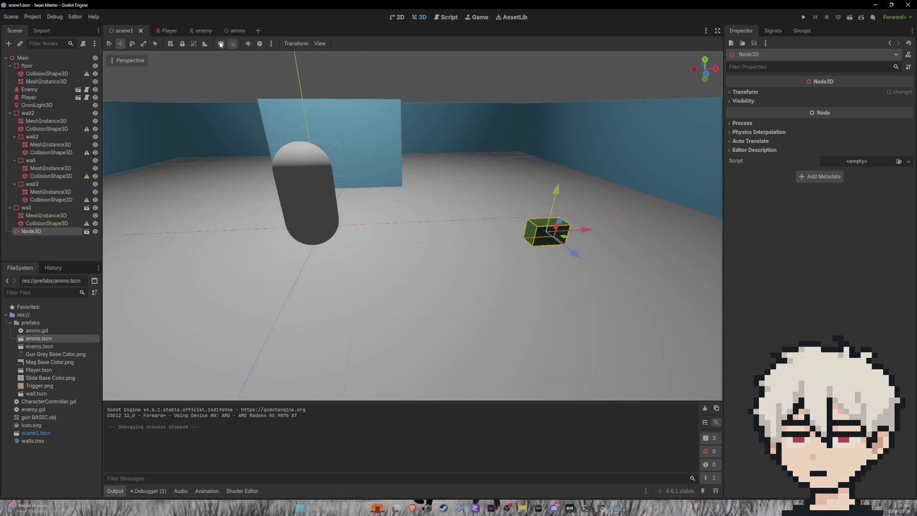
Open the ammo scene and bring up its ammo.gd script
click(236, 32)
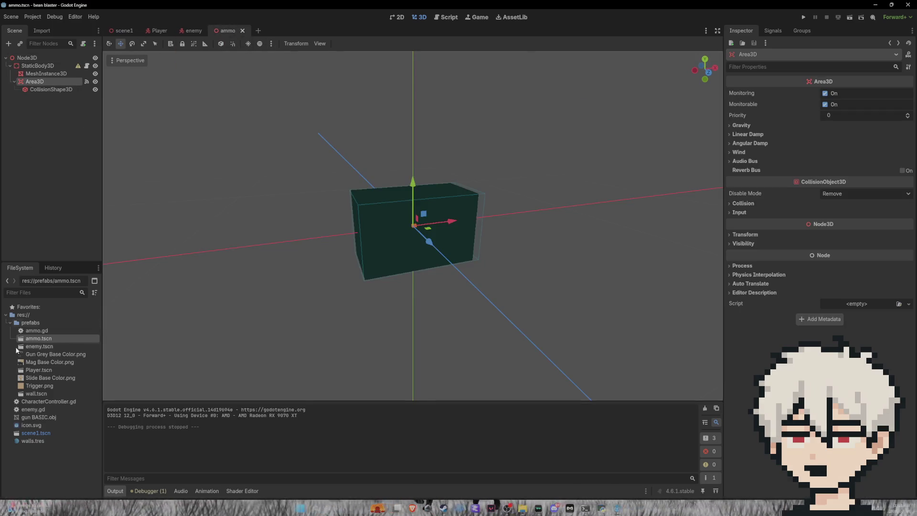
drag(534, 149, 483, 156)
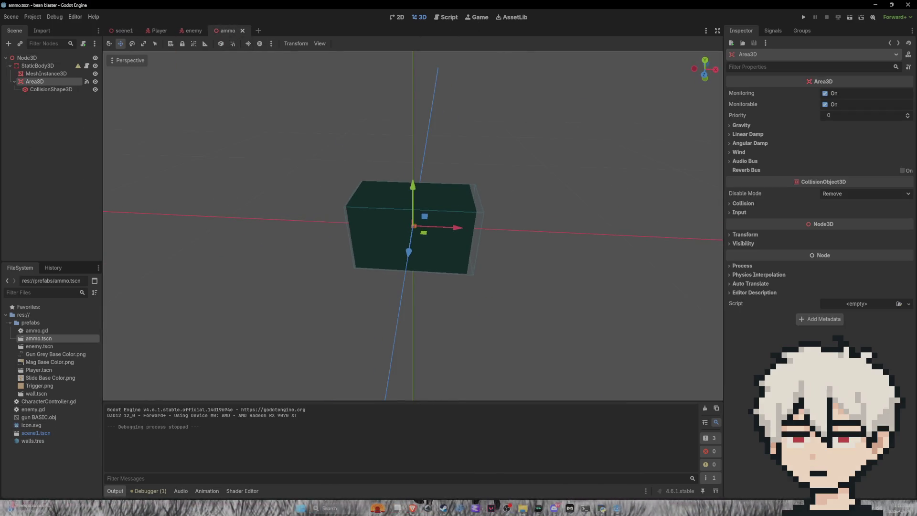
click(446, 17)
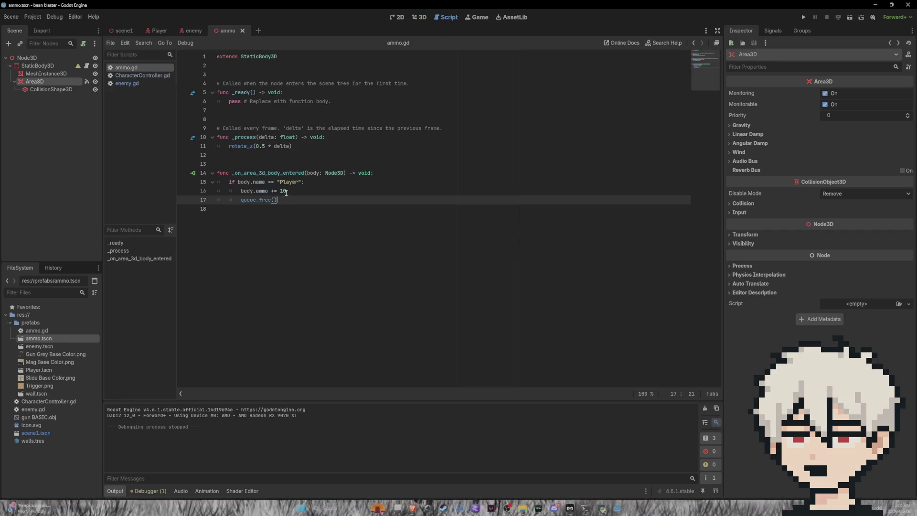
right_click(284, 157)
Change rotate_z to rotate_y on line 11 and return to the 3D view
click(277, 149)
click(256, 146)
key(BackSpace)
text(y)
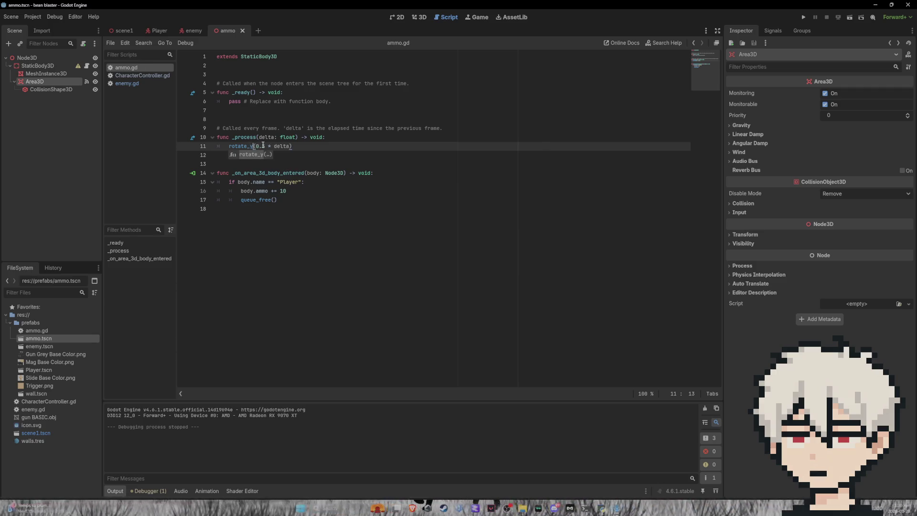
click(419, 17)
click(400, 17)
click(416, 17)
Run the game, walk into the ammo pickup to collect it, and shoot the enemy
click(803, 17)
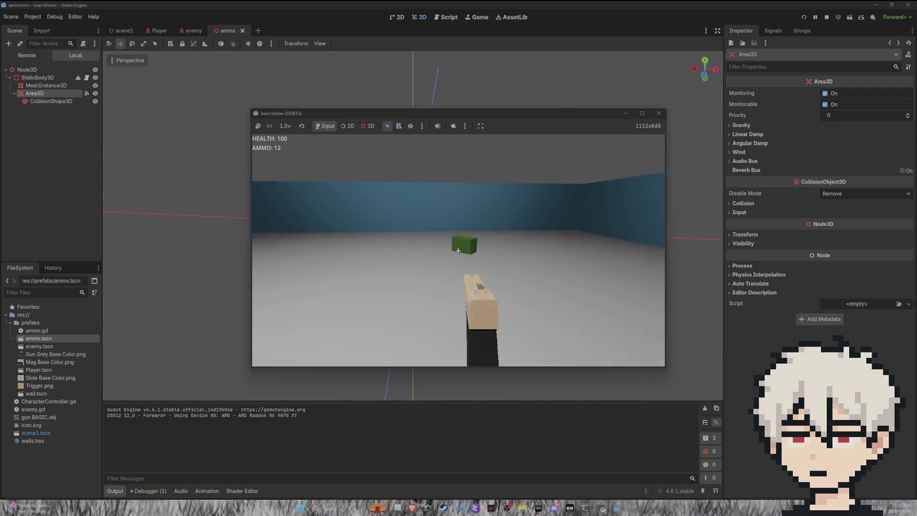
key(w)
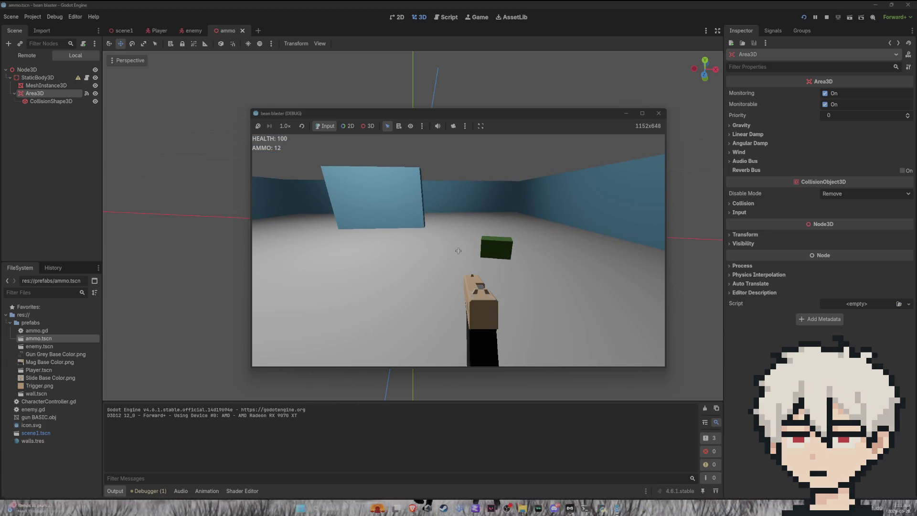
key(d)
key(w)
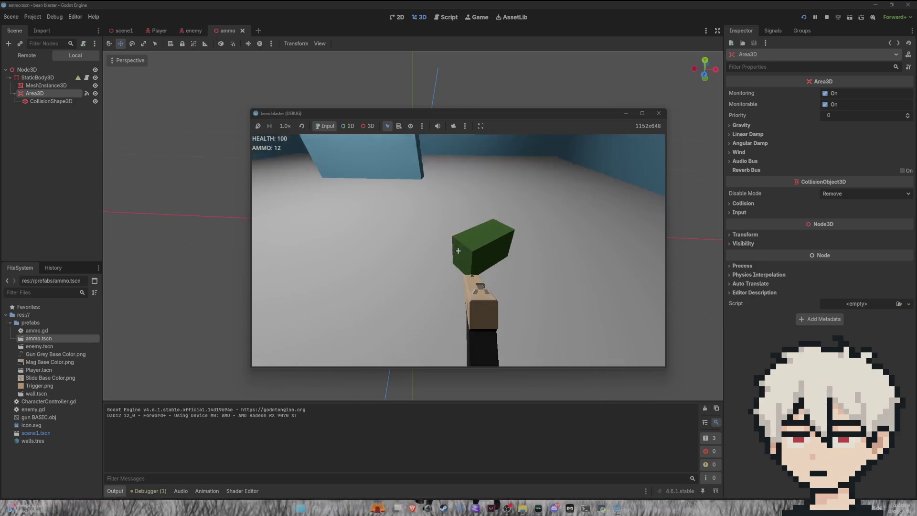
click(458, 251)
click(458, 251)
click(458, 251)
click(458, 251)
click(458, 251)
key(w)
key(a)
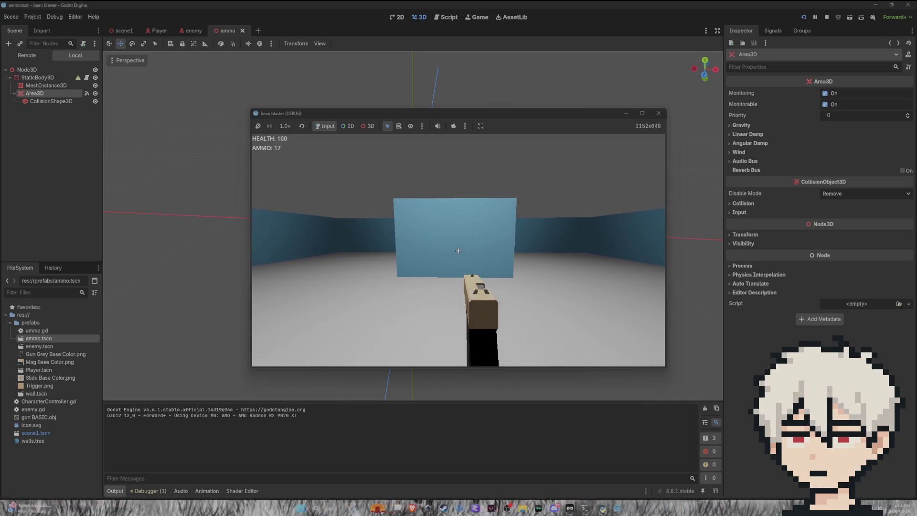
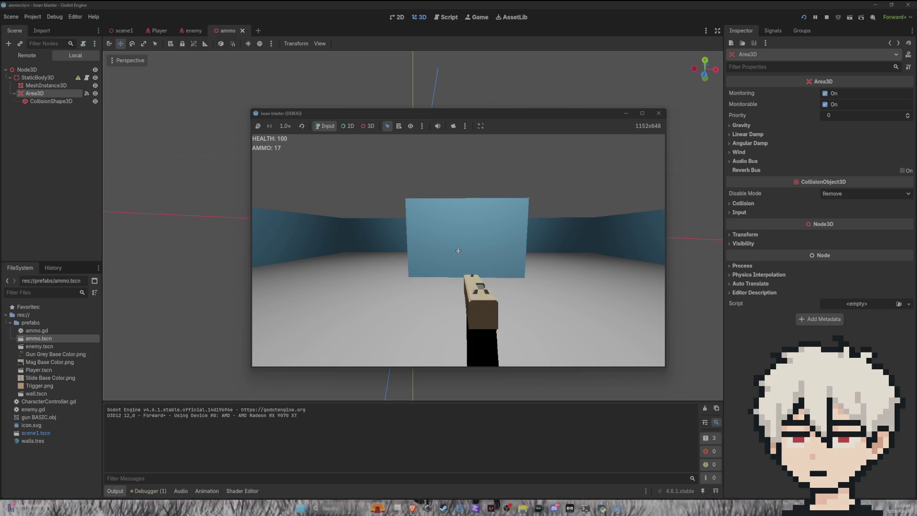
Stop the playtest with Escape and go back to the scene1 level tab
mouse_move(458, 251)
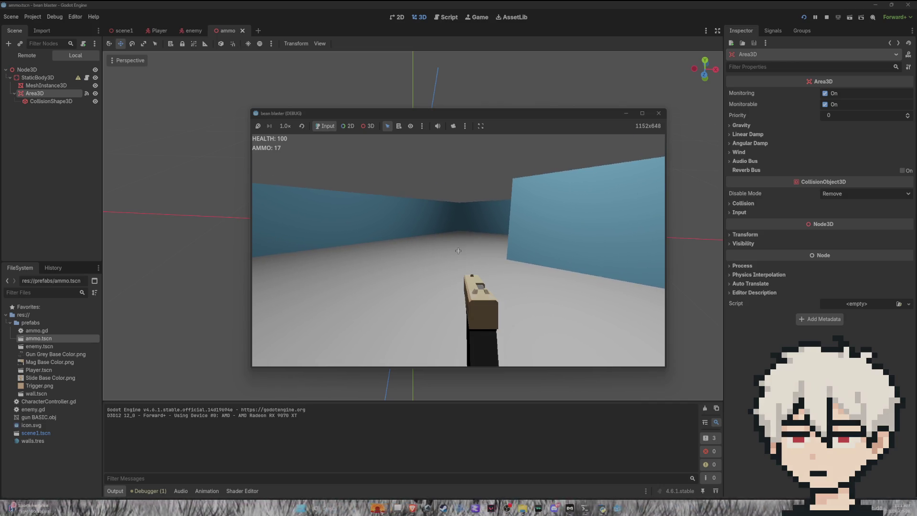
key(Escape)
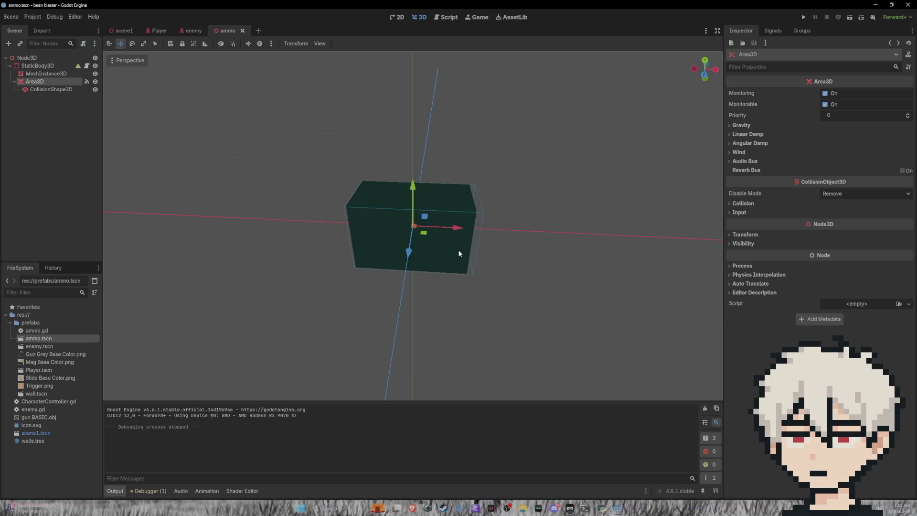
click(125, 31)
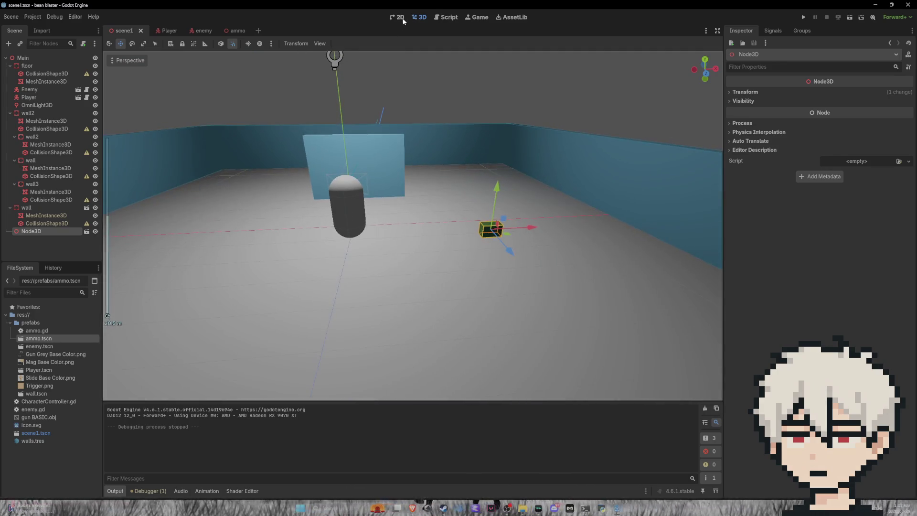
Show the Player scene in 2D and select its HUD CanvasLayer holding the HEALTH and AMMO labels
click(397, 18)
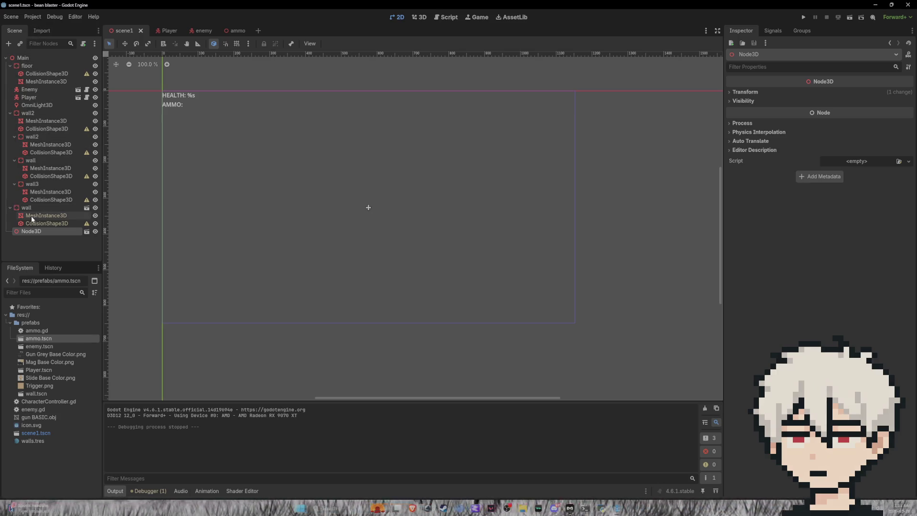
click(170, 35)
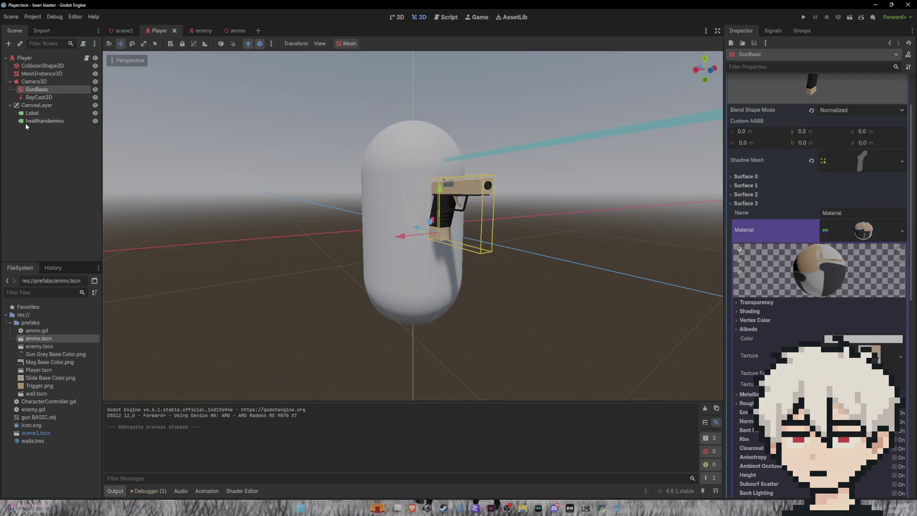
click(36, 105)
mouse_move(618, 265)
mouse_down()
mouse_move(681, 283)
mouse_move(163, 308)
mouse_move(76, 248)
mouse_move(251, 234)
mouse_move(260, 251)
mouse_move(184, 256)
mouse_move(446, 285)
mouse_move(375, 276)
mouse_up()
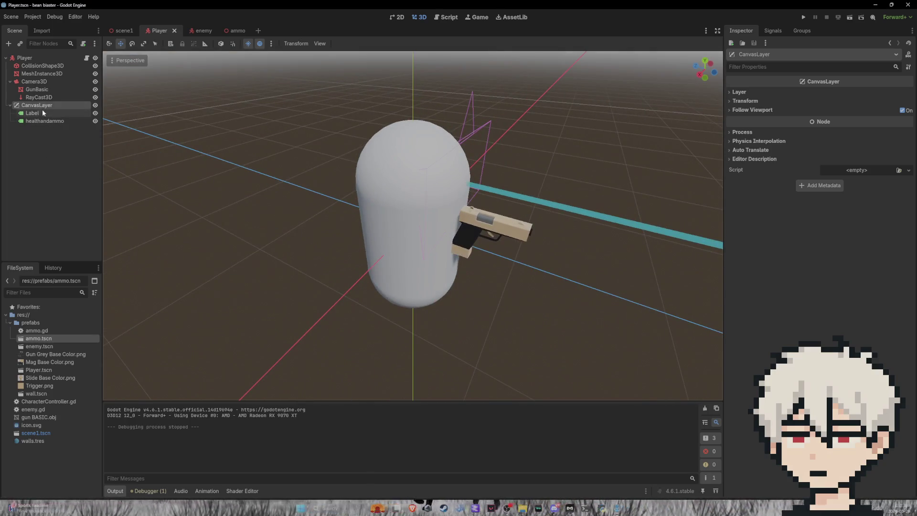
click(42, 111)
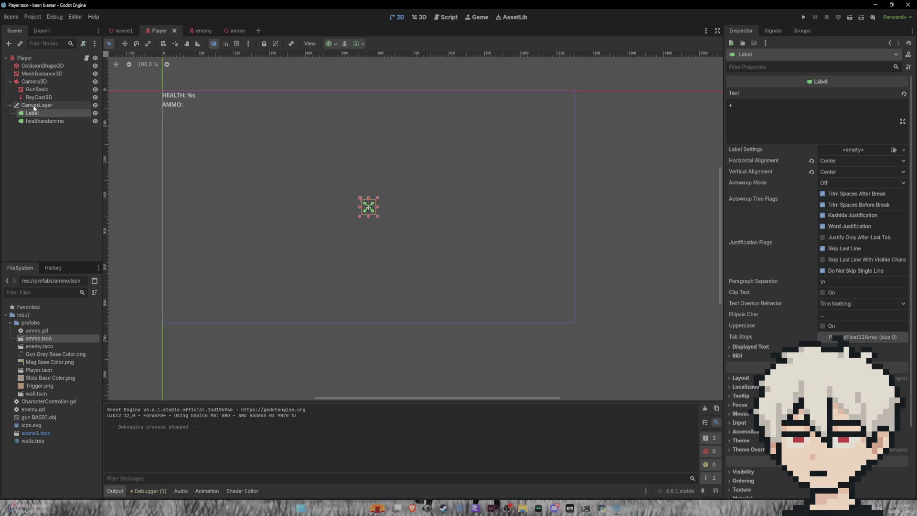
click(40, 106)
right_click(40, 107)
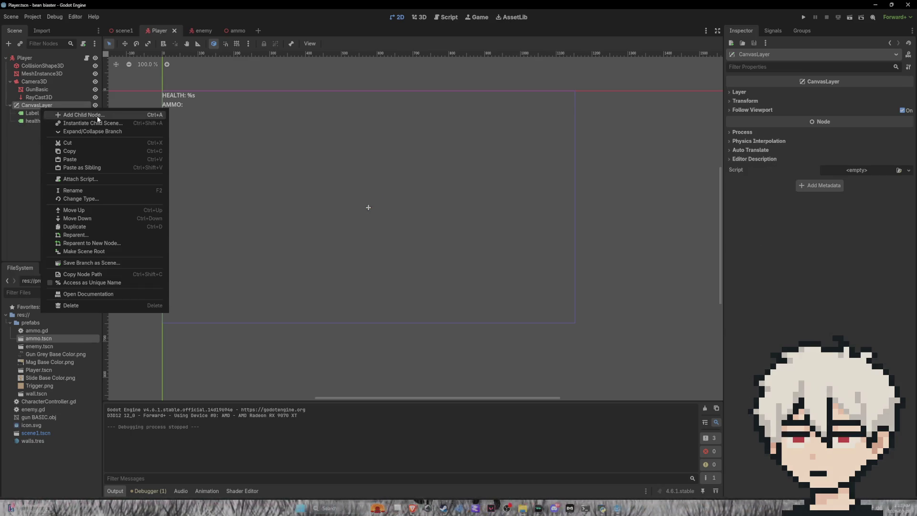
Create a VBoxContainer under CanvasLayer from Control > Container > BoxContainer
click(97, 116)
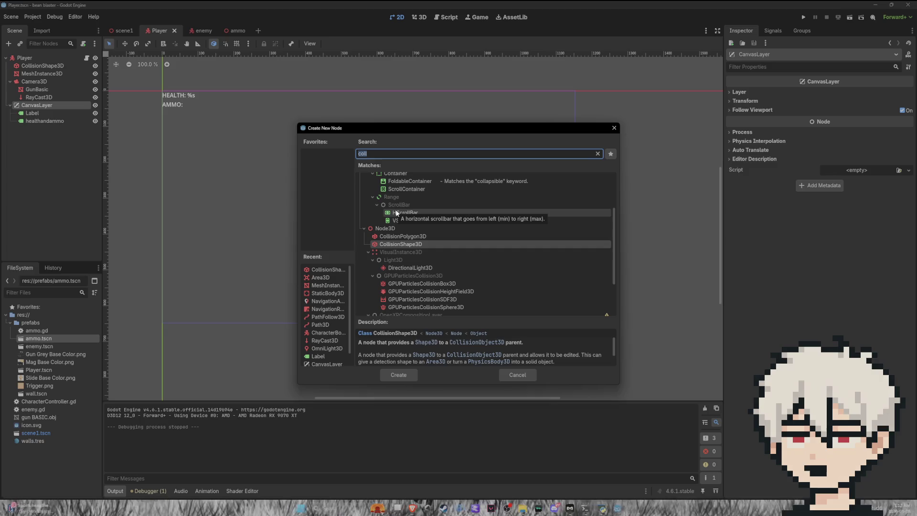
key(BackSpace)
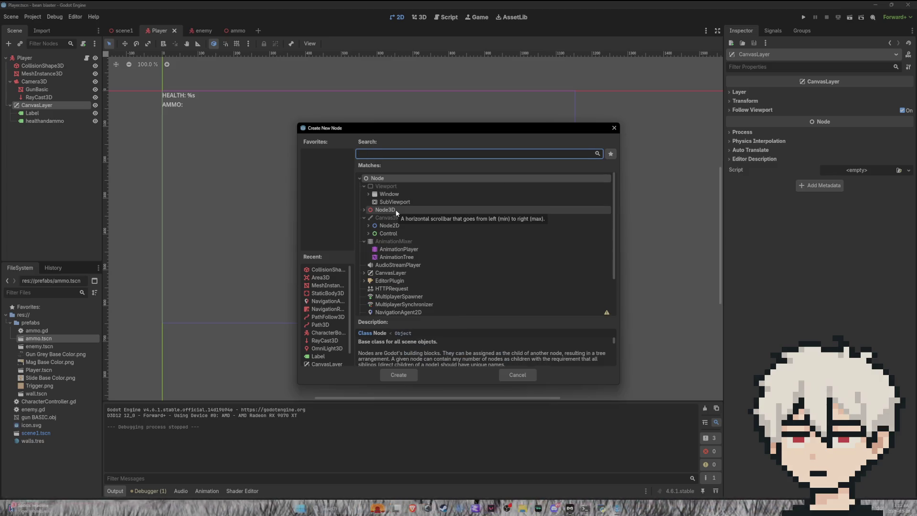
click(368, 233)
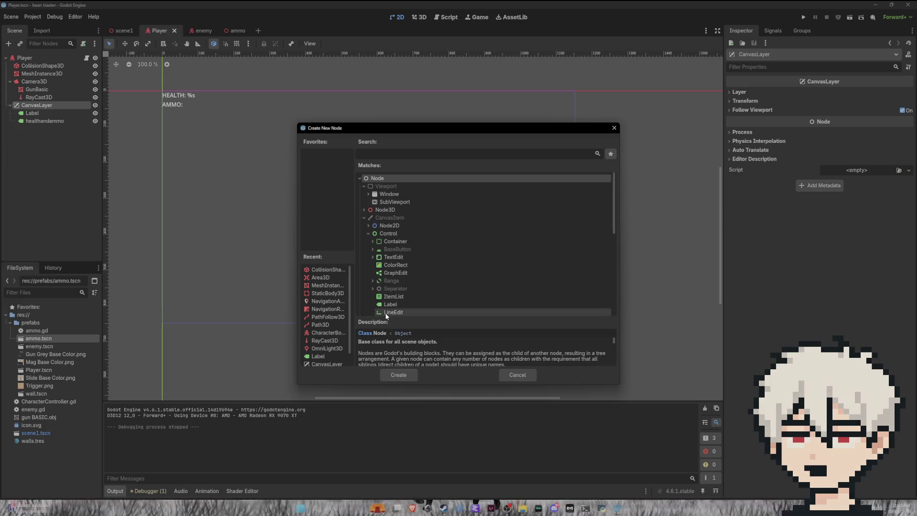
click(388, 242)
click(371, 240)
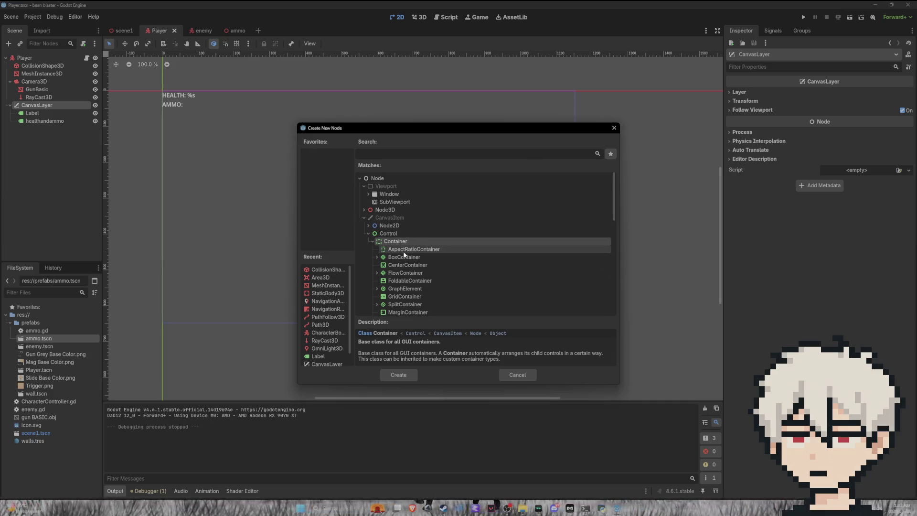
scroll(399, 262, down, 3)
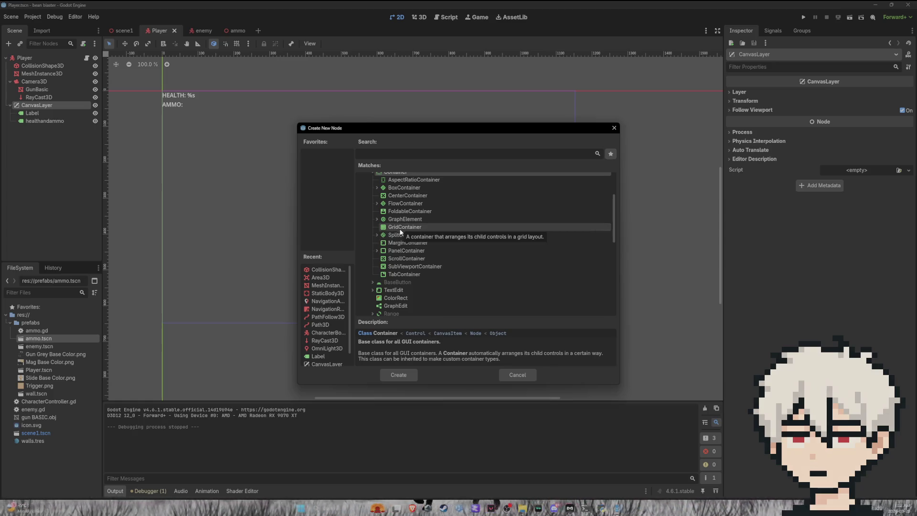
scroll(397, 254, up, 1)
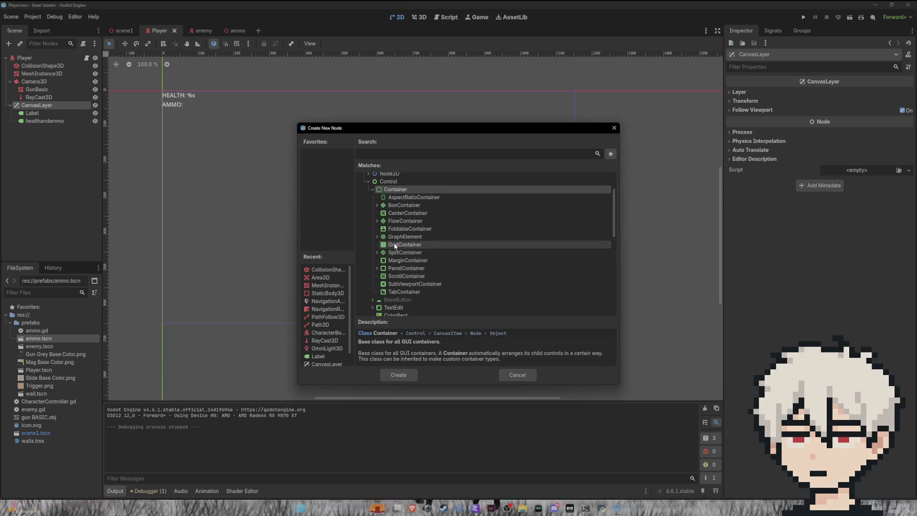
click(377, 206)
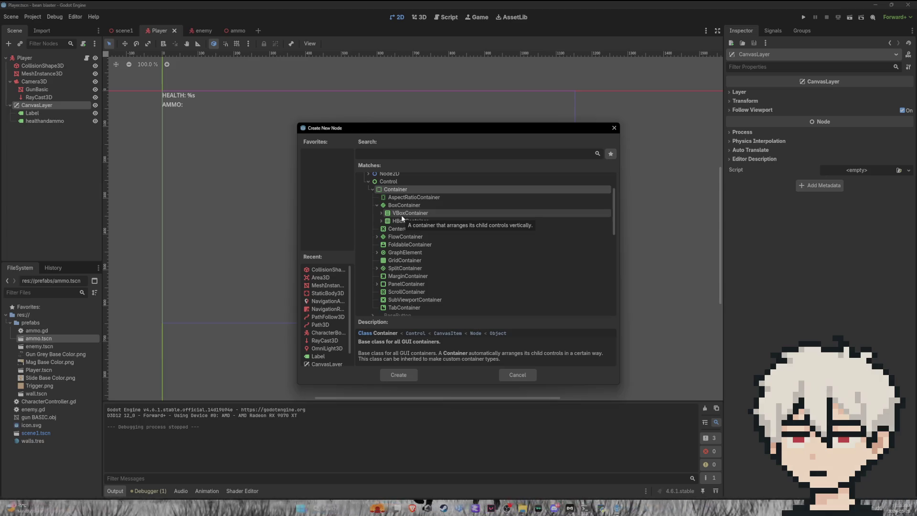
click(402, 214)
click(401, 375)
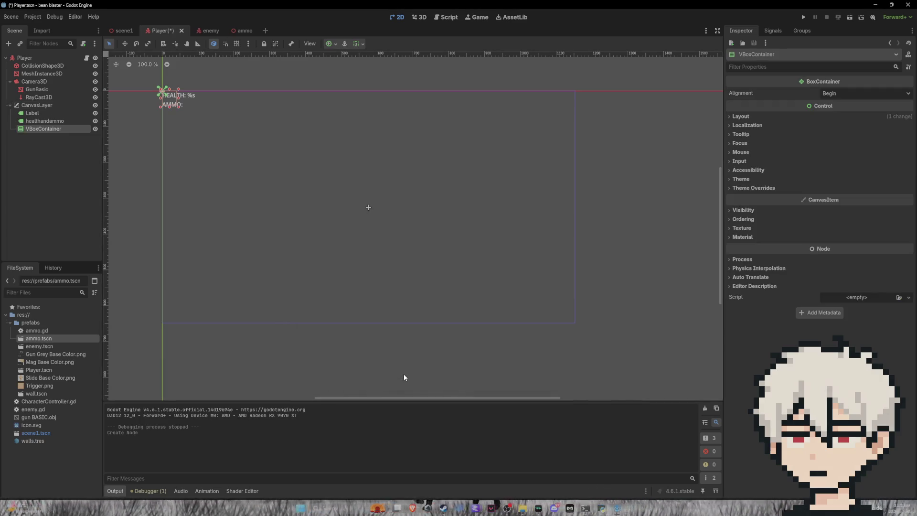
Anchor the VBoxContainer to the screen centre with the Center preset
click(336, 44)
click(348, 84)
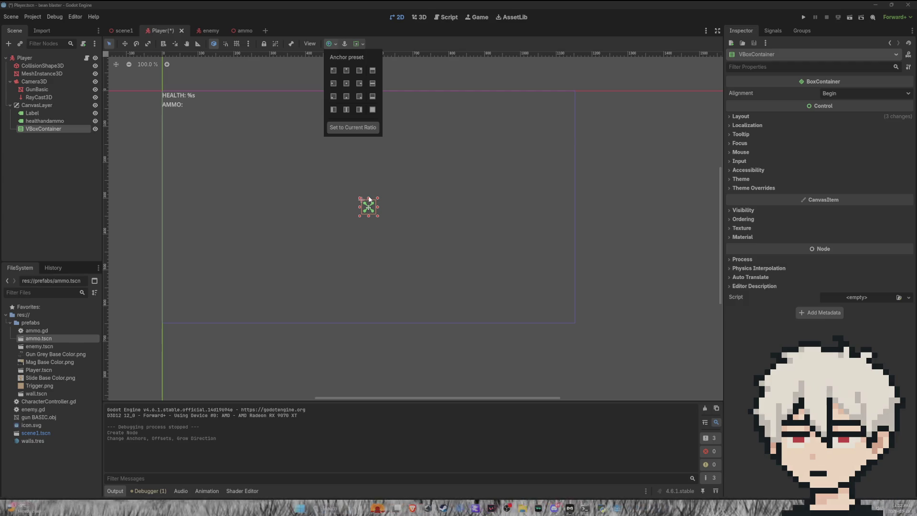
click(369, 182)
Drag the container's edges into a tall centred box about 361 × 646
drag(370, 198, 368, 88)
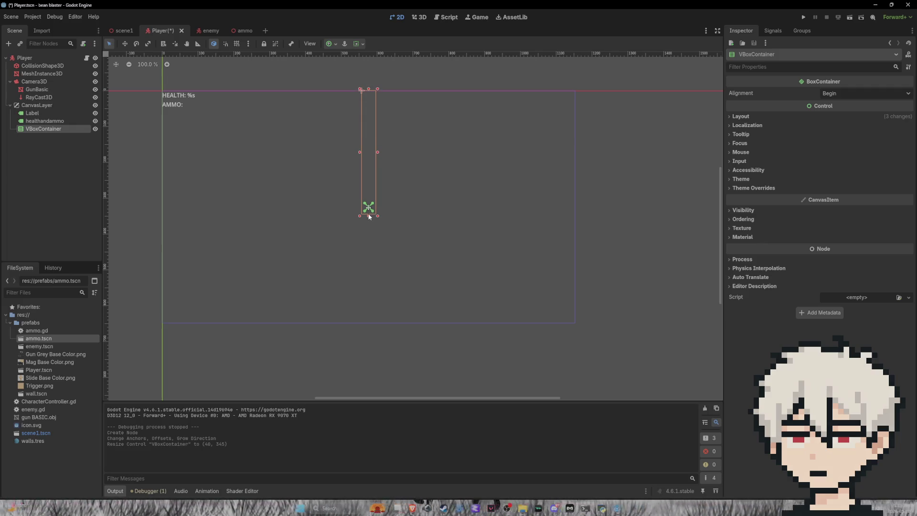
drag(369, 218, 368, 323)
drag(379, 206, 435, 206)
drag(361, 209, 302, 215)
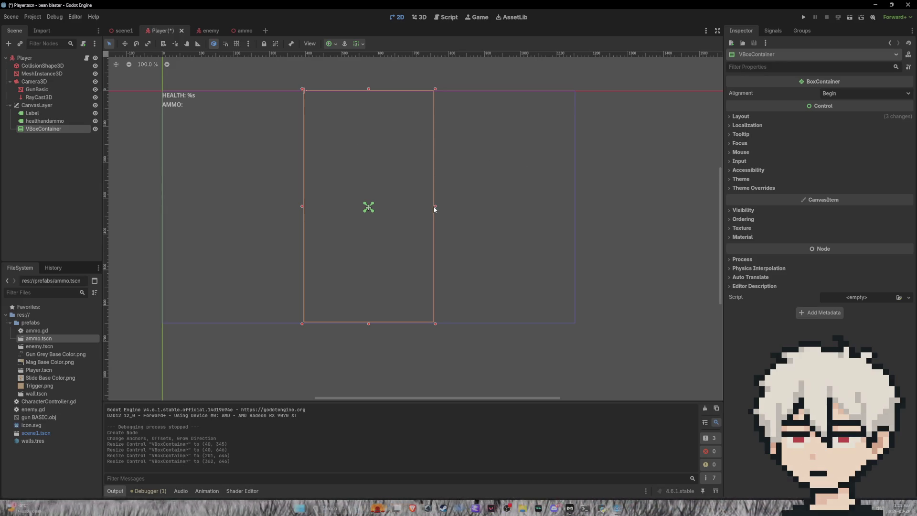
mouse_move(434, 209)
mouse_down()
mouse_move(446, 209)
mouse_move(435, 208)
mouse_up()
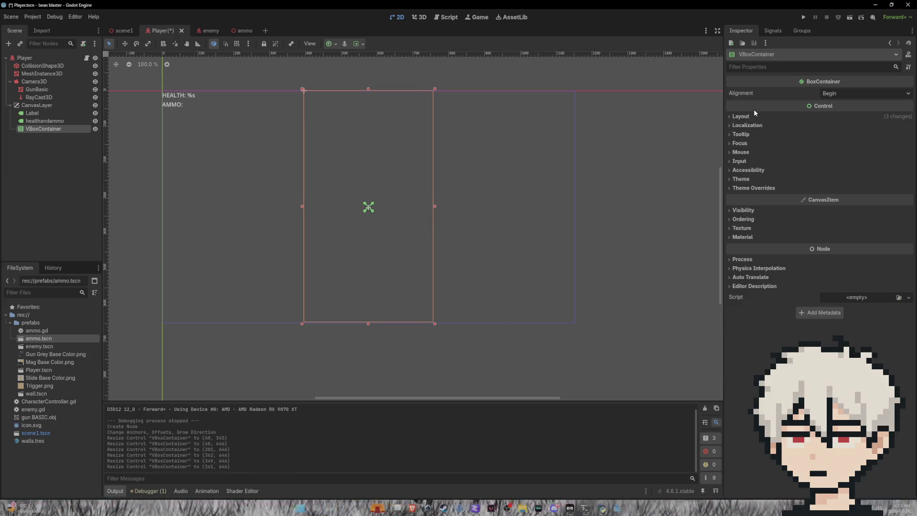
Set the container's alignment to Center and its size to 360 × 600
click(743, 117)
click(849, 94)
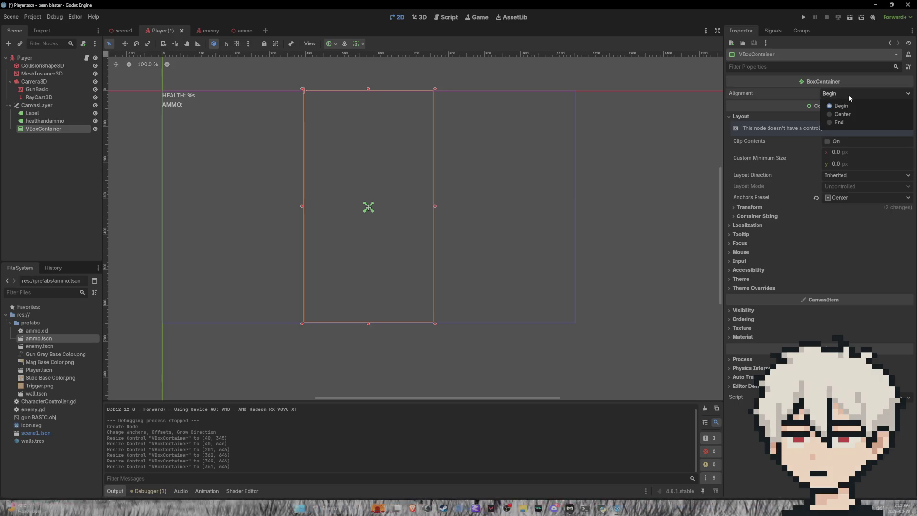
click(823, 116)
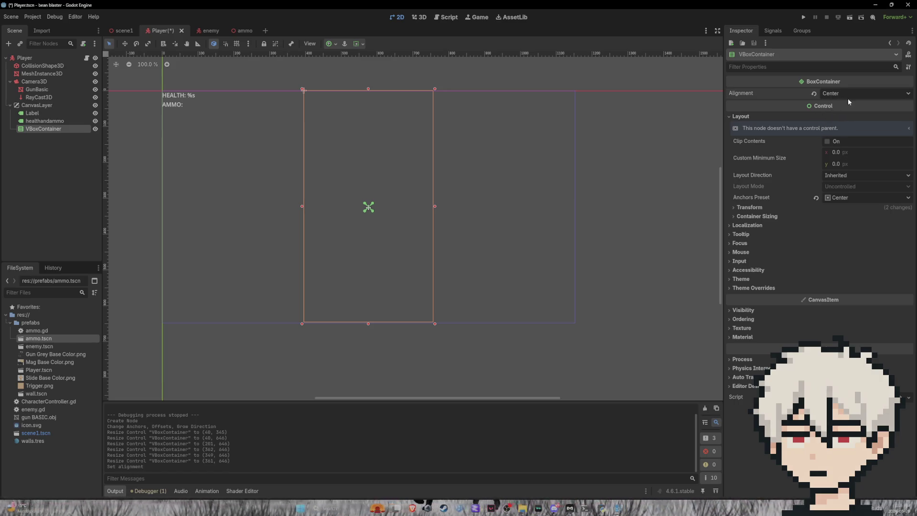
click(761, 209)
click(848, 218)
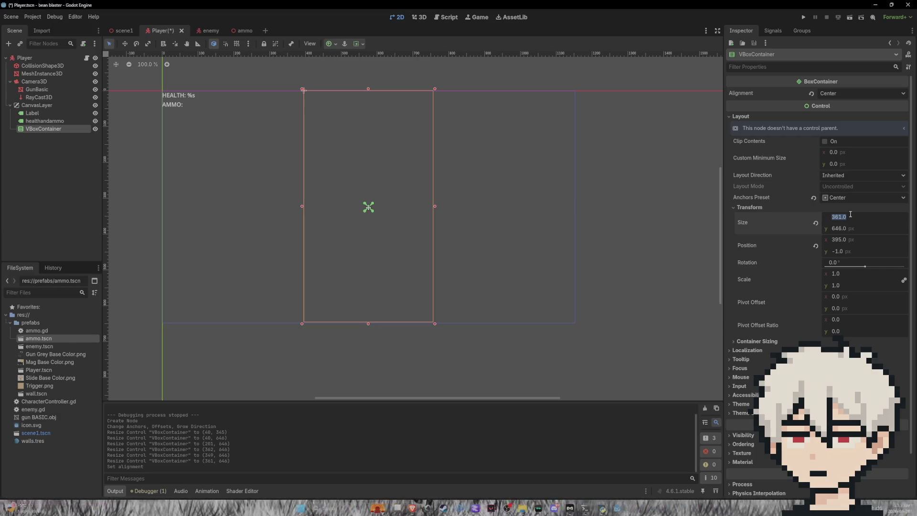
text(3)
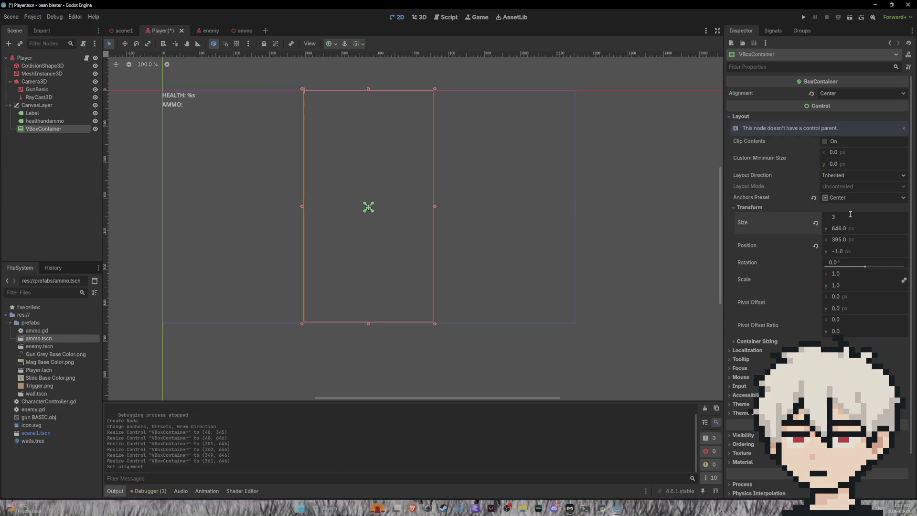
key(Return)
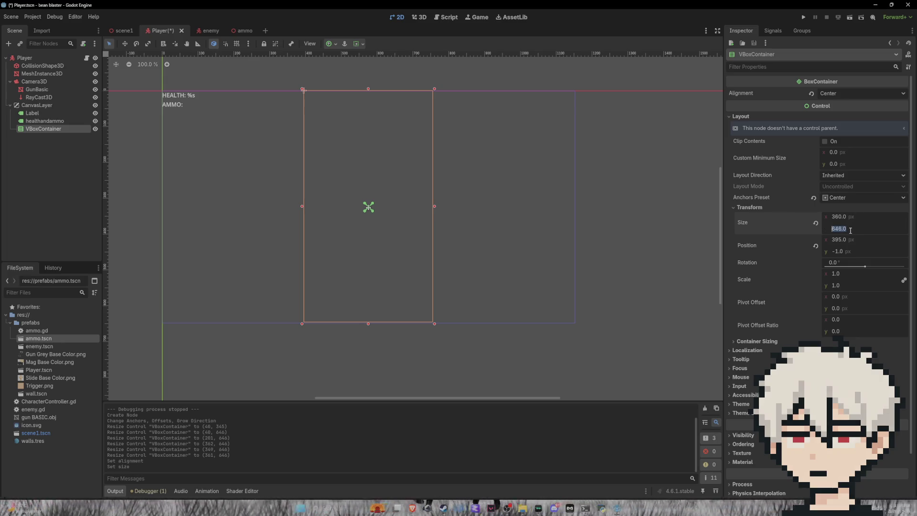
text(600)
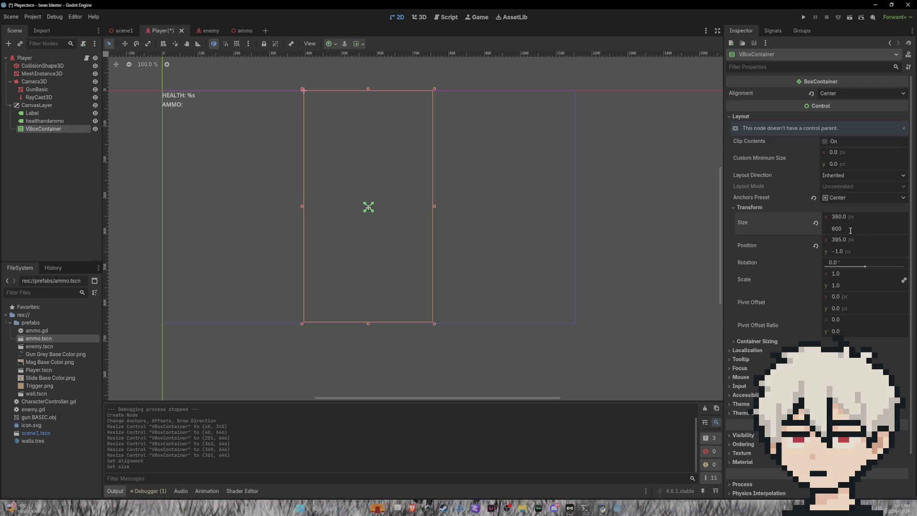
key(Return)
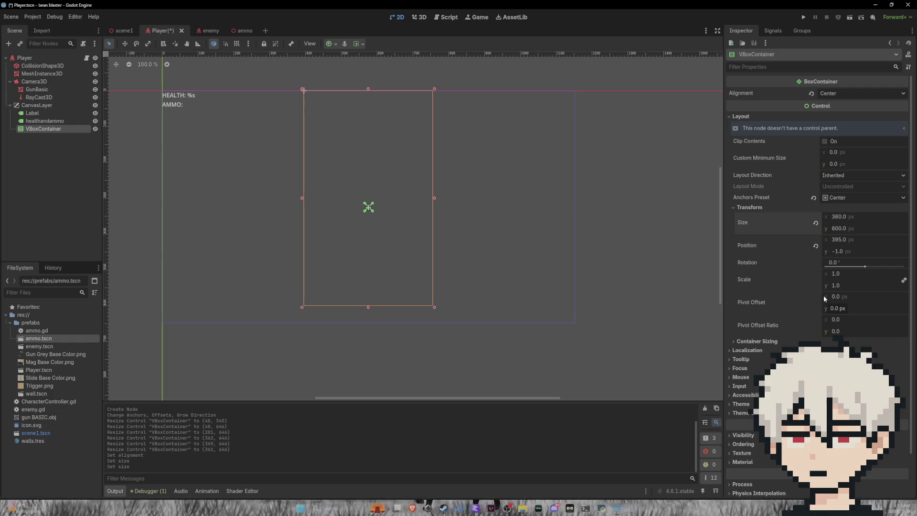
Re-apply the Center anchor preset so the container sits at 396, 24
click(335, 42)
click(347, 84)
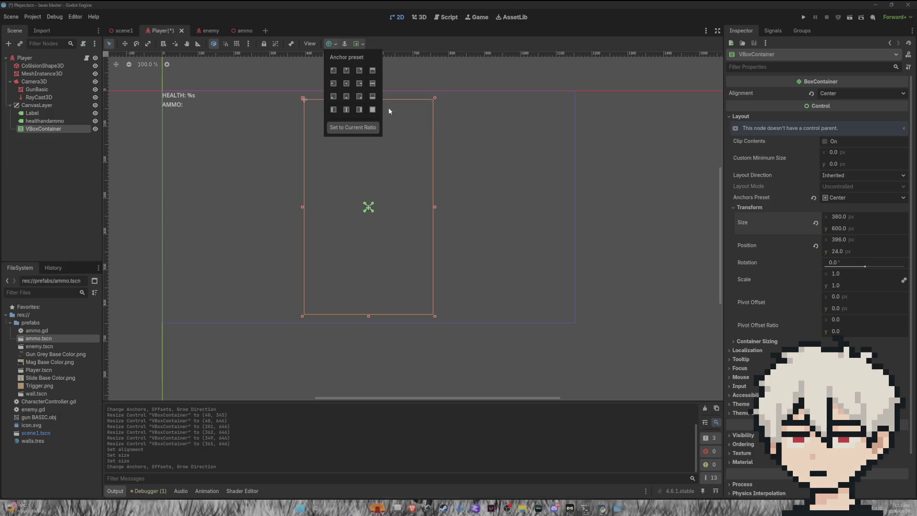
click(384, 47)
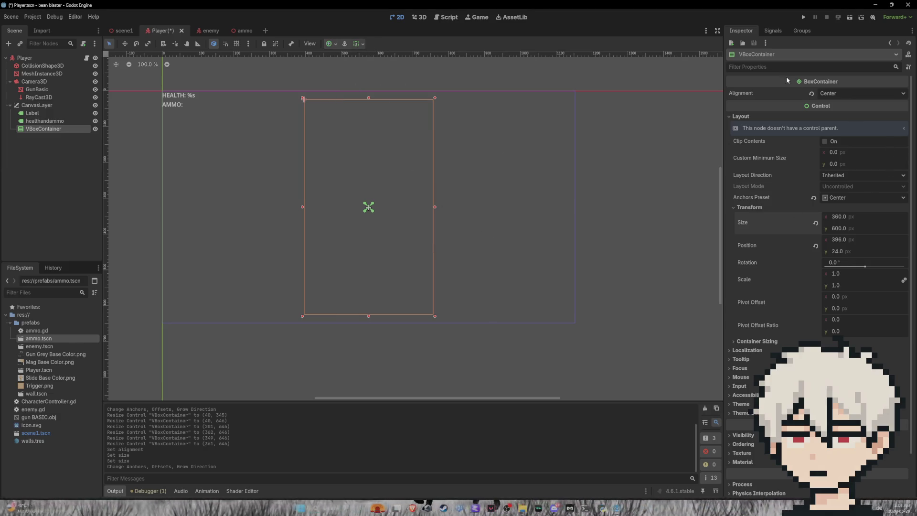
Add a Button child to the VBoxContainer, found by searching 'butto'
right_click(48, 130)
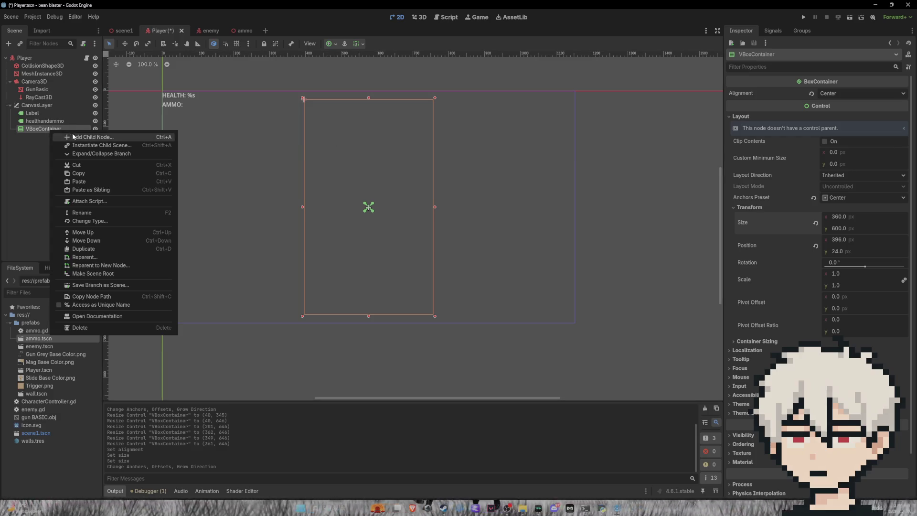
click(55, 136)
text(butto)
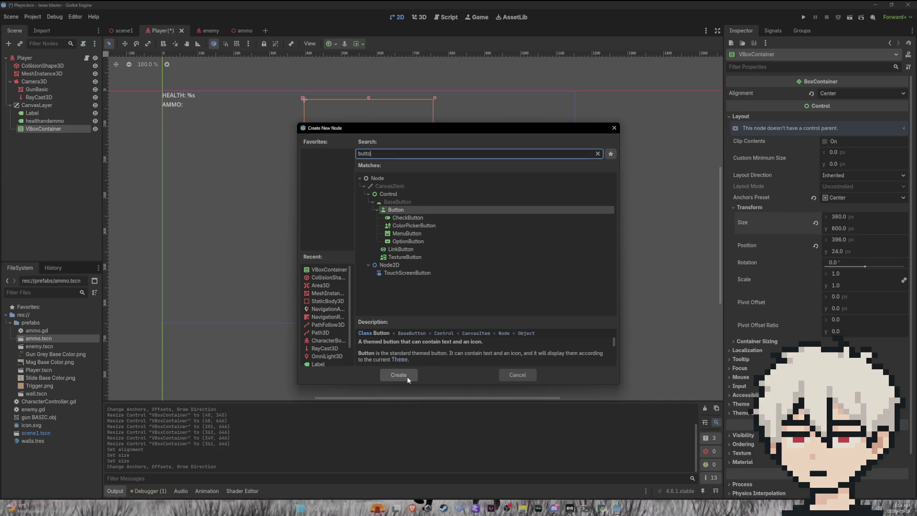
click(377, 208)
click(377, 209)
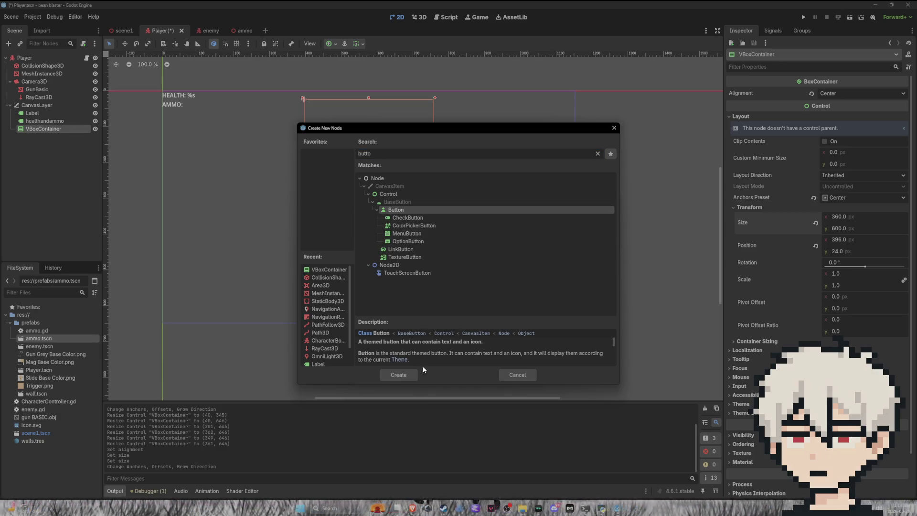
click(400, 375)
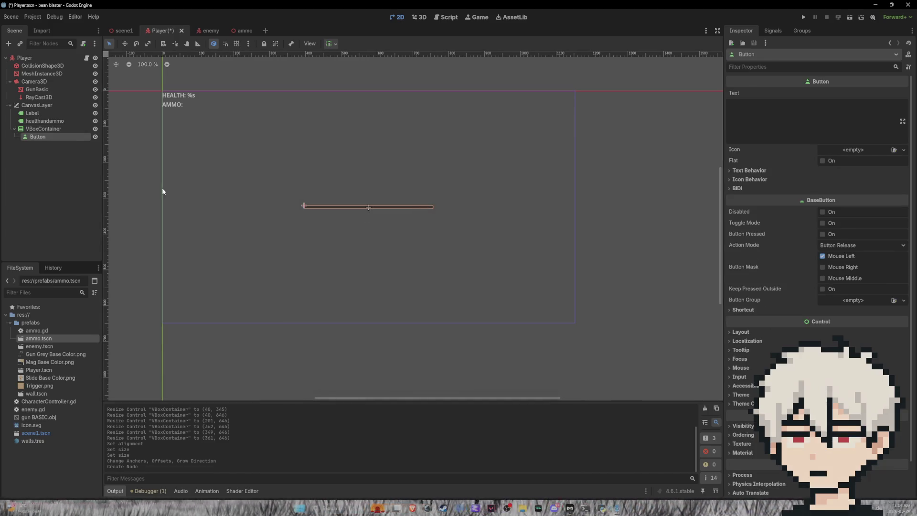
Set the new button's Text to 'quit'
click(762, 121)
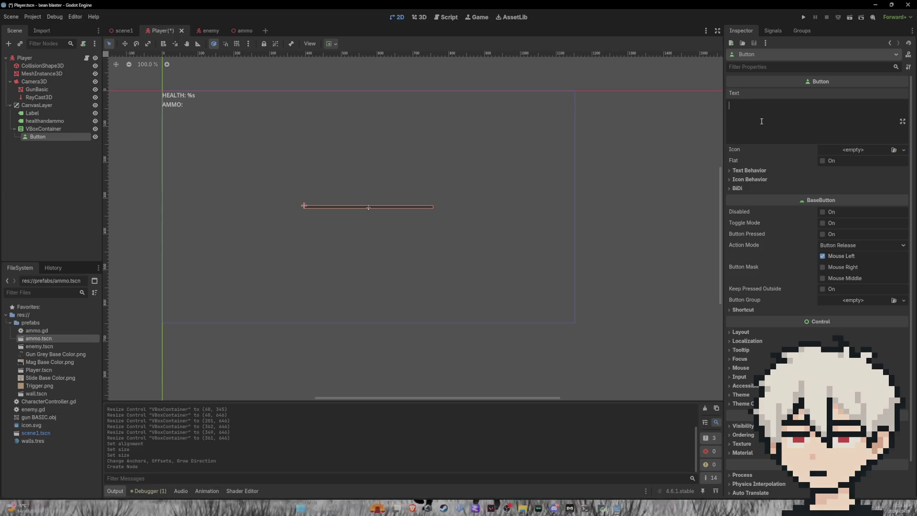
text(quit)
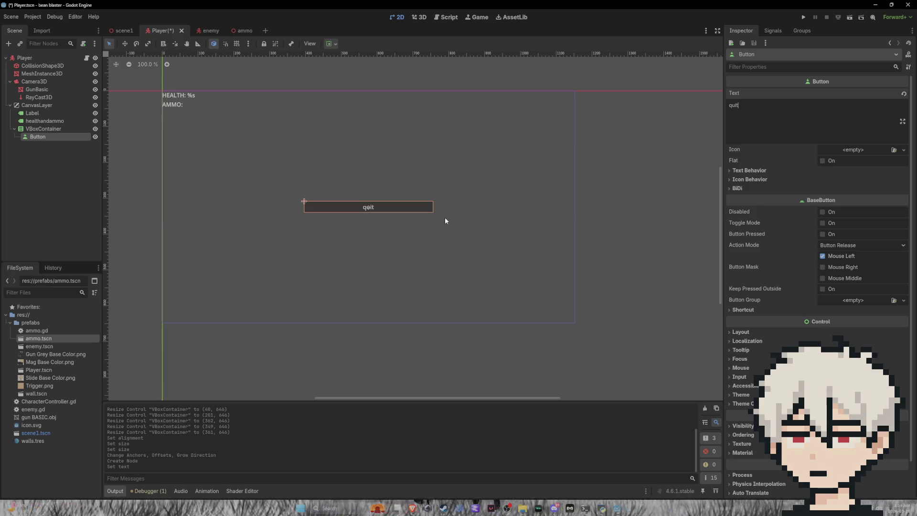
click(48, 128)
right_click(50, 128)
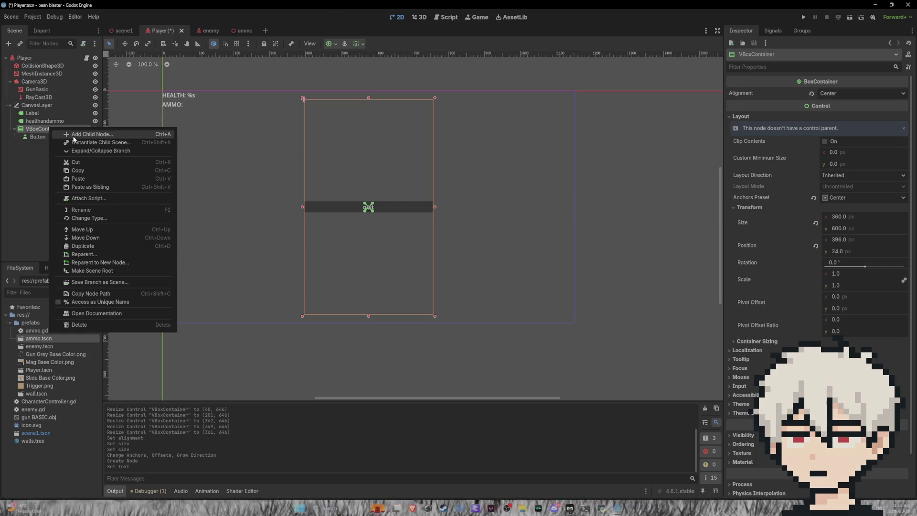
Add a CheckButton to the VBoxContainer with Text 'infinite ammo' and Flat enabled
click(74, 139)
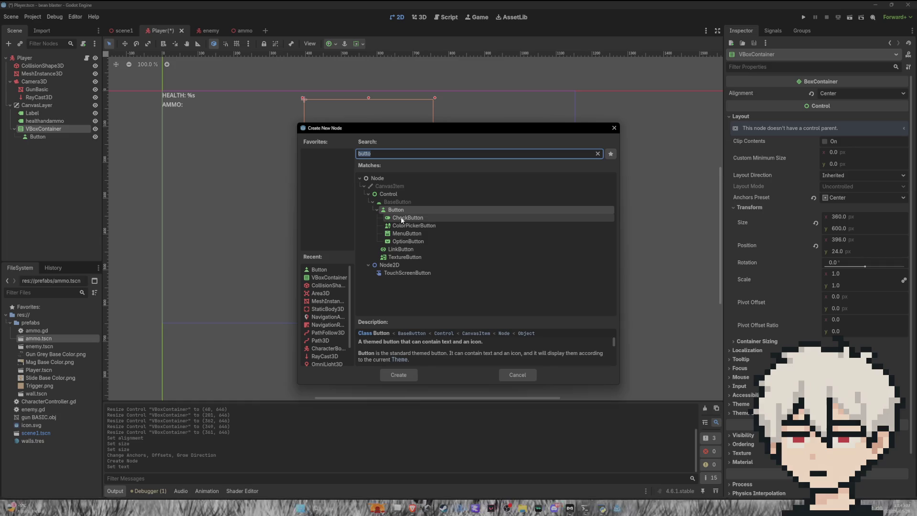
click(401, 219)
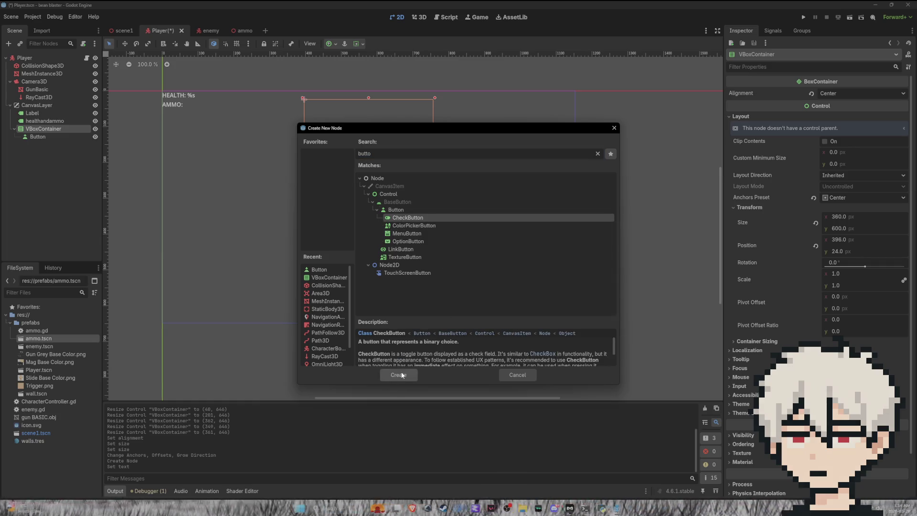
click(399, 375)
click(782, 115)
text(infinit)
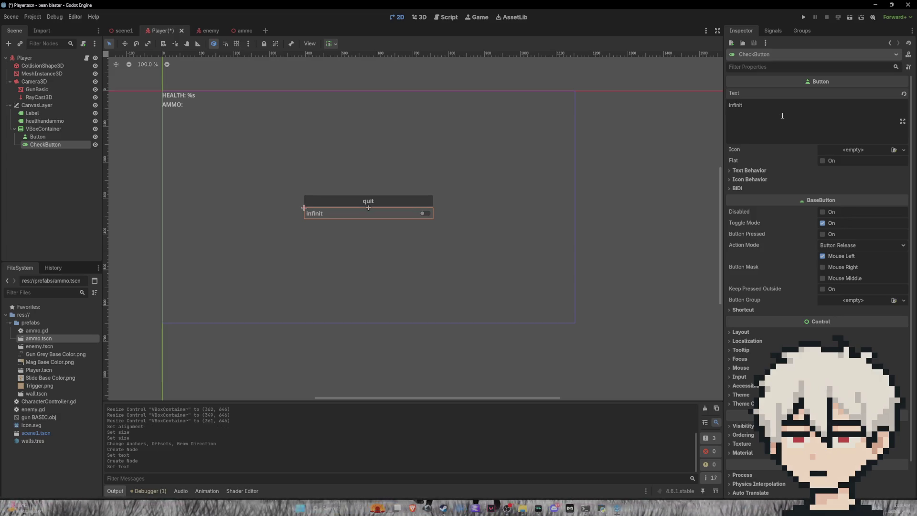
text(e amm)
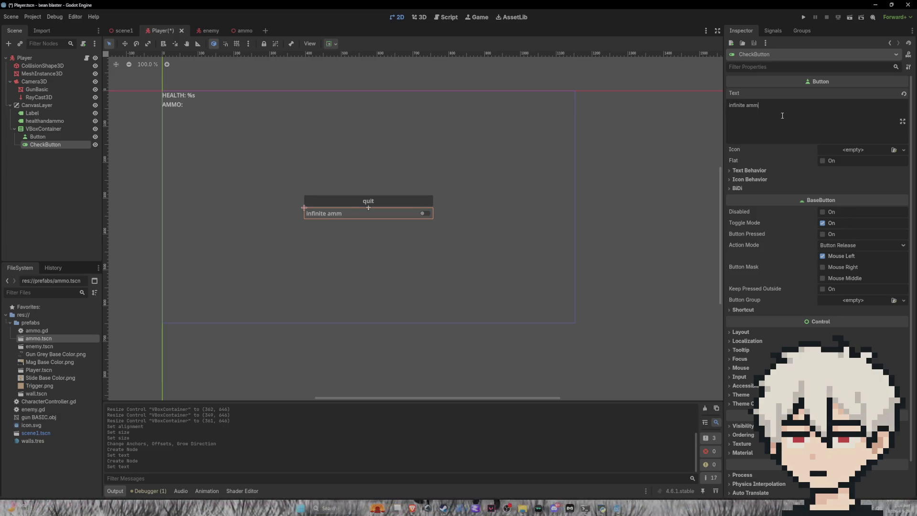
text(o)
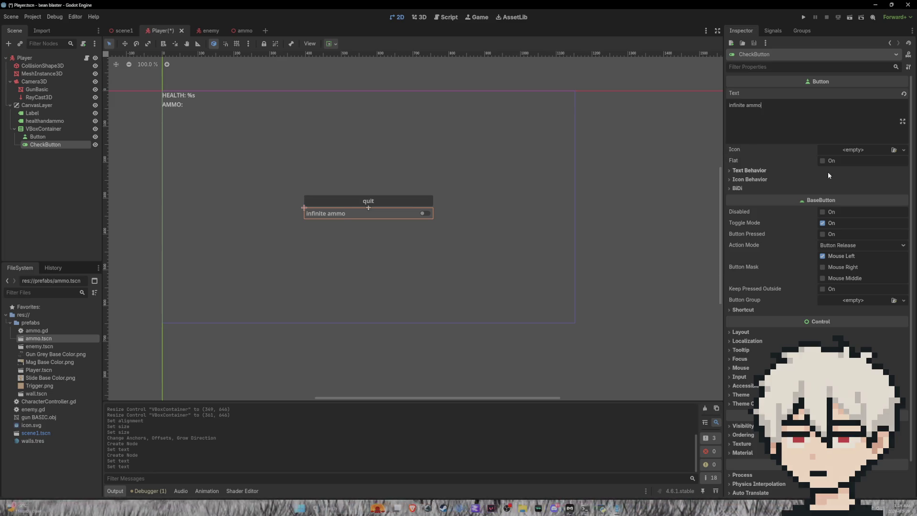
click(822, 161)
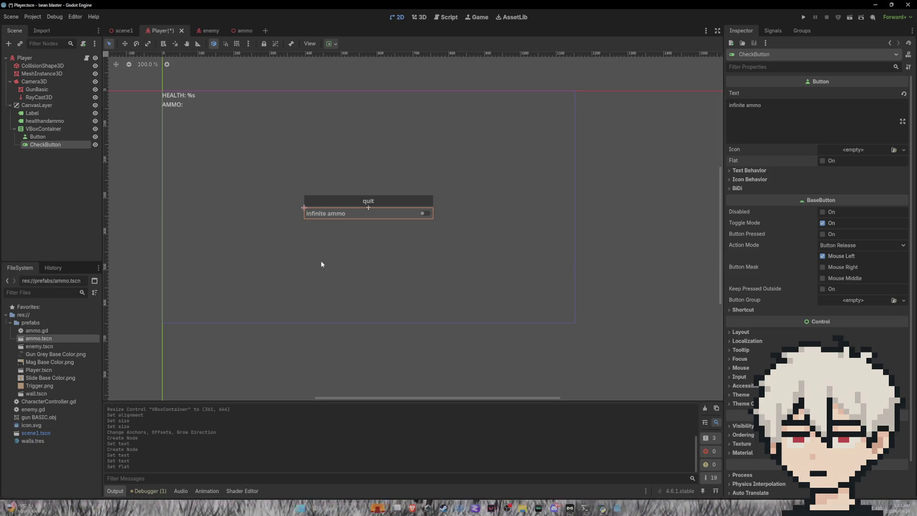
Rename the VBoxContainer to 'menu', then toggle its visibility off and back on
double_click(61, 129)
text(menu)
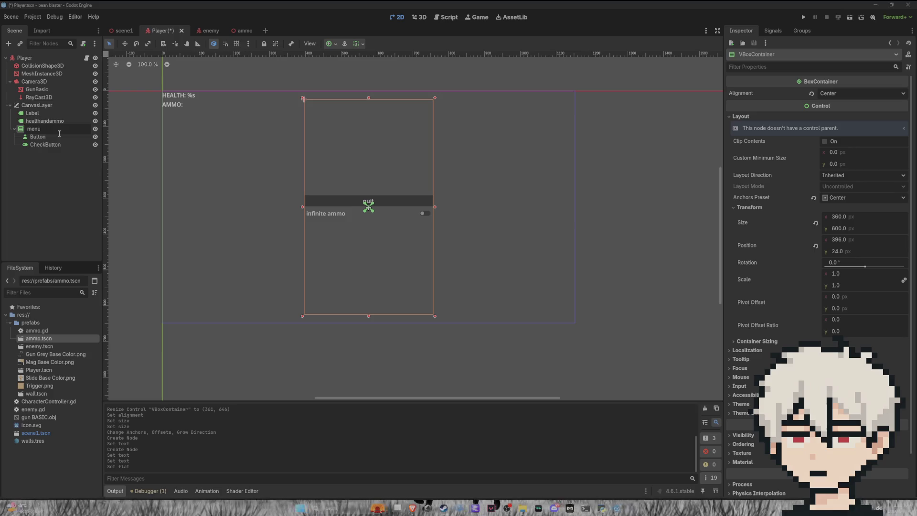
key(Return)
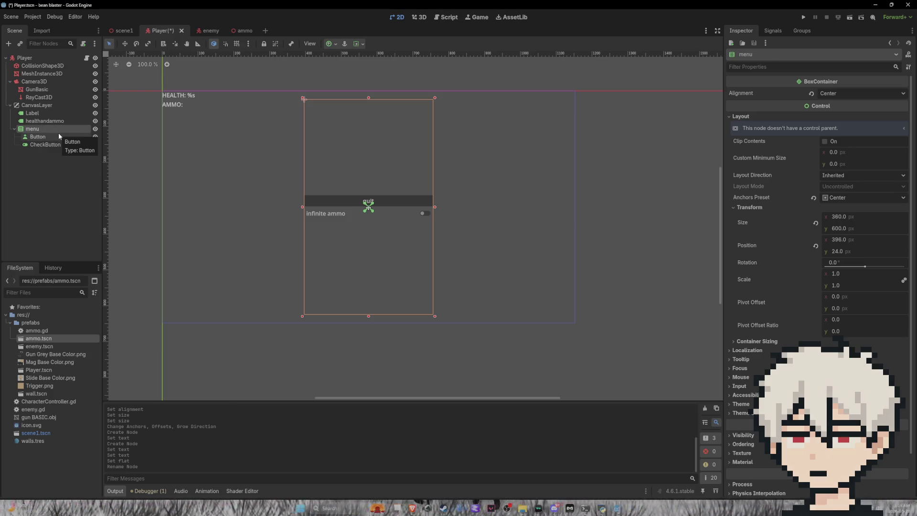
click(95, 130)
click(95, 130)
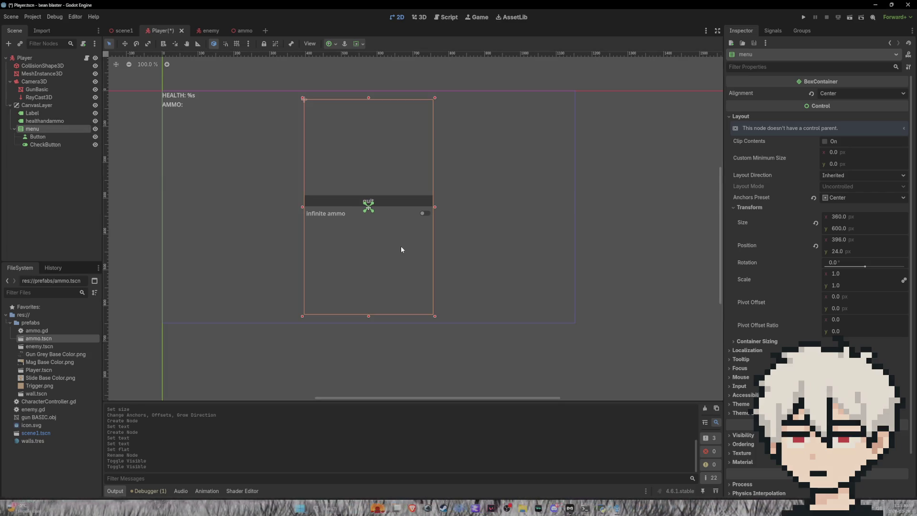